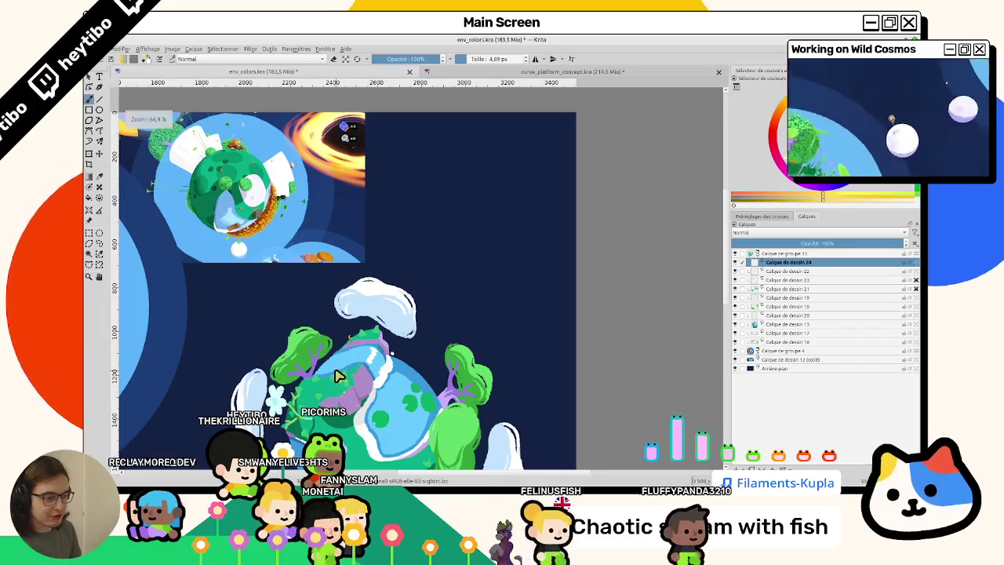
Zoom into the green hillside and dab a first small pale-blue dot
{"action": "scroll", "coordinate": [341, 387], "scroll_direction": "up", "scroll_amount": 3}
{"action": "scroll", "coordinate": [341, 386], "scroll_direction": "up", "scroll_amount": 3}
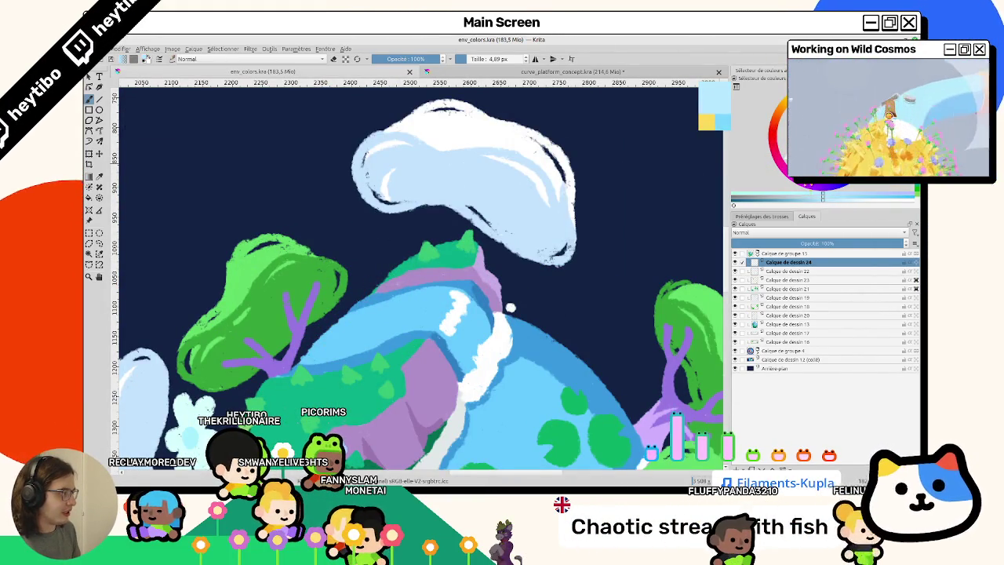
{"action": "mouse_move", "coordinate": [510, 307]}
{"action": "left_mouse_down"}
{"action": "mouse_move", "coordinate": [515, 157]}
{"action": "mouse_move", "coordinate": [539, 88]}
{"action": "left_mouse_up"}
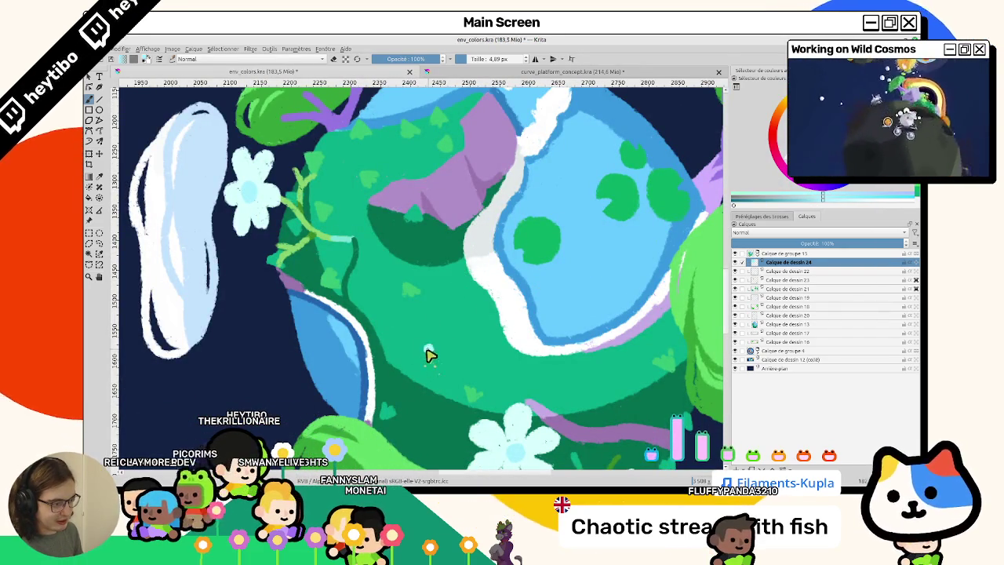
{"action": "scroll", "coordinate": [428, 357], "scroll_direction": "down", "scroll_amount": 5}
{"action": "scroll", "coordinate": [419, 345], "scroll_direction": "up", "scroll_amount": 5}
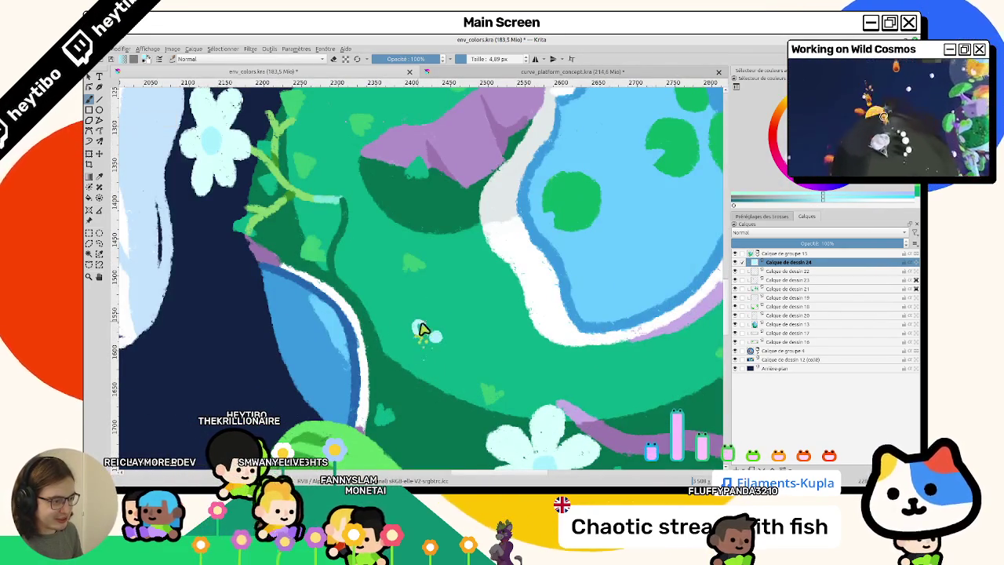
{"action": "left_click", "coordinate": [420, 327]}
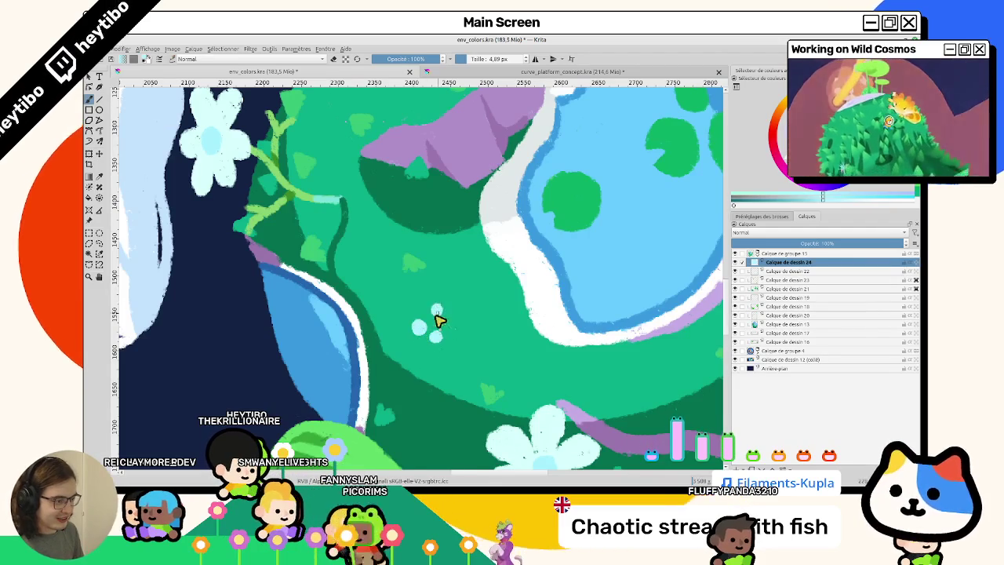
Add more pale-blue dots near the purple rock, undoing the stray square dab
{"action": "scroll", "coordinate": [437, 317], "scroll_direction": "up", "scroll_amount": 2}
{"action": "left_click", "coordinate": [458, 273]}
{"action": "key", "text": "ctrl+z"}
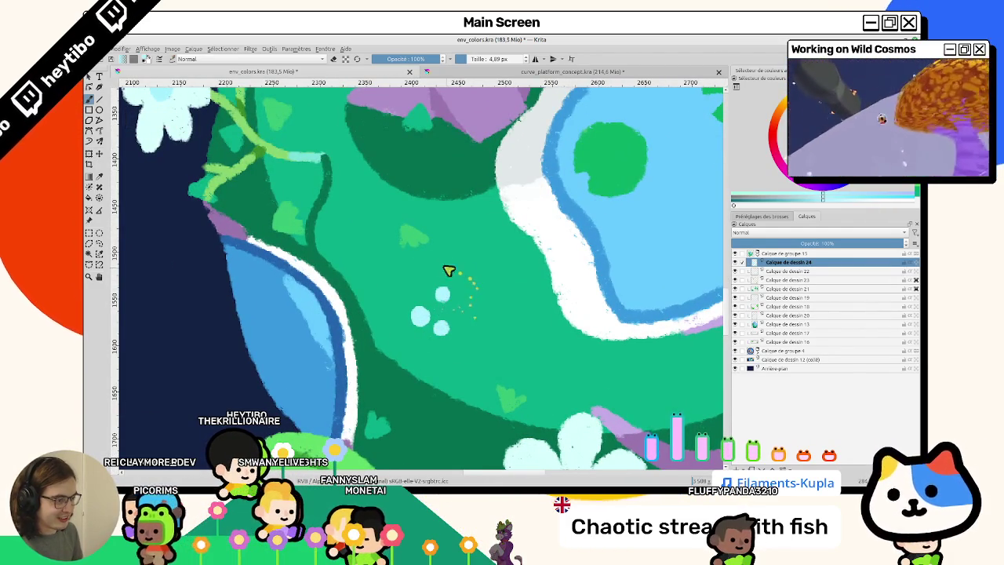
{"action": "scroll", "coordinate": [355, 243], "scroll_direction": "up", "scroll_amount": 3}
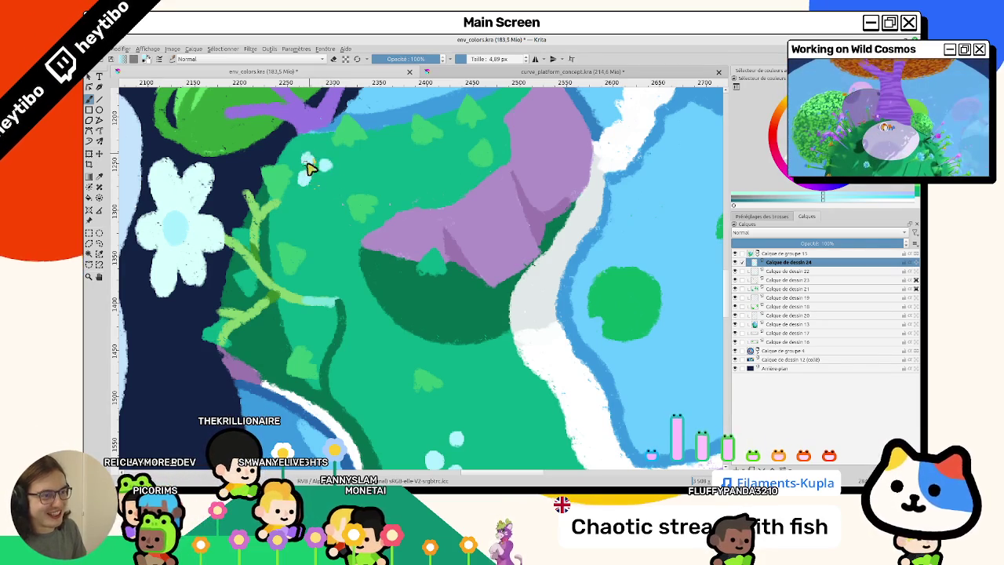
{"action": "scroll", "coordinate": [309, 223], "scroll_direction": "down", "scroll_amount": 2}
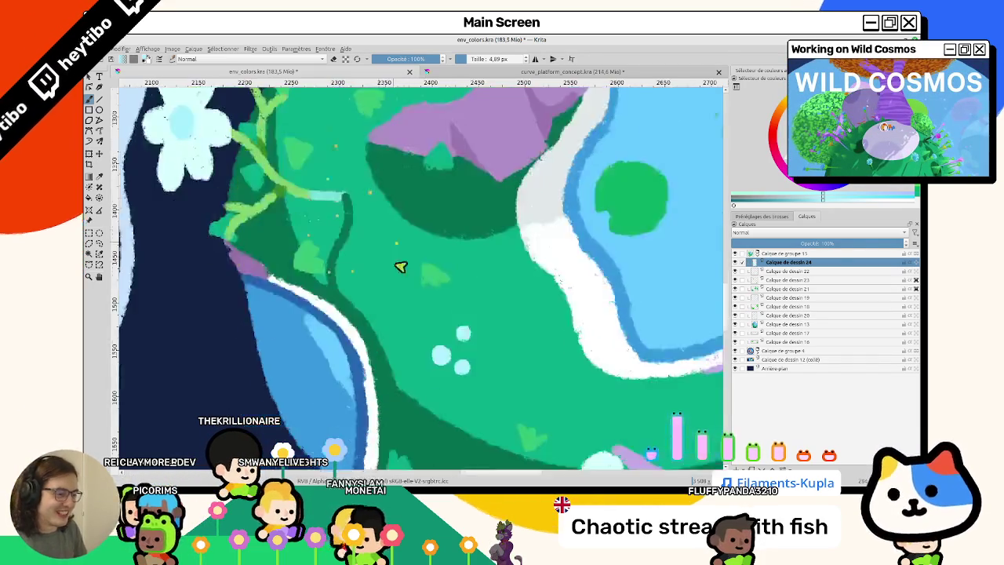
{"action": "scroll", "coordinate": [399, 264], "scroll_direction": "down", "scroll_amount": 4}
{"action": "scroll", "coordinate": [374, 224], "scroll_direction": "up", "scroll_amount": 4}
{"action": "scroll", "coordinate": [374, 225], "scroll_direction": "up", "scroll_amount": 1}
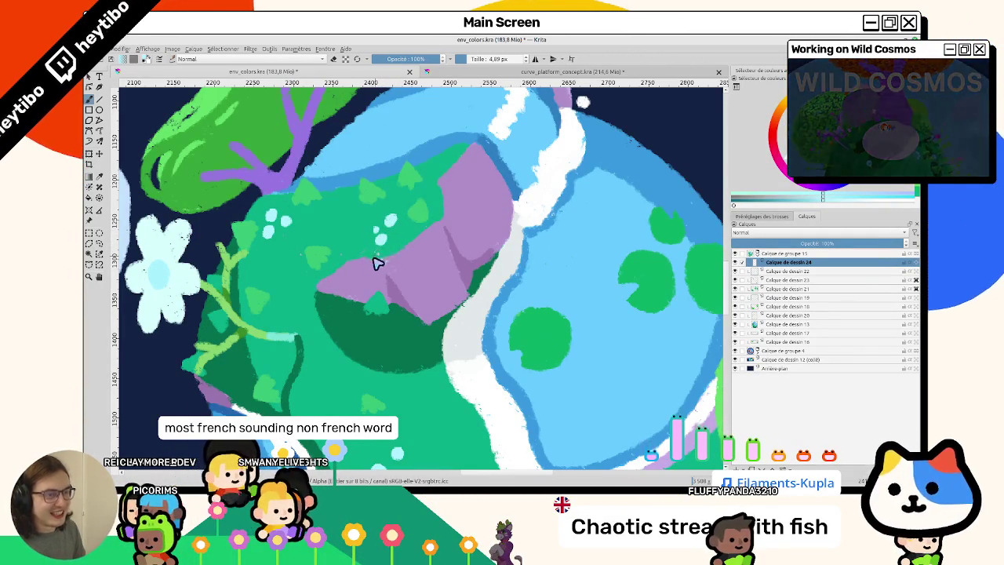
{"action": "scroll", "coordinate": [377, 263], "scroll_direction": "up", "scroll_amount": 2}
{"action": "scroll", "coordinate": [404, 283], "scroll_direction": "up", "scroll_amount": 2}
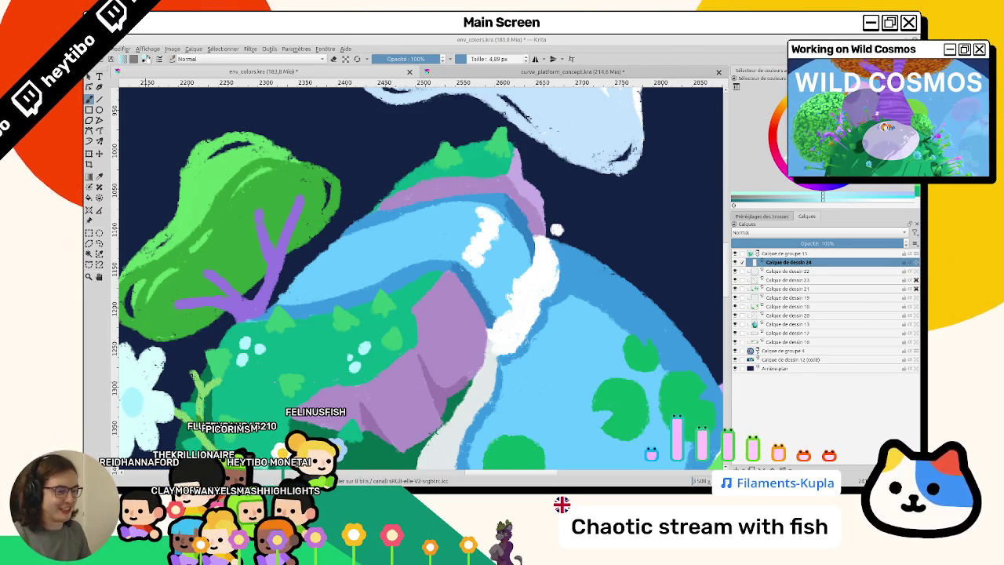
Dab a few more pale-blue dots on the lower hillside beside the blue lake
{"action": "scroll", "coordinate": [377, 262], "scroll_direction": "up", "scroll_amount": 2}
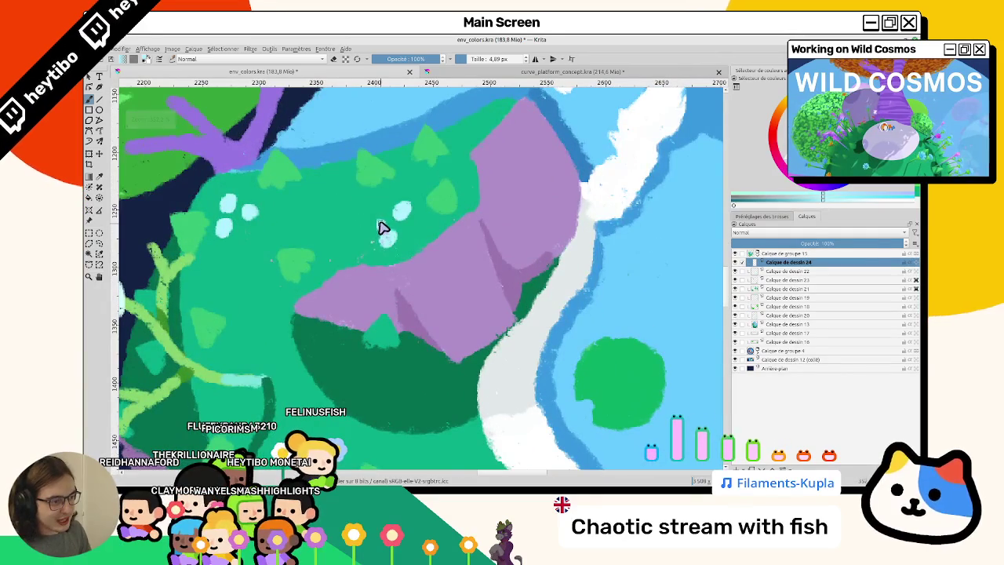
{"action": "scroll", "coordinate": [380, 227], "scroll_direction": "down", "scroll_amount": 5}
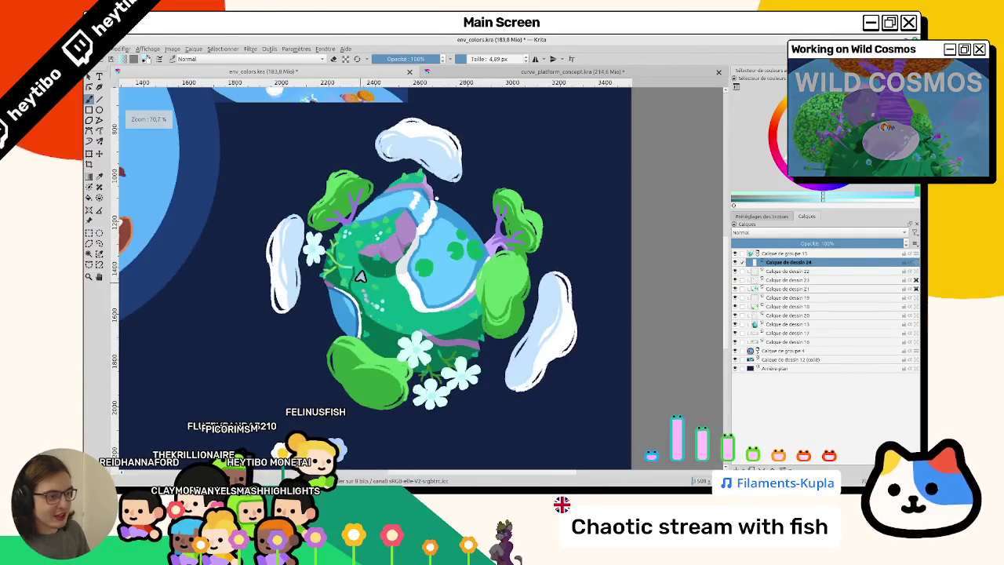
{"action": "scroll", "coordinate": [365, 275], "scroll_direction": "up", "scroll_amount": 3}
{"action": "scroll", "coordinate": [408, 216], "scroll_direction": "down", "scroll_amount": 1}
{"action": "scroll", "coordinate": [507, 352], "scroll_direction": "up", "scroll_amount": 1}
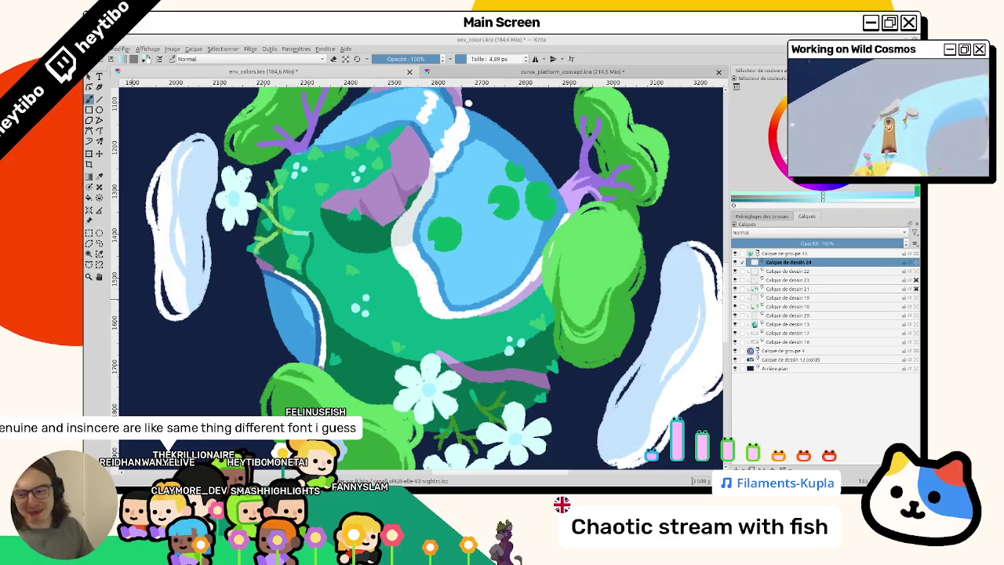
{"action": "scroll", "coordinate": [392, 189], "scroll_direction": "up", "scroll_amount": 2}
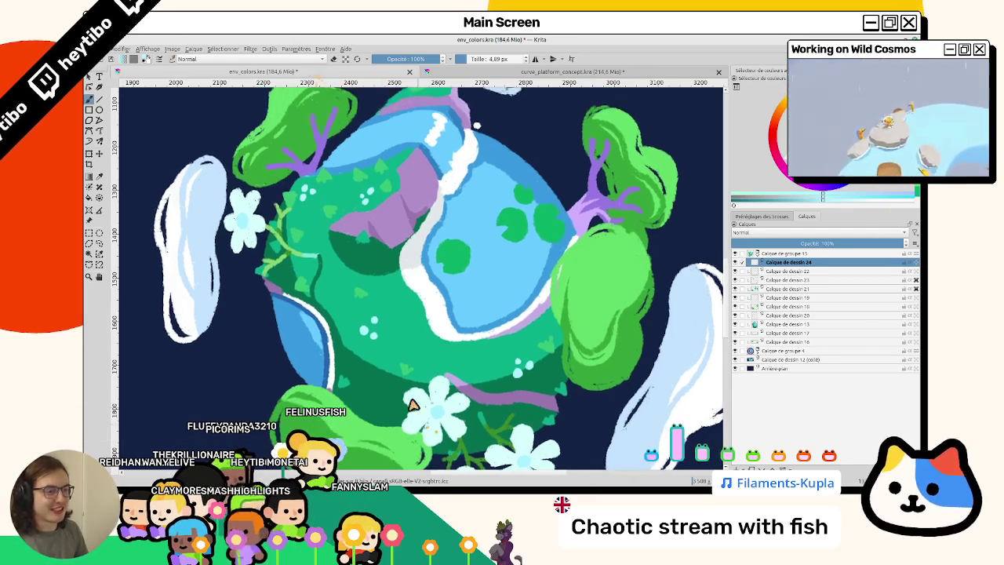
{"action": "scroll", "coordinate": [393, 189], "scroll_direction": "up", "scroll_amount": 2}
{"action": "scroll", "coordinate": [392, 189], "scroll_direction": "up", "scroll_amount": 2}
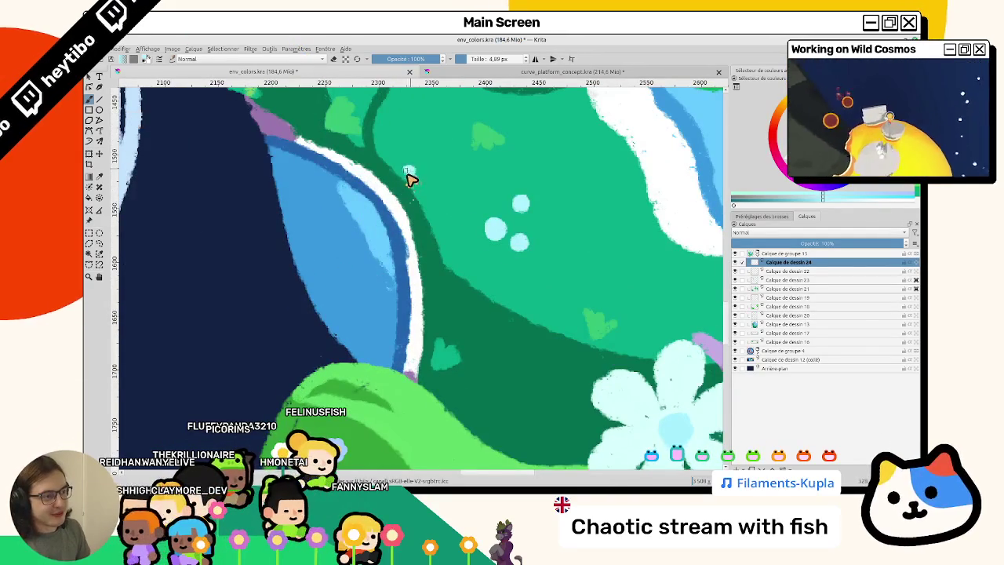
{"action": "left_click_drag", "start_coordinate": [412, 173], "coordinate": [396, 225]}
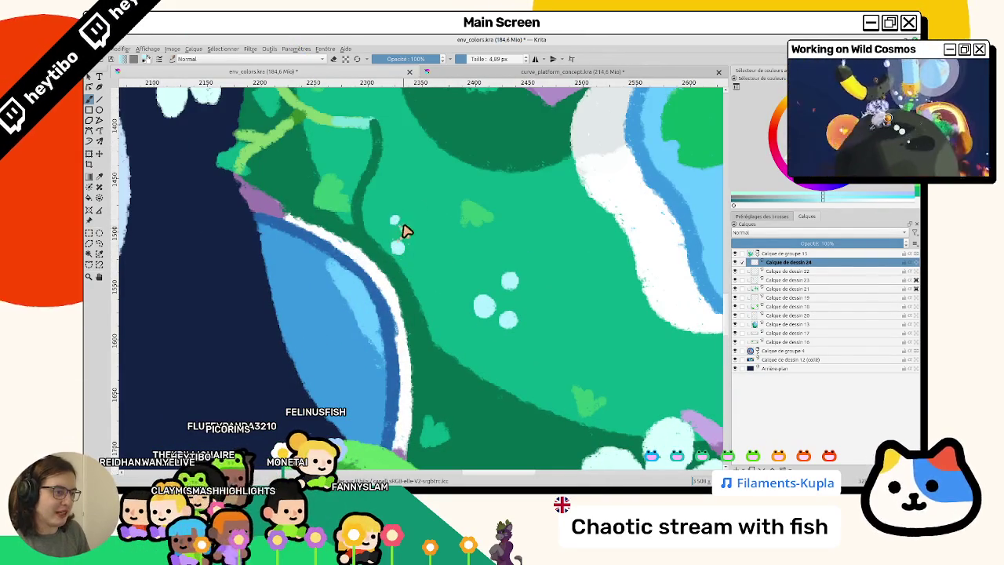
{"action": "scroll", "coordinate": [405, 230], "scroll_direction": "down", "scroll_amount": 5}
{"action": "scroll", "coordinate": [369, 267], "scroll_direction": "up", "scroll_amount": 1}
{"action": "scroll", "coordinate": [351, 286], "scroll_direction": "down", "scroll_amount": 1}
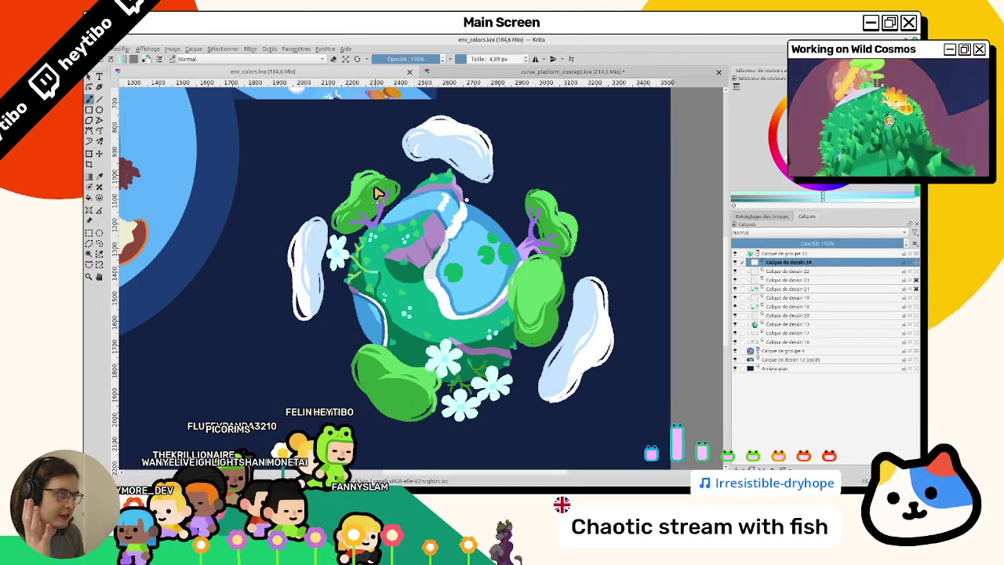
Review plants on curve_platform_concept.kra, then return to env_colors.kra
{"action": "left_click", "coordinate": [469, 73]}
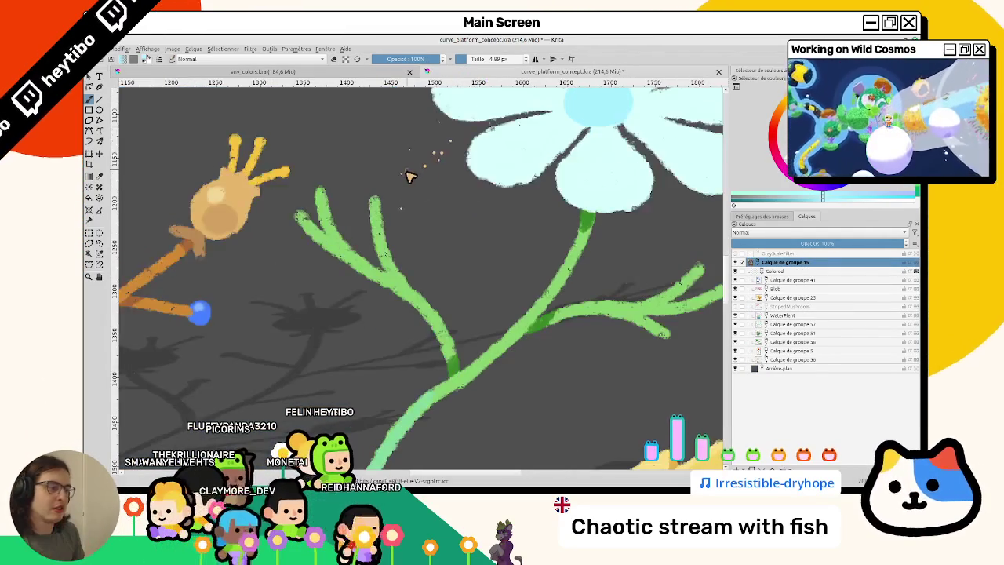
{"action": "scroll", "coordinate": [411, 173], "scroll_direction": "down", "scroll_amount": 3}
{"action": "scroll", "coordinate": [375, 355], "scroll_direction": "down", "scroll_amount": 1}
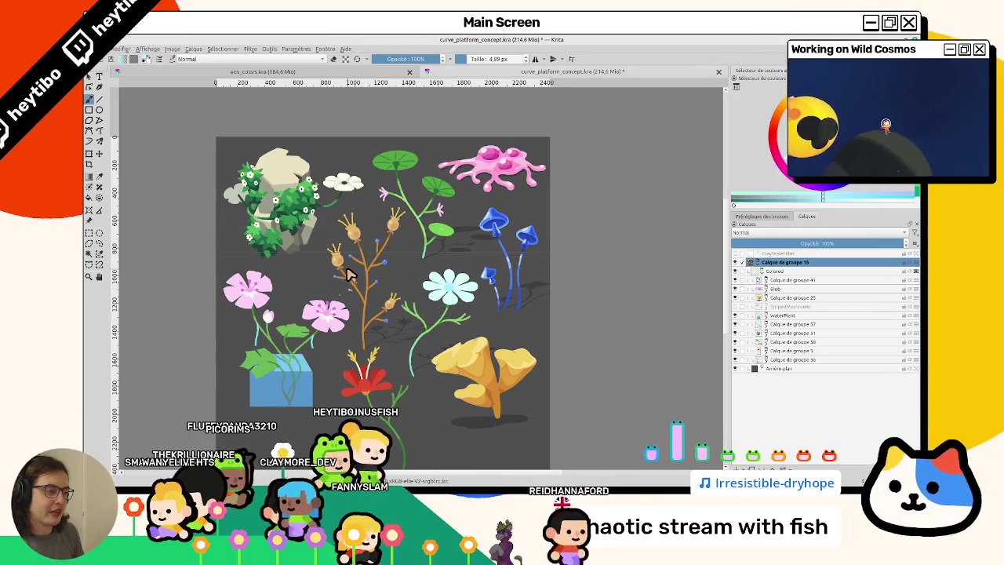
{"action": "left_click", "coordinate": [263, 71]}
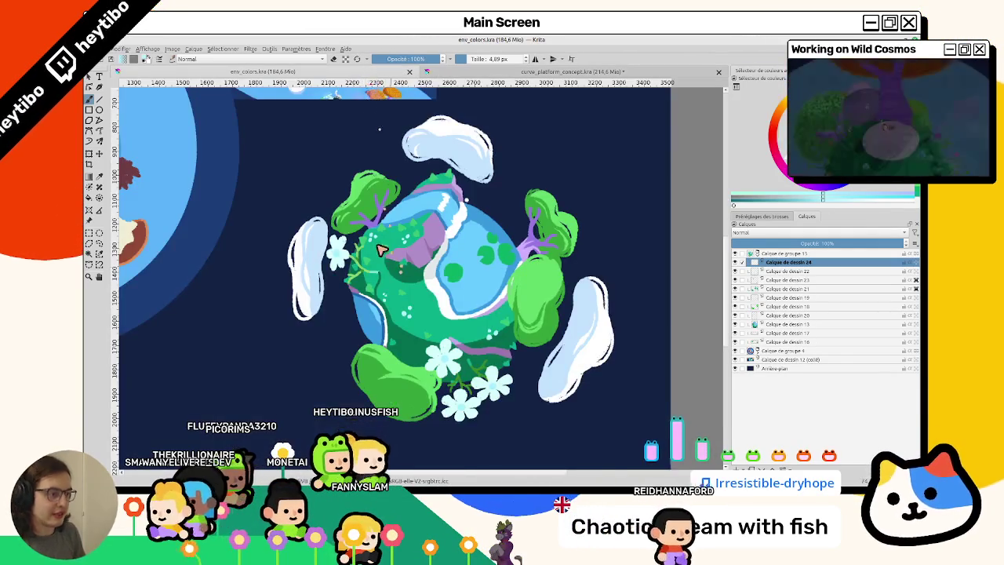
Brush a small purple V-shaped sprig onto the hillside, rotating the canvas view for the second branch
{"action": "scroll", "coordinate": [379, 177], "scroll_direction": "up", "scroll_amount": 3}
{"action": "scroll", "coordinate": [379, 176], "scroll_direction": "up", "scroll_amount": 2}
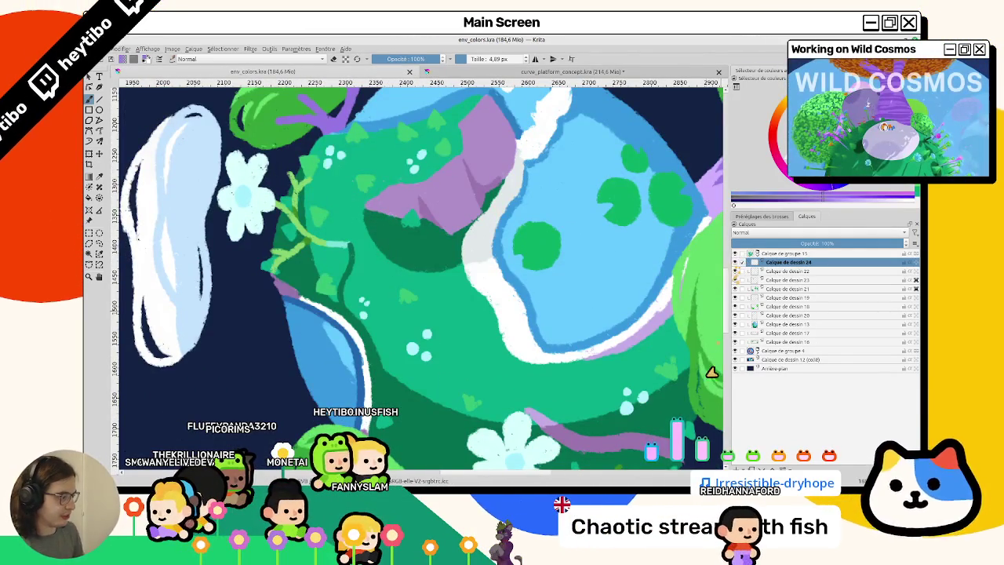
{"action": "scroll", "coordinate": [463, 287], "scroll_direction": "up", "scroll_amount": 2}
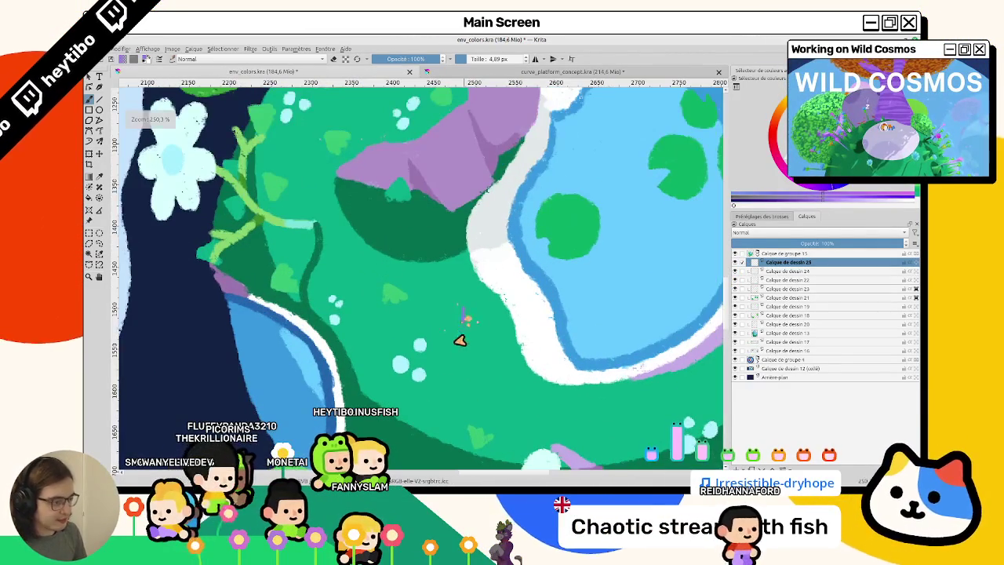
{"action": "mouse_move", "coordinate": [453, 342]}
{"action": "left_mouse_down"}
{"action": "mouse_move", "coordinate": [464, 319]}
{"action": "mouse_move", "coordinate": [458, 345]}
{"action": "left_mouse_up"}
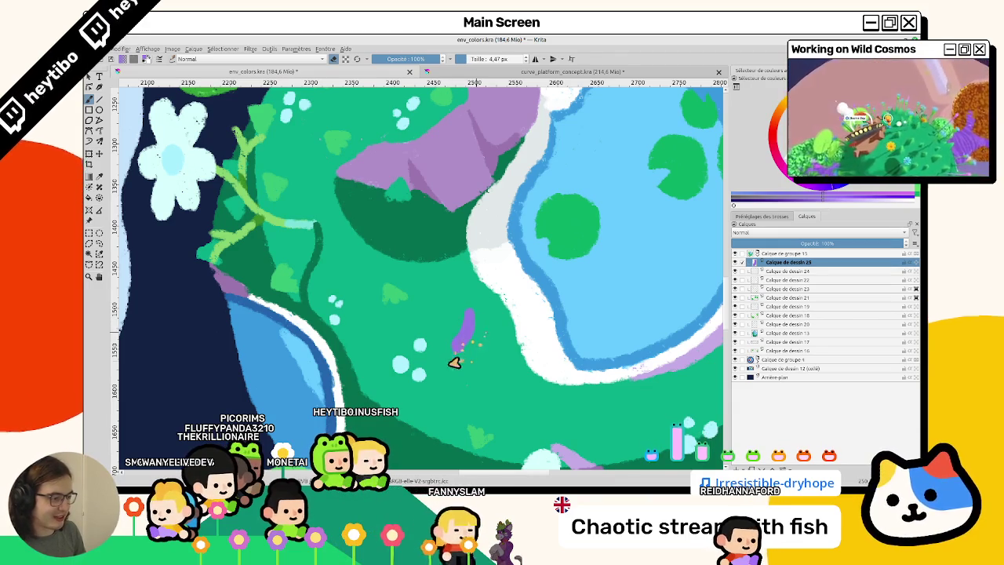
{"action": "mouse_move", "coordinate": [455, 358]}
{"action": "left_mouse_down"}
{"action": "mouse_move", "coordinate": [406, 259]}
{"action": "mouse_move", "coordinate": [353, 285]}
{"action": "left_mouse_up"}
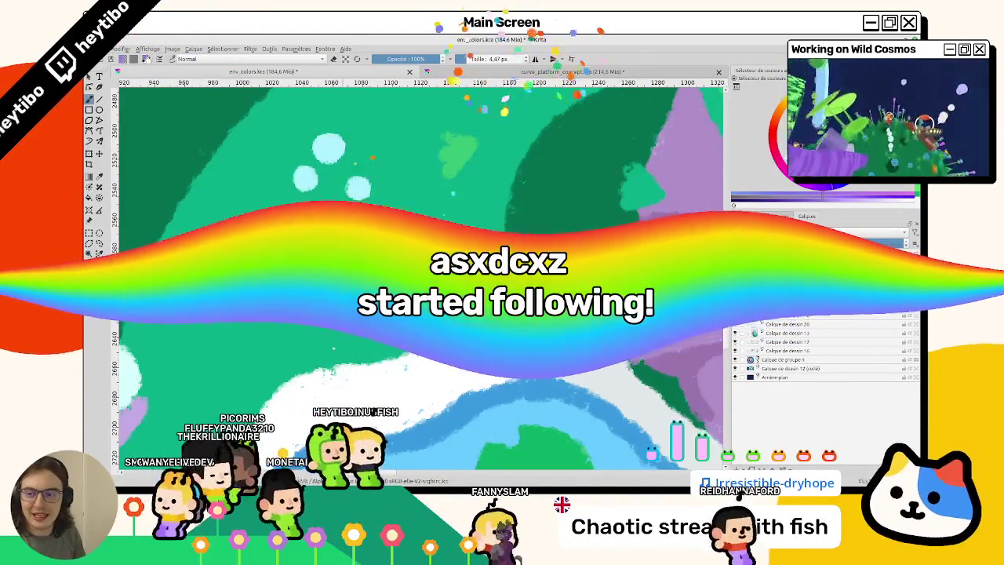
{"action": "left_click_drag", "start_coordinate": [659, 169], "coordinate": [647, 200]}
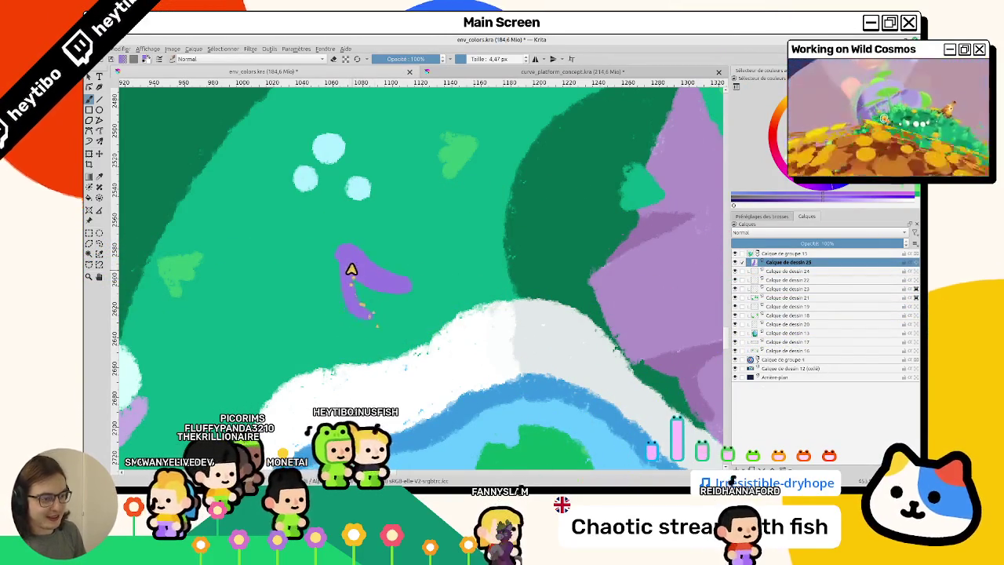
Fill out the purple sprig on Calque de dessin 25 into a forked plant by the river bank
{"action": "scroll", "coordinate": [353, 313], "scroll_direction": "down", "scroll_amount": 8}
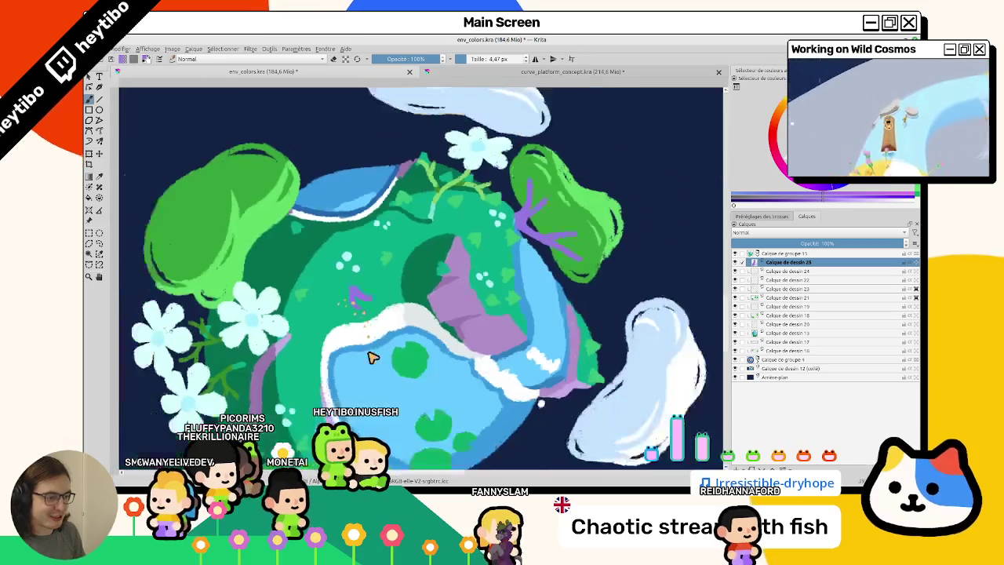
{"action": "scroll", "coordinate": [372, 354], "scroll_direction": "up", "scroll_amount": 5}
{"action": "scroll", "coordinate": [477, 282], "scroll_direction": "down", "scroll_amount": 3}
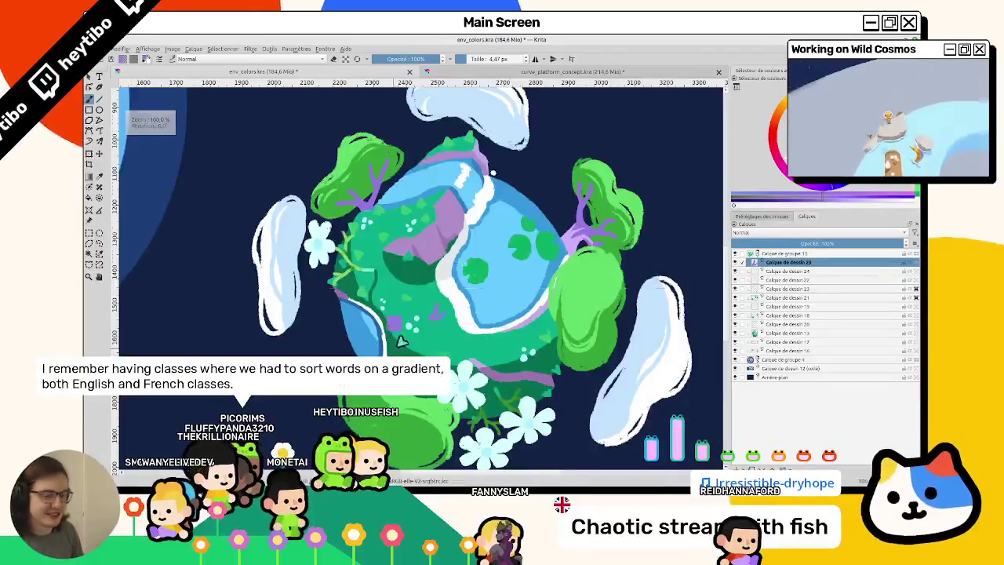
{"action": "scroll", "coordinate": [388, 269], "scroll_direction": "up", "scroll_amount": 5}
{"action": "scroll", "coordinate": [466, 227], "scroll_direction": "up", "scroll_amount": 2}
{"action": "scroll", "coordinate": [467, 227], "scroll_direction": "down", "scroll_amount": 1}
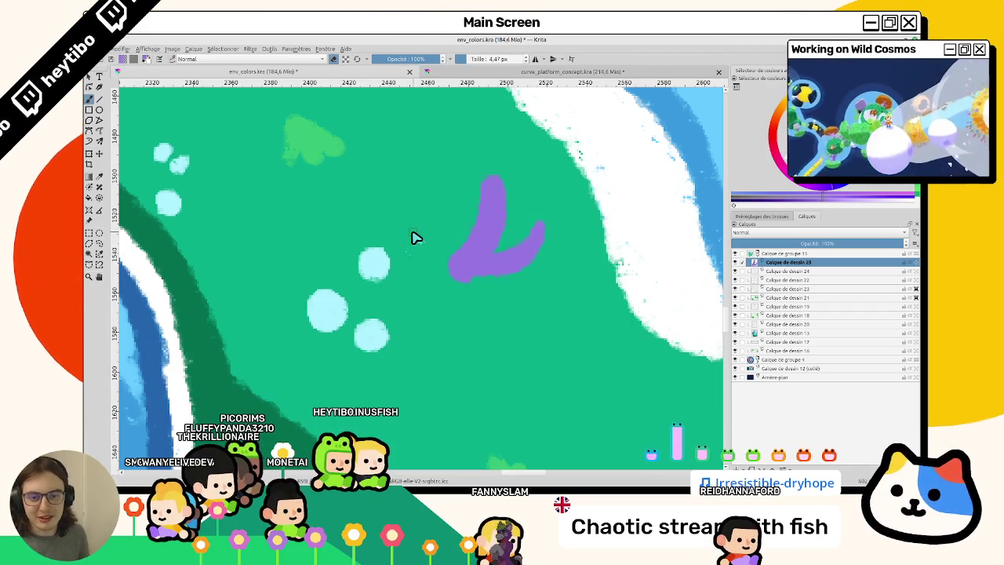
{"action": "scroll", "coordinate": [413, 246], "scroll_direction": "down", "scroll_amount": 1}
{"action": "scroll", "coordinate": [408, 290], "scroll_direction": "down", "scroll_amount": 2}
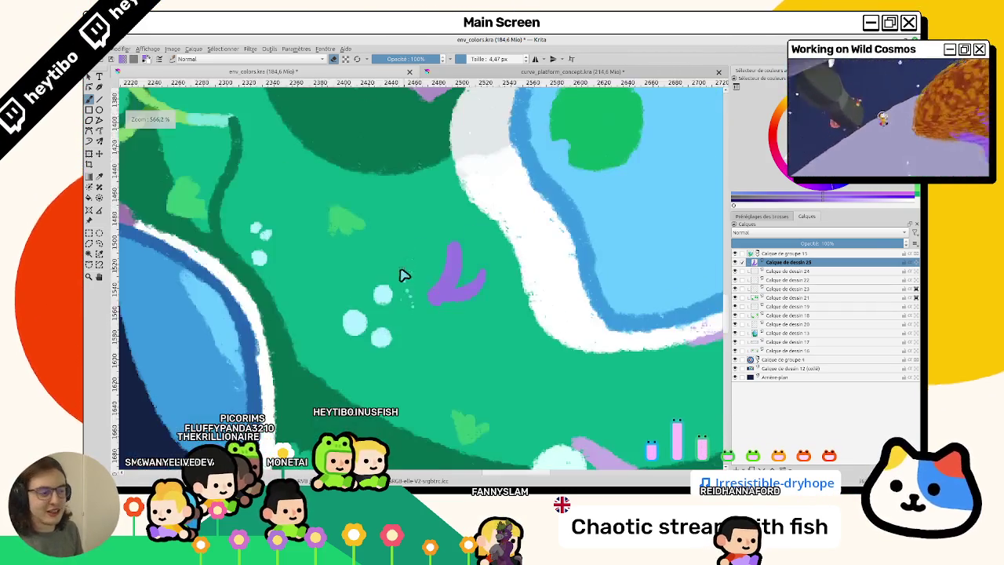
{"action": "scroll", "coordinate": [406, 274], "scroll_direction": "down", "scroll_amount": 3}
{"action": "scroll", "coordinate": [410, 275], "scroll_direction": "up", "scroll_amount": 3}
{"action": "scroll", "coordinate": [431, 290], "scroll_direction": "up", "scroll_amount": 2}
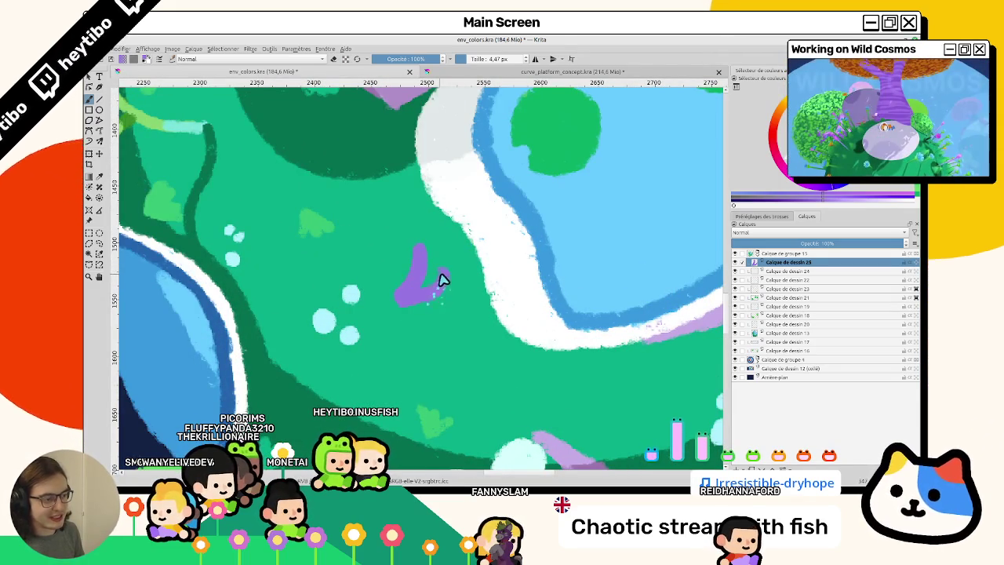
{"action": "scroll", "coordinate": [439, 298], "scroll_direction": "down", "scroll_amount": 2}
{"action": "scroll", "coordinate": [408, 339], "scroll_direction": "down", "scroll_amount": 2}
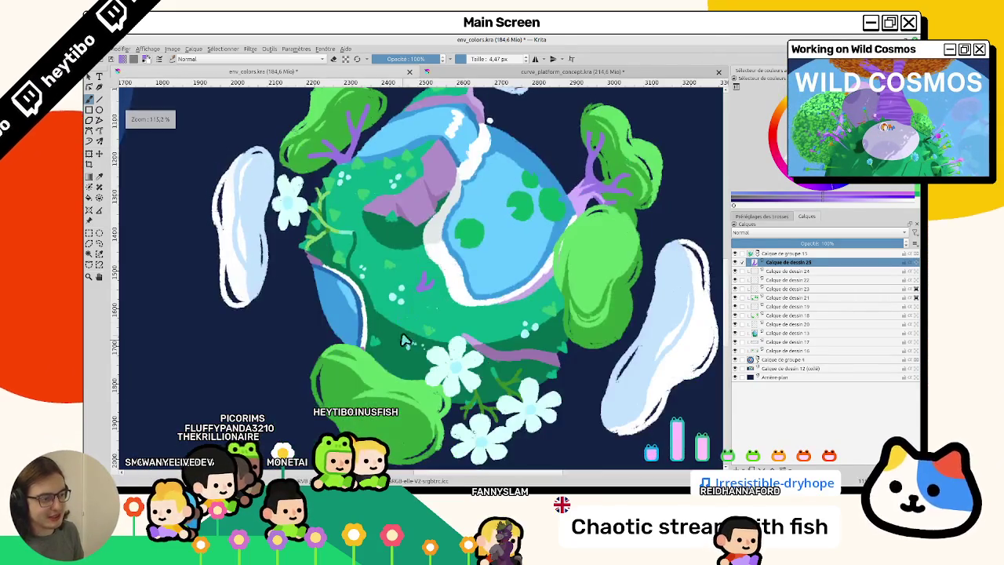
{"action": "scroll", "coordinate": [427, 283], "scroll_direction": "up", "scroll_amount": 3}
{"action": "scroll", "coordinate": [435, 259], "scroll_direction": "up", "scroll_amount": 1}
{"action": "scroll", "coordinate": [412, 298], "scroll_direction": "up", "scroll_amount": 2}
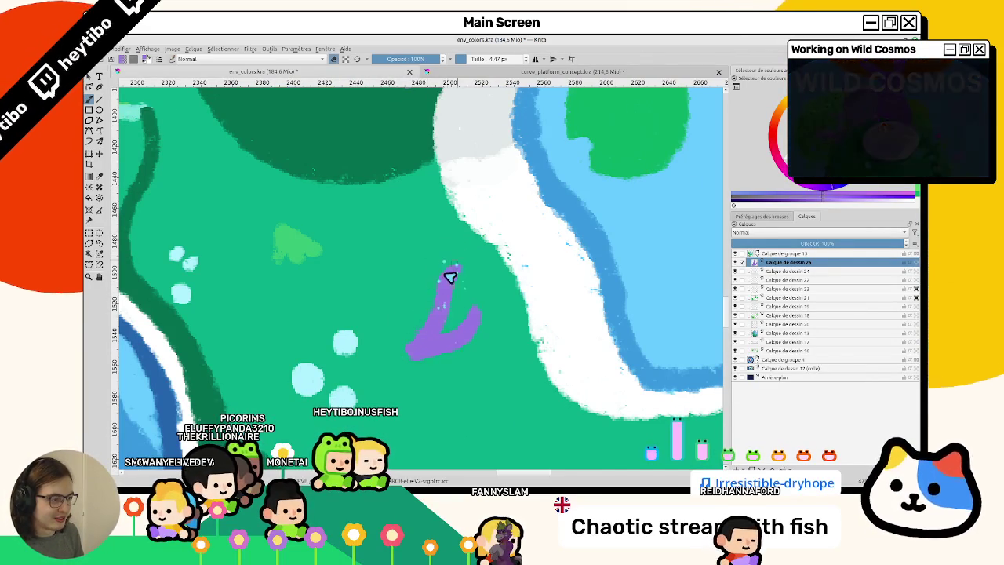
{"action": "scroll", "coordinate": [453, 272], "scroll_direction": "down", "scroll_amount": 5}
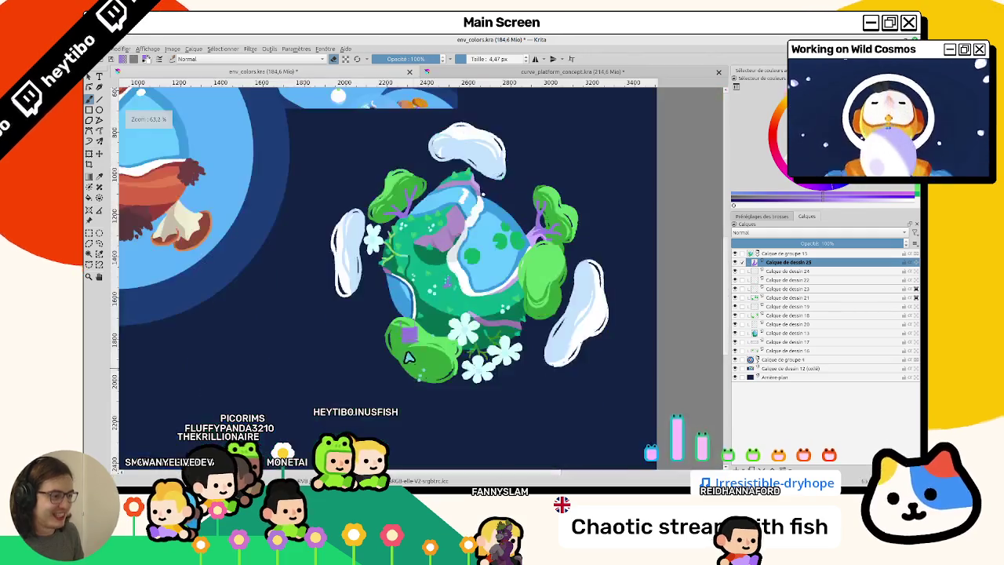
{"action": "scroll", "coordinate": [453, 272], "scroll_direction": "up", "scroll_amount": 2}
{"action": "scroll", "coordinate": [447, 268], "scroll_direction": "up", "scroll_amount": 1}
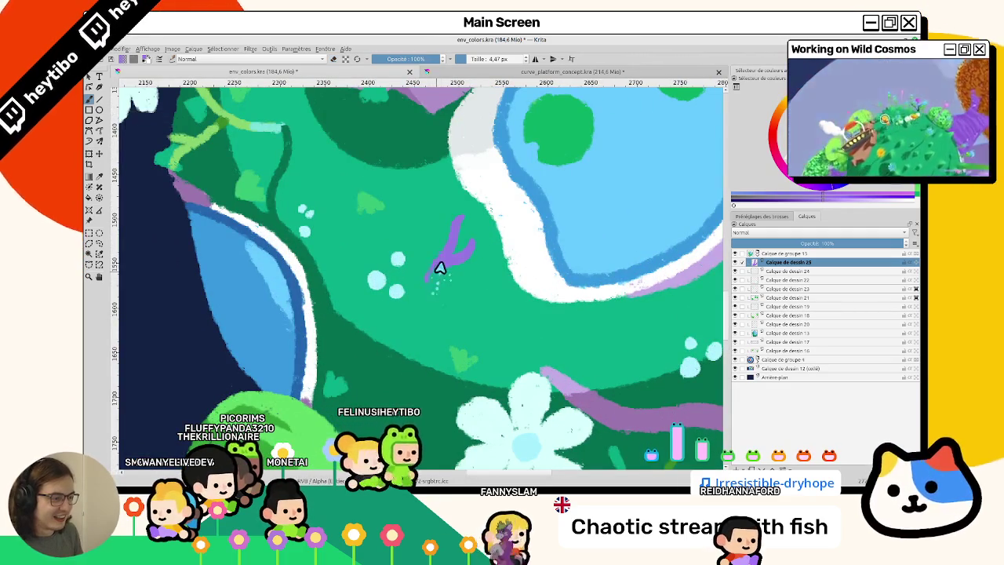
Extend the purple sprig with an extra upward prong
{"action": "mouse_move", "coordinate": [438, 273]}
{"action": "left_mouse_down"}
{"action": "mouse_move", "coordinate": [451, 258]}
{"action": "mouse_move", "coordinate": [437, 274]}
{"action": "left_mouse_up"}
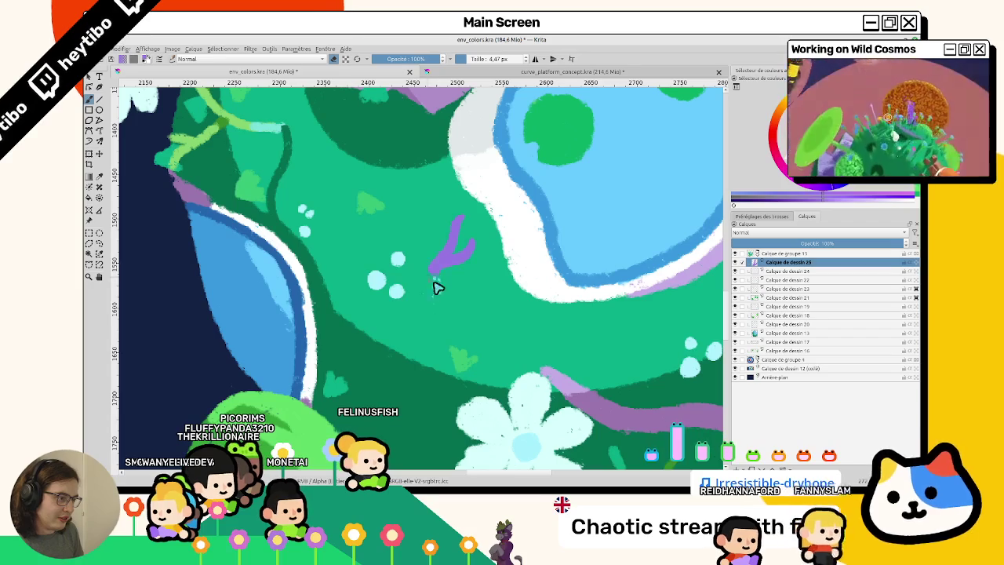
{"action": "scroll", "coordinate": [432, 285], "scroll_direction": "down", "scroll_amount": 5}
{"action": "scroll", "coordinate": [480, 224], "scroll_direction": "up", "scroll_amount": 2}
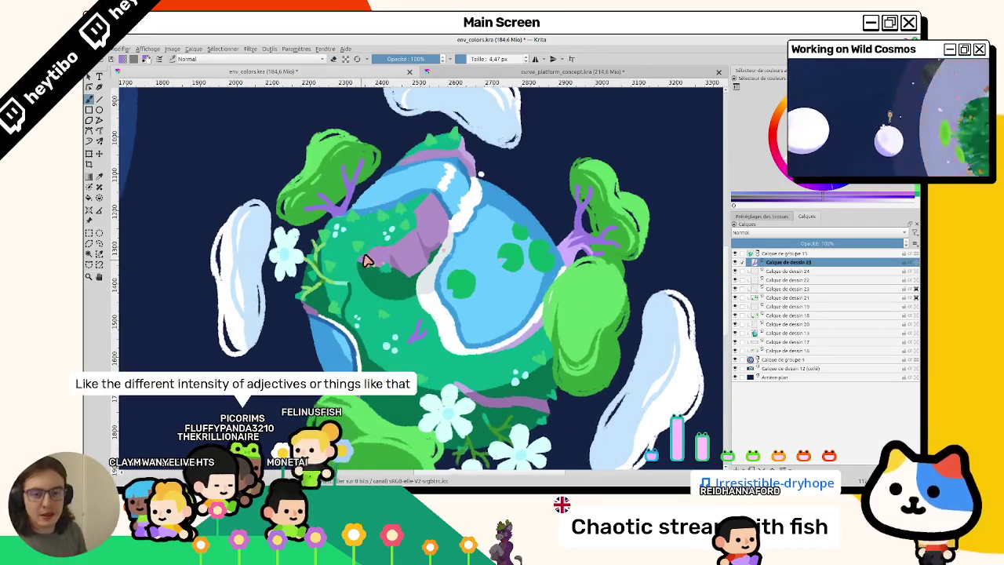
{"action": "scroll", "coordinate": [370, 251], "scroll_direction": "up", "scroll_amount": 2}
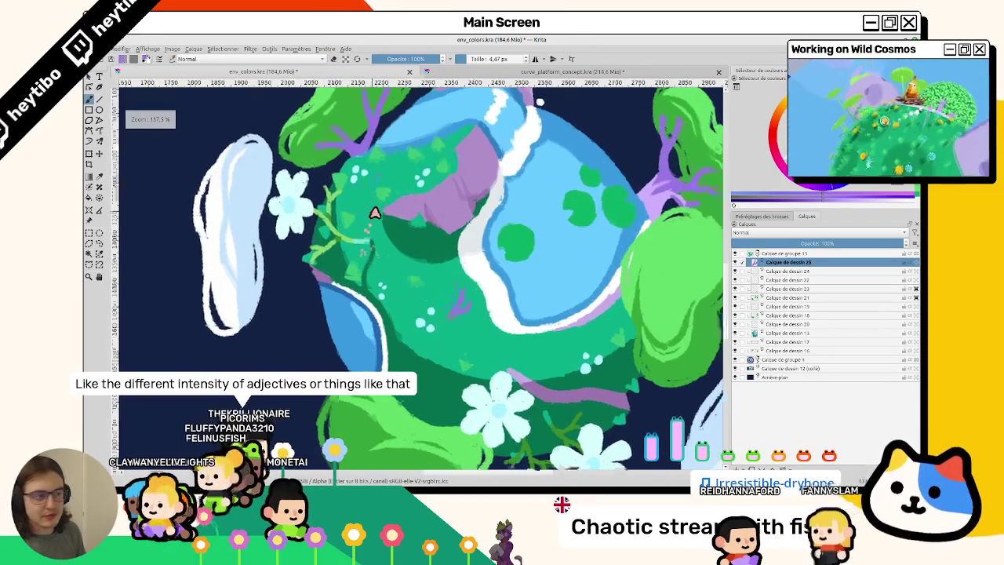
{"action": "scroll", "coordinate": [471, 291], "scroll_direction": "up", "scroll_amount": 3}
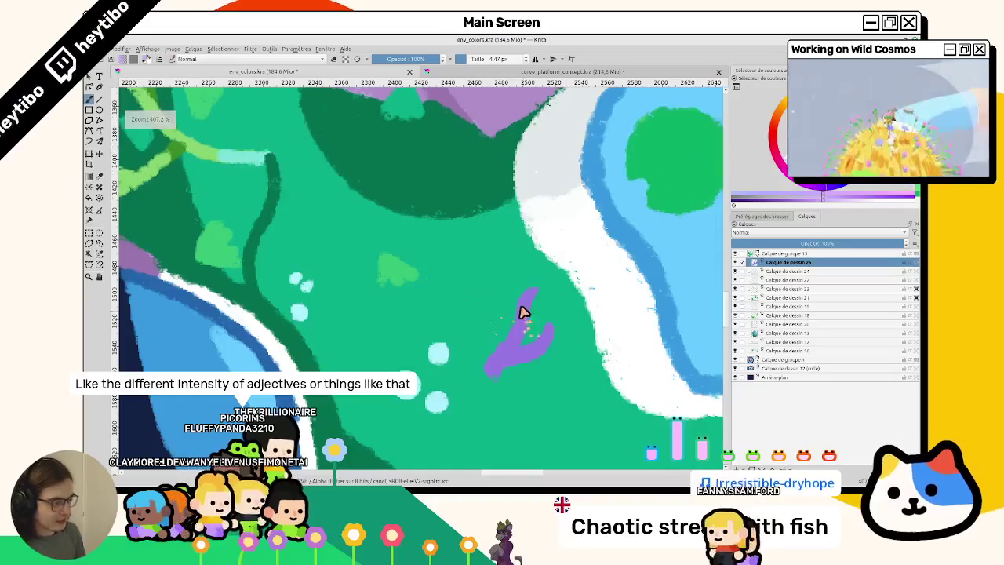
{"action": "left_click_drag", "start_coordinate": [522, 310], "coordinate": [508, 345]}
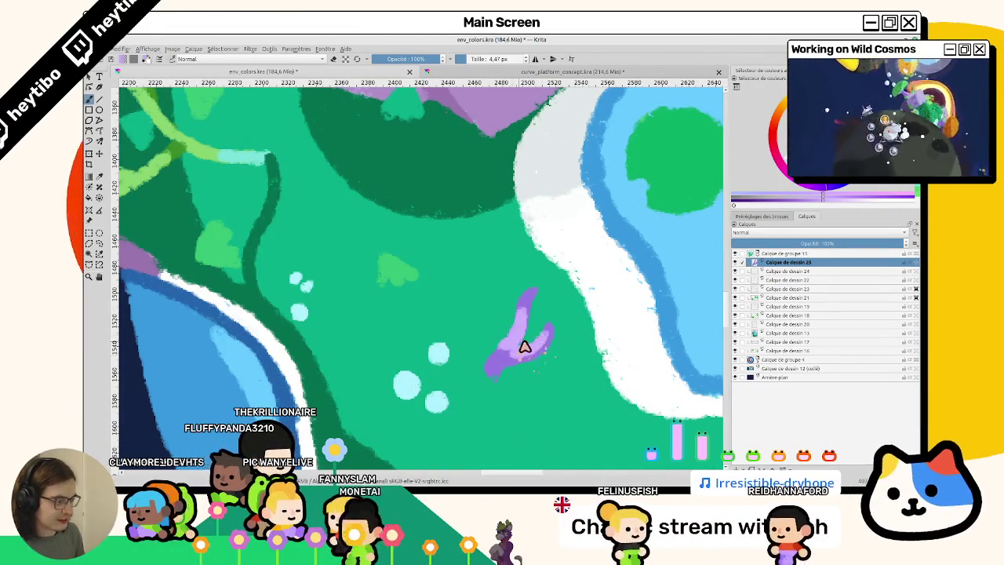
Paint a second small purple tendril beside the right-hand green bush
{"action": "scroll", "coordinate": [525, 345], "scroll_direction": "down", "scroll_amount": 5}
{"action": "scroll", "coordinate": [502, 385], "scroll_direction": "up", "scroll_amount": 5}
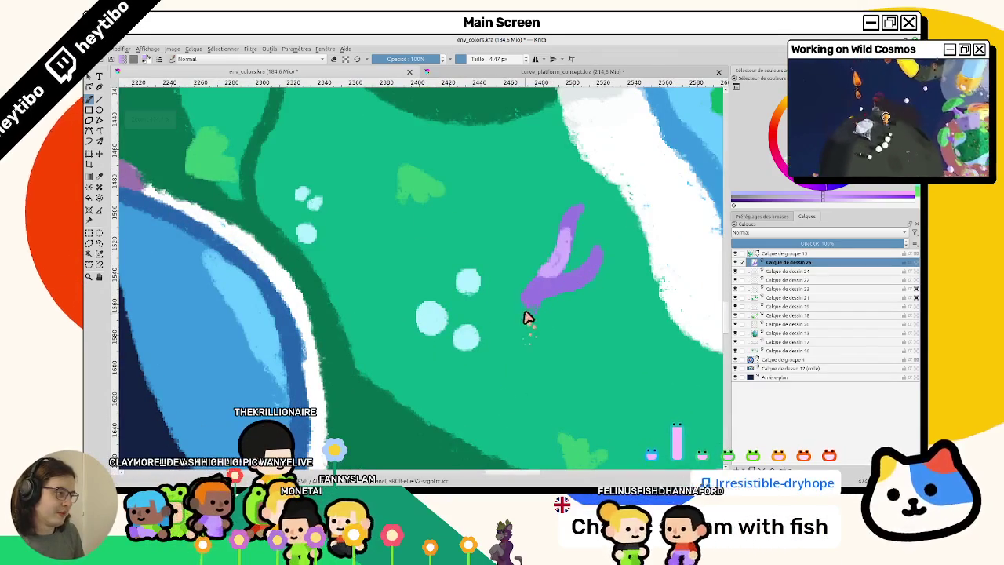
{"action": "scroll", "coordinate": [518, 337], "scroll_direction": "down", "scroll_amount": 3}
{"action": "scroll", "coordinate": [510, 313], "scroll_direction": "down", "scroll_amount": 2}
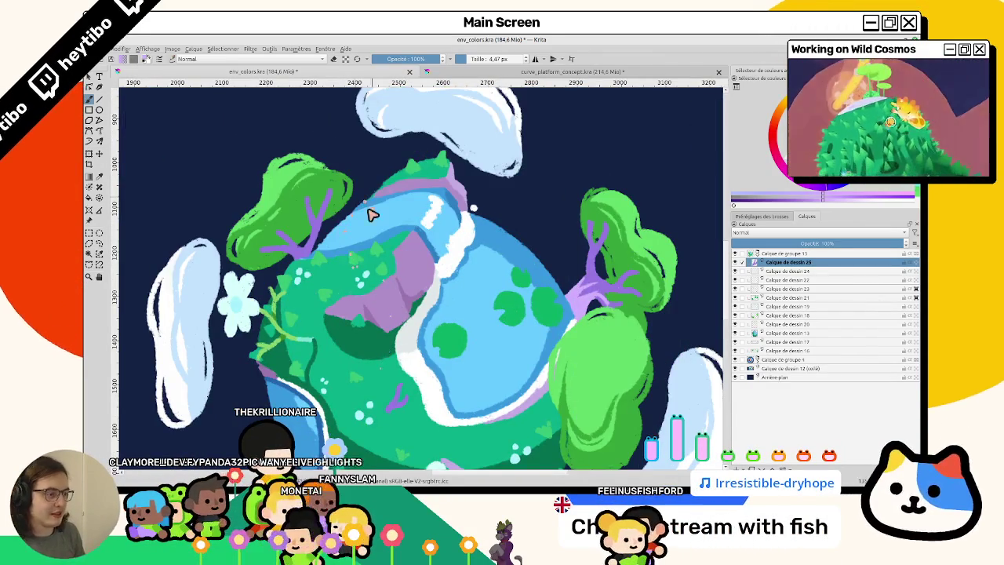
{"action": "scroll", "coordinate": [549, 336], "scroll_direction": "up", "scroll_amount": 3}
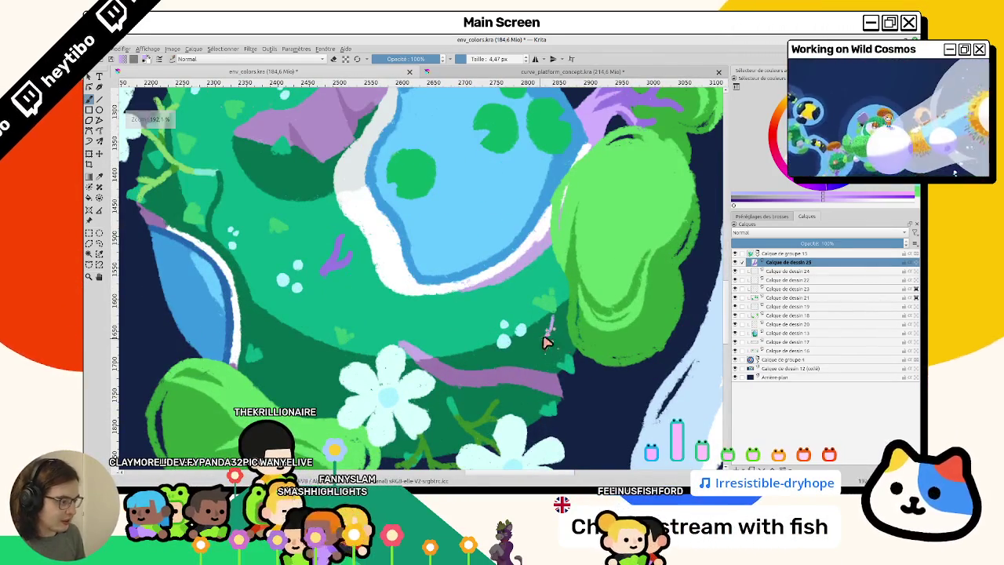
{"action": "scroll", "coordinate": [546, 342], "scroll_direction": "up", "scroll_amount": 2}
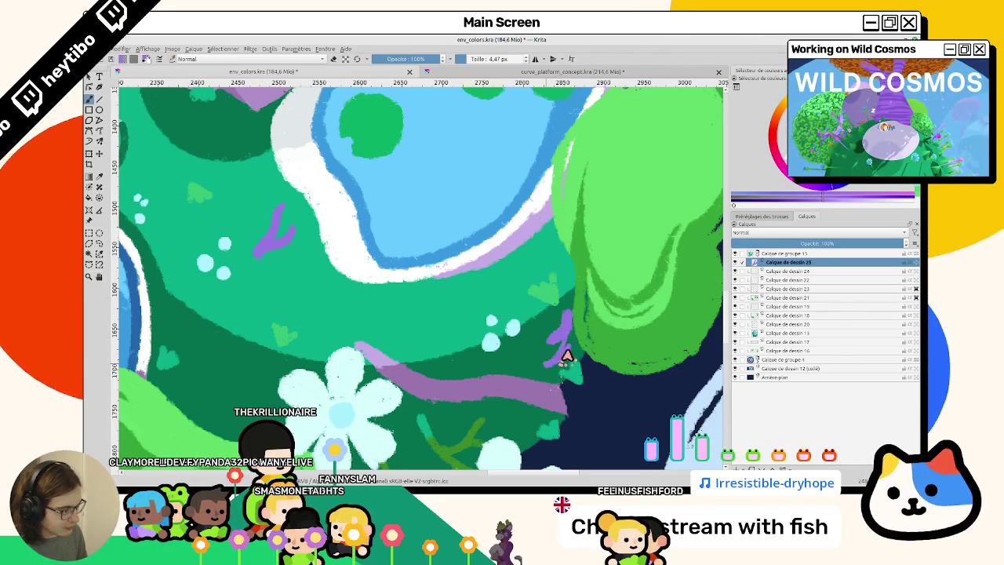
Zoom out and pan to bring the top cloud above the planet into view
{"action": "scroll", "coordinate": [421, 327], "scroll_direction": "down", "scroll_amount": 2}
{"action": "scroll", "coordinate": [417, 381], "scroll_direction": "down", "scroll_amount": 3}
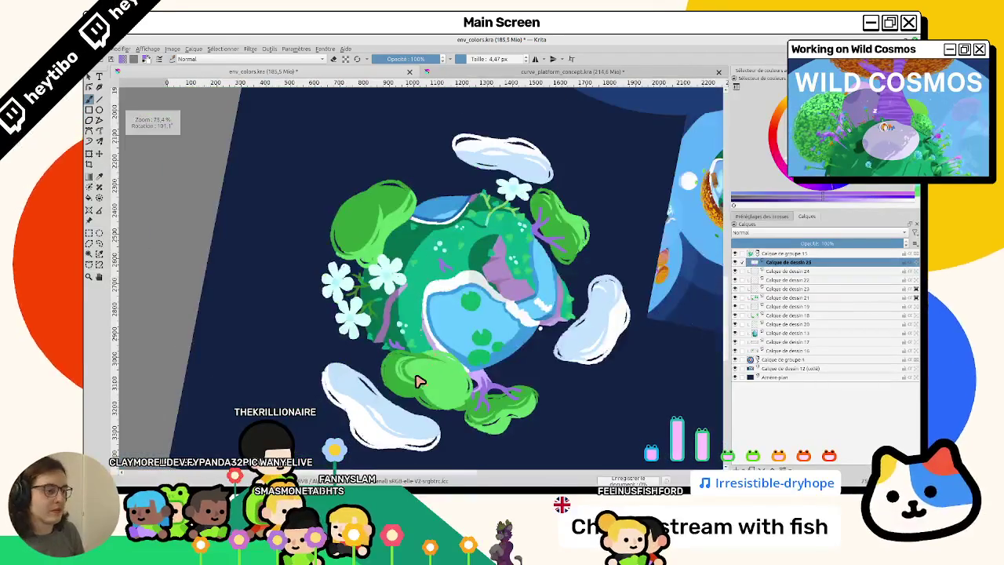
{"action": "scroll", "coordinate": [418, 382], "scroll_direction": "up", "scroll_amount": 2}
{"action": "scroll", "coordinate": [392, 314], "scroll_direction": "up", "scroll_amount": 1}
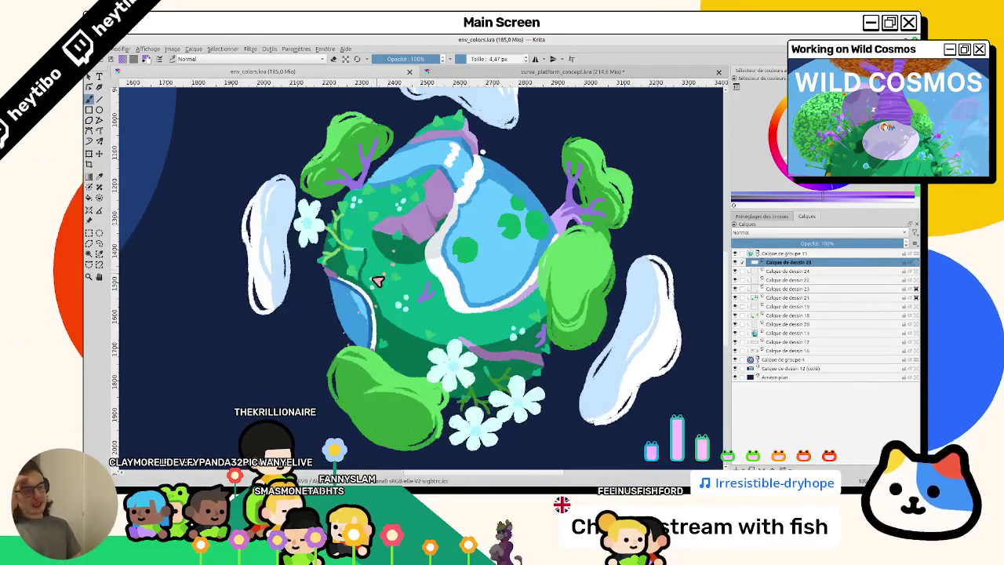
{"action": "left_click_drag", "start_coordinate": [373, 284], "coordinate": [365, 367]}
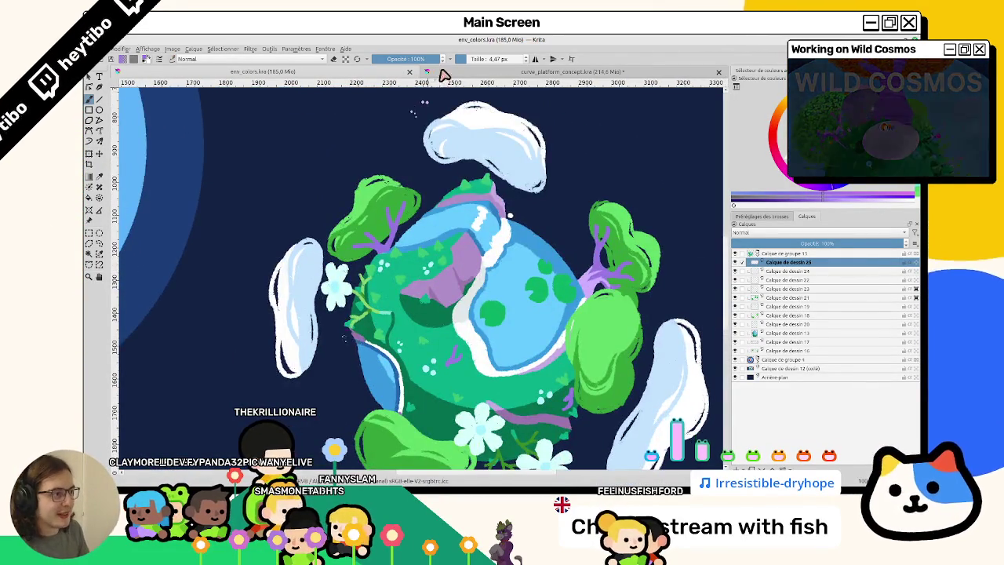
Check the curve_platform_concept.kra reference, then return to the planet and recentre it
{"action": "left_click", "coordinate": [443, 73]}
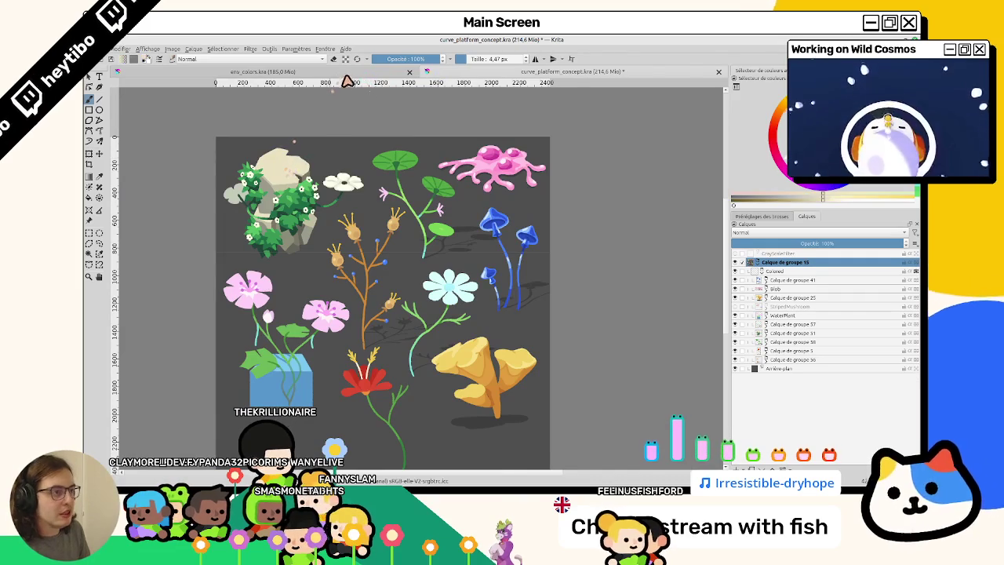
{"action": "key", "text": "ctrl+Tab"}
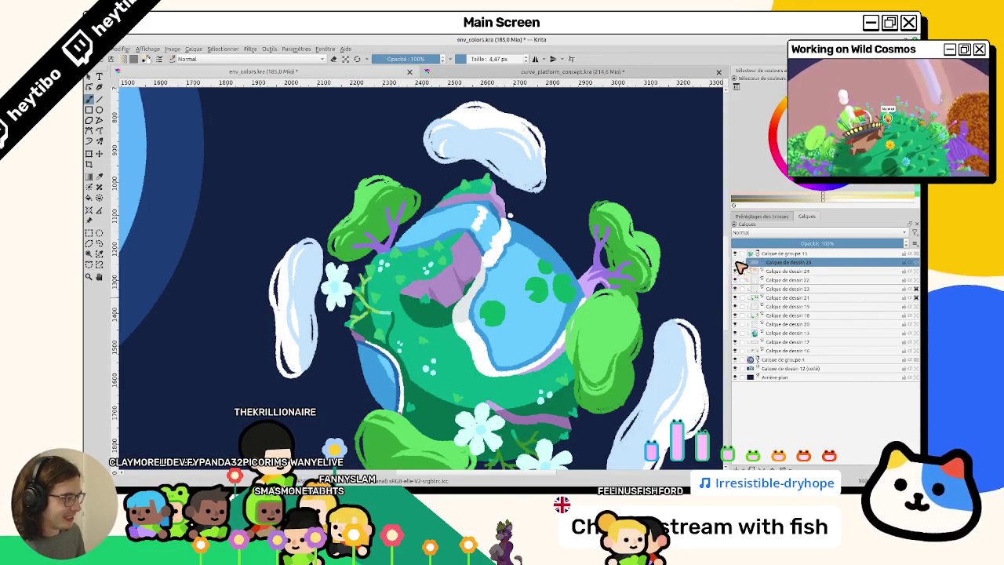
{"action": "left_click_drag", "start_coordinate": [716, 419], "coordinate": [748, 318]}
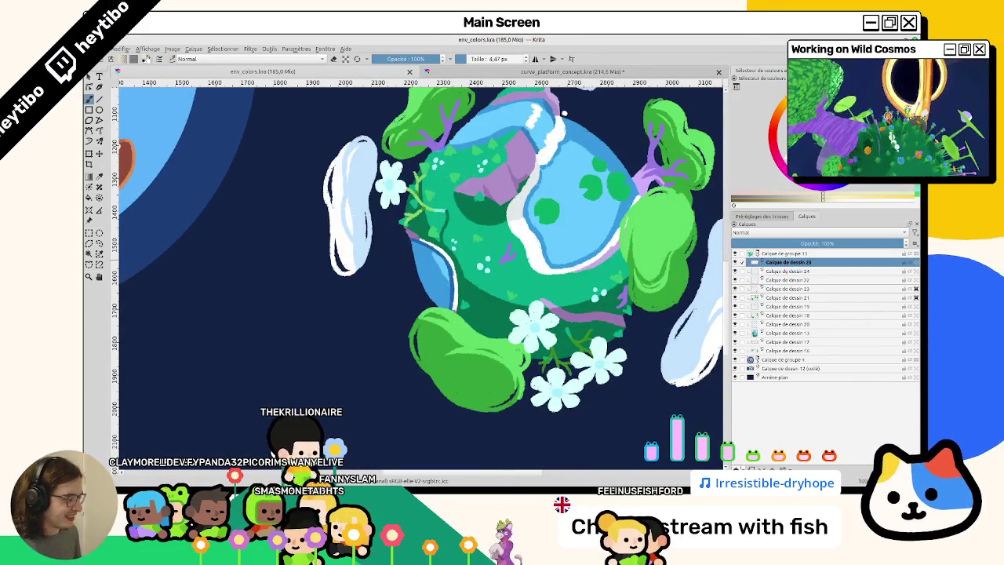
{"action": "left_click_drag", "start_coordinate": [439, 235], "coordinate": [392, 259]}
Recentre the planet, reset canvas rotation to zero and glance at the concept sheet
{"action": "left_click_drag", "start_coordinate": [206, 88], "coordinate": [167, 111]}
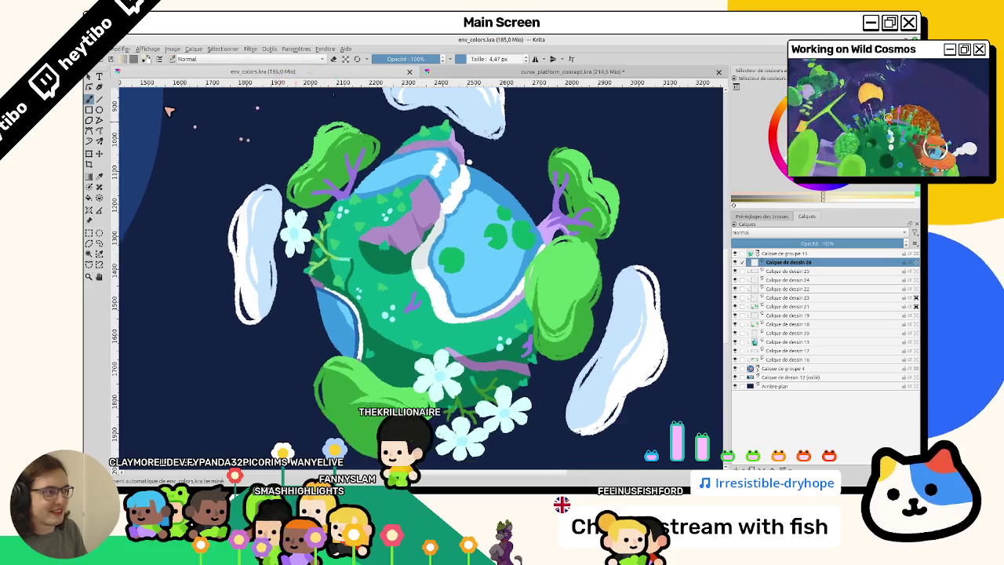
{"action": "key", "text": "5"}
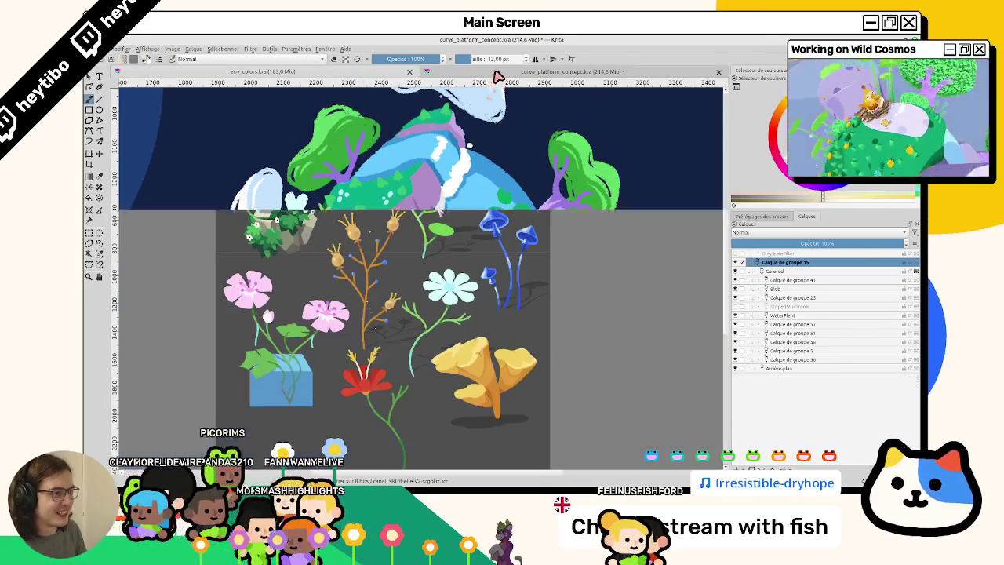
{"action": "left_click", "coordinate": [502, 71]}
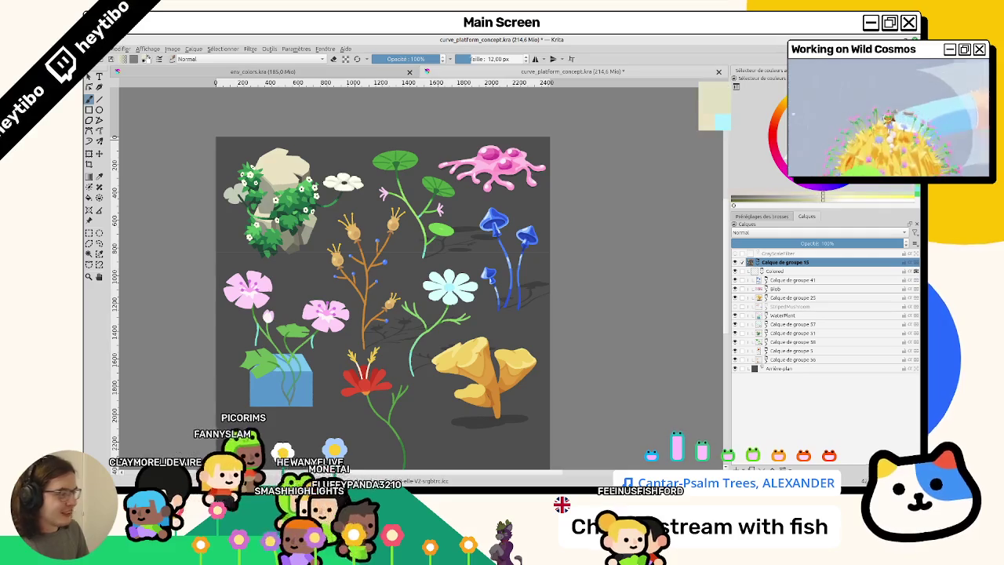
{"action": "left_click", "coordinate": [366, 71]}
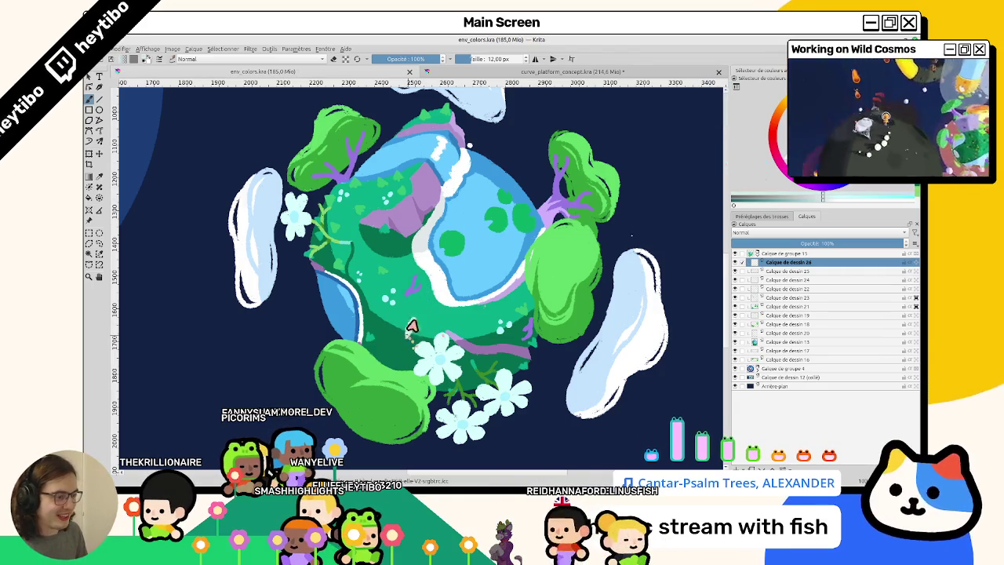
With an 8 px brush, outline a small pointed shape and fill it pale green
{"action": "scroll", "coordinate": [404, 314], "scroll_direction": "up", "scroll_amount": 3}
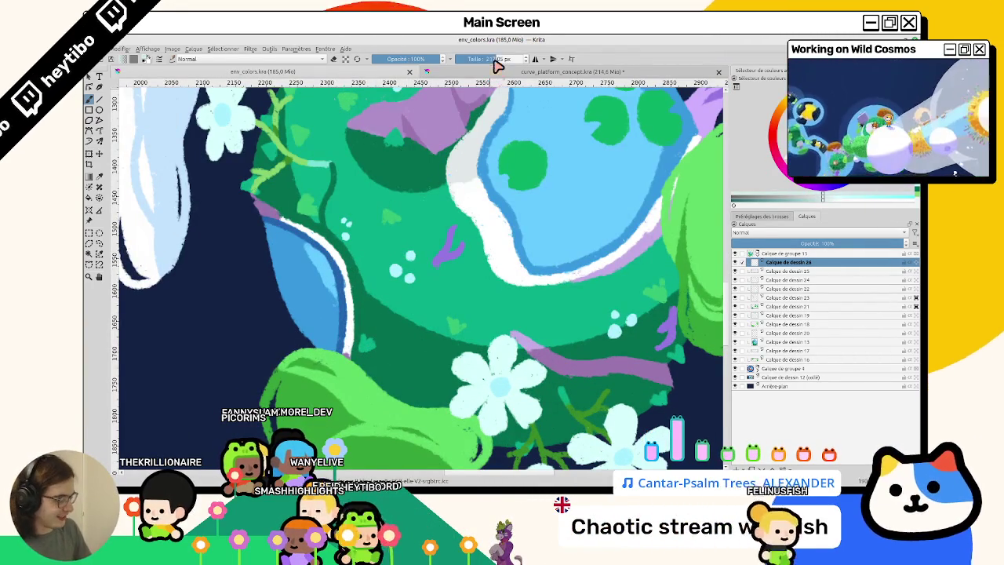
{"action": "key", "text": "bracketleft"}
{"action": "key", "text": "bracketleft"}
{"action": "scroll", "coordinate": [333, 241], "scroll_direction": "down", "scroll_amount": 2}
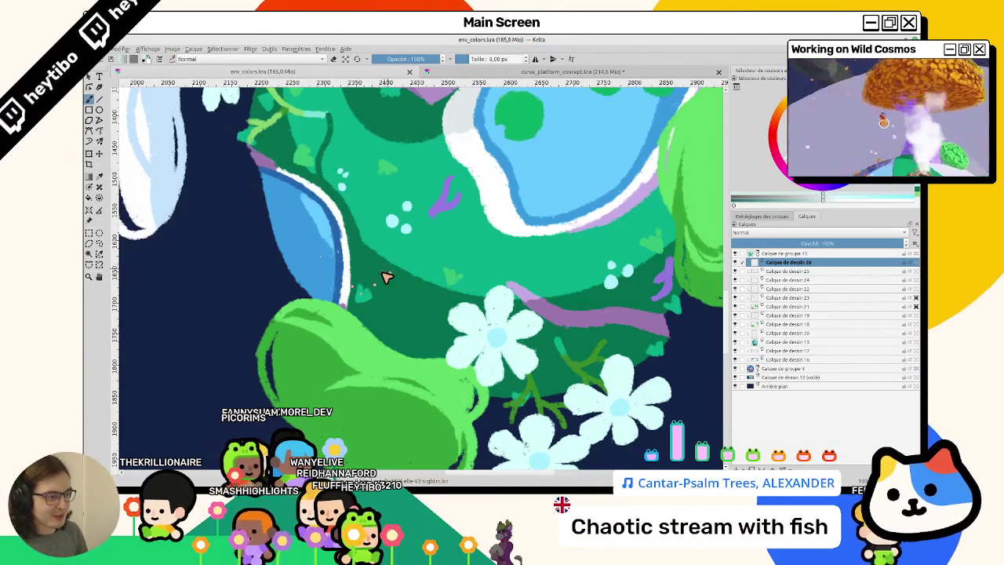
{"action": "mouse_move", "coordinate": [402, 250]}
{"action": "left_mouse_down"}
{"action": "mouse_move", "coordinate": [389, 291]}
{"action": "mouse_move", "coordinate": [418, 296]}
{"action": "left_mouse_up"}
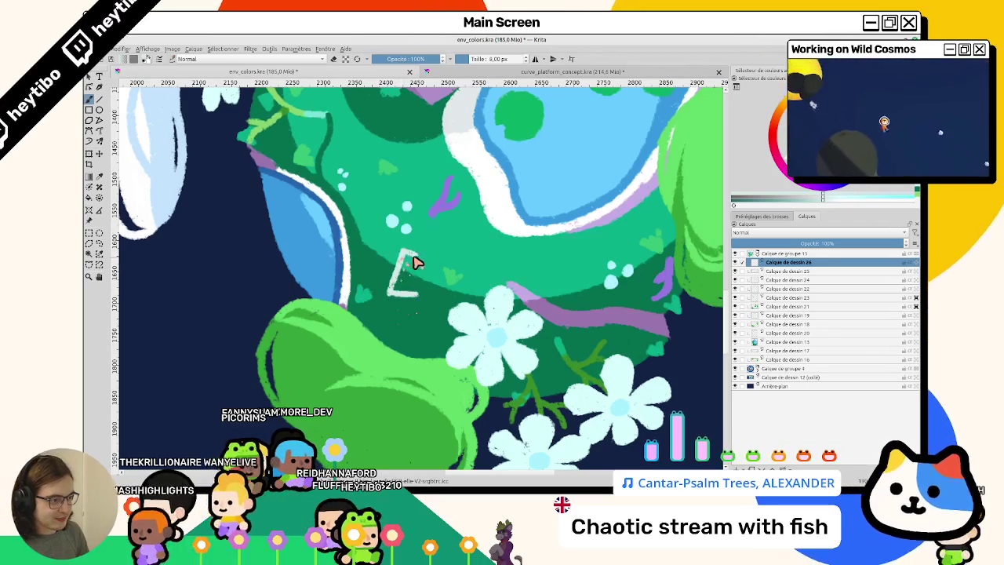
{"action": "mouse_move", "coordinate": [402, 251]}
{"action": "left_mouse_down"}
{"action": "mouse_move", "coordinate": [420, 290]}
{"action": "mouse_move", "coordinate": [408, 287]}
{"action": "left_mouse_up"}
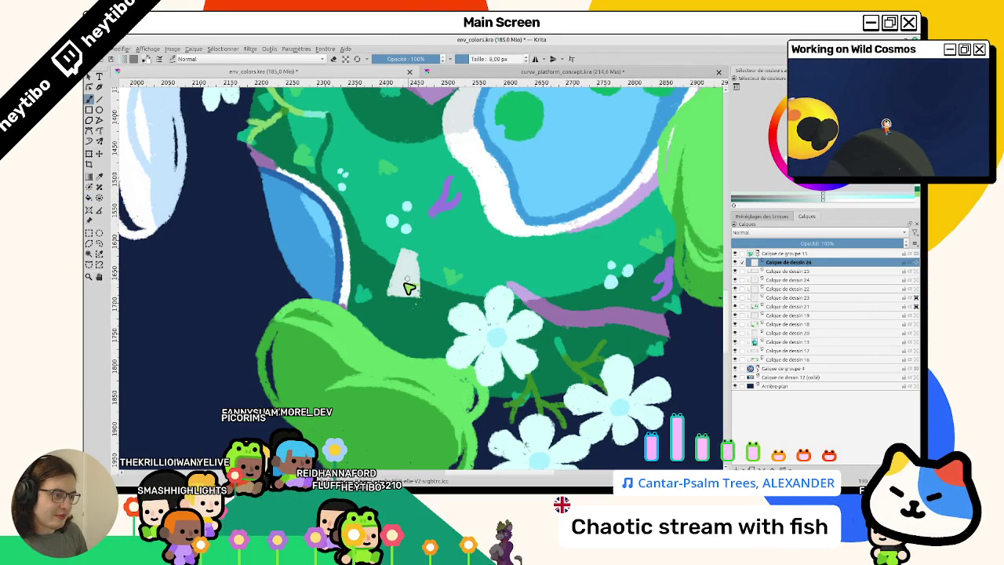
{"action": "key", "text": "minus"}
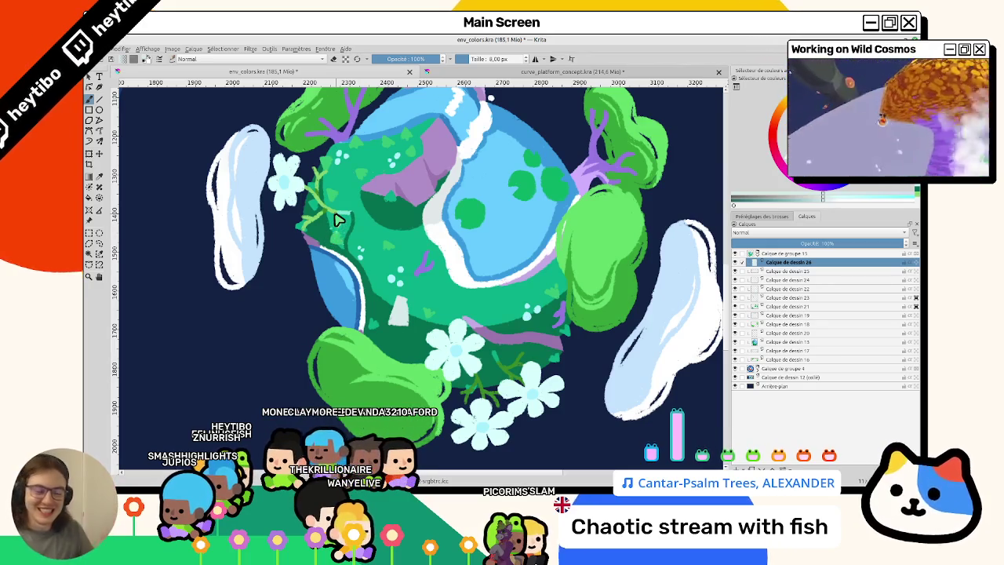
Tilt, shift and rotate the planet view to review the vine-covered painting
{"action": "mouse_move", "coordinate": [338, 220]}
{"action": "left_mouse_down"}
{"action": "mouse_move", "coordinate": [333, 306]}
{"action": "mouse_move", "coordinate": [325, 289]}
{"action": "mouse_move", "coordinate": [339, 248]}
{"action": "left_mouse_up"}
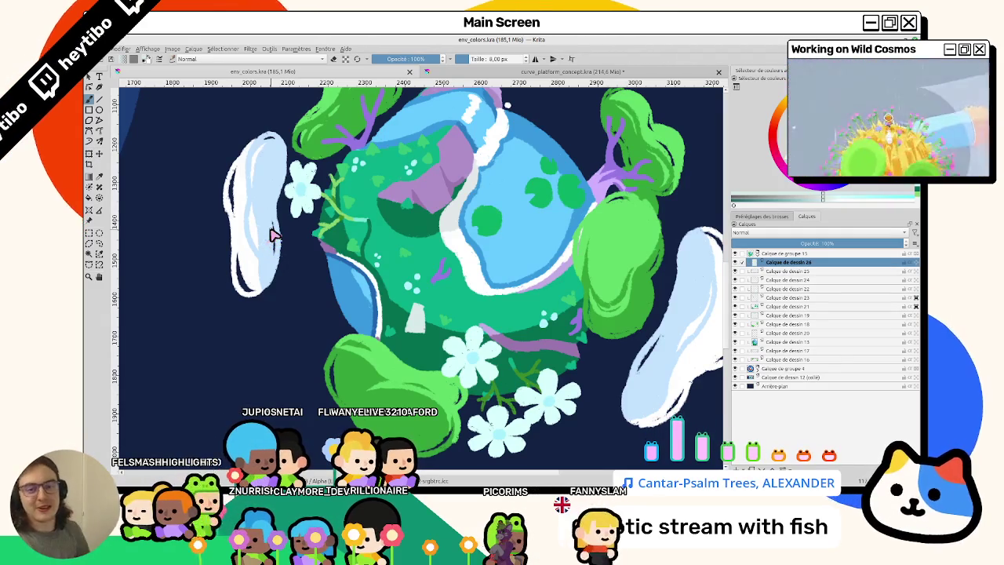
{"action": "mouse_move", "coordinate": [273, 235]}
{"action": "left_mouse_down"}
{"action": "mouse_move", "coordinate": [369, 291]}
{"action": "mouse_move", "coordinate": [358, 256]}
{"action": "mouse_move", "coordinate": [353, 305]}
{"action": "left_mouse_up"}
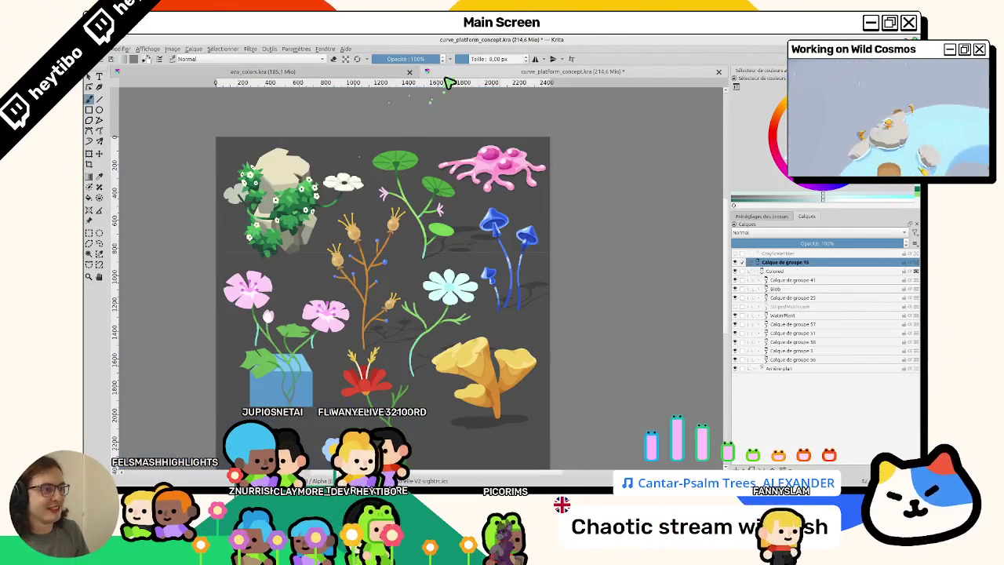
Look over the plant concept sheet, then return to the planet illustration
{"action": "left_click", "coordinate": [439, 71]}
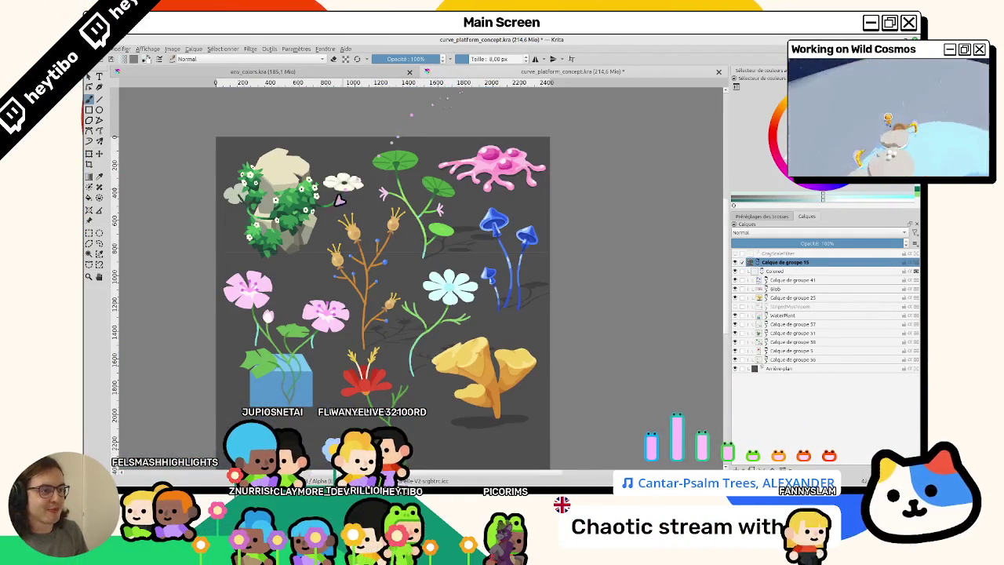
{"action": "scroll", "coordinate": [480, 167], "scroll_direction": "up", "scroll_amount": 3}
{"action": "scroll", "coordinate": [480, 167], "scroll_direction": "up", "scroll_amount": 2}
{"action": "scroll", "coordinate": [416, 269], "scroll_direction": "down", "scroll_amount": 5}
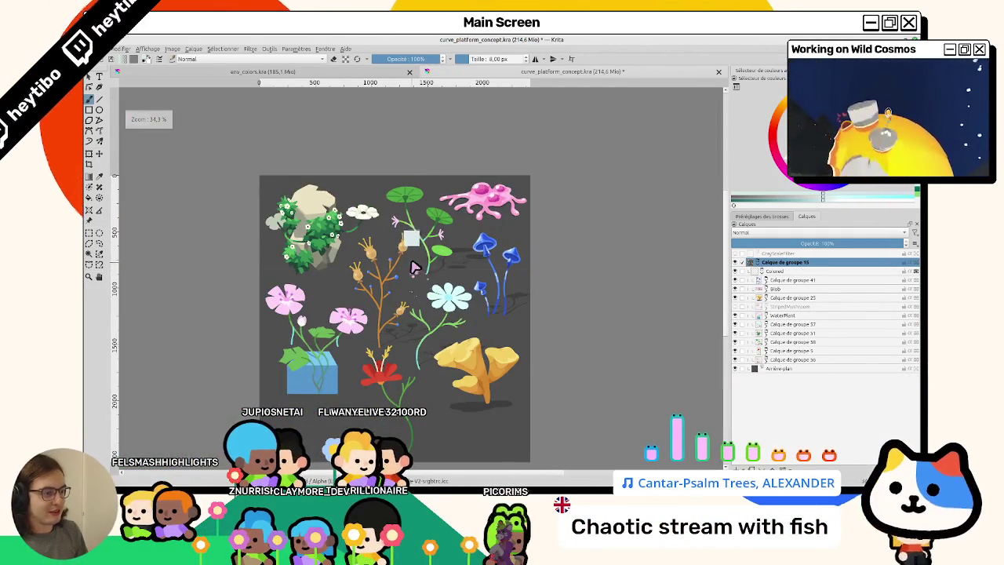
{"action": "scroll", "coordinate": [416, 269], "scroll_direction": "up", "scroll_amount": 4}
{"action": "scroll", "coordinate": [424, 228], "scroll_direction": "up", "scroll_amount": 1}
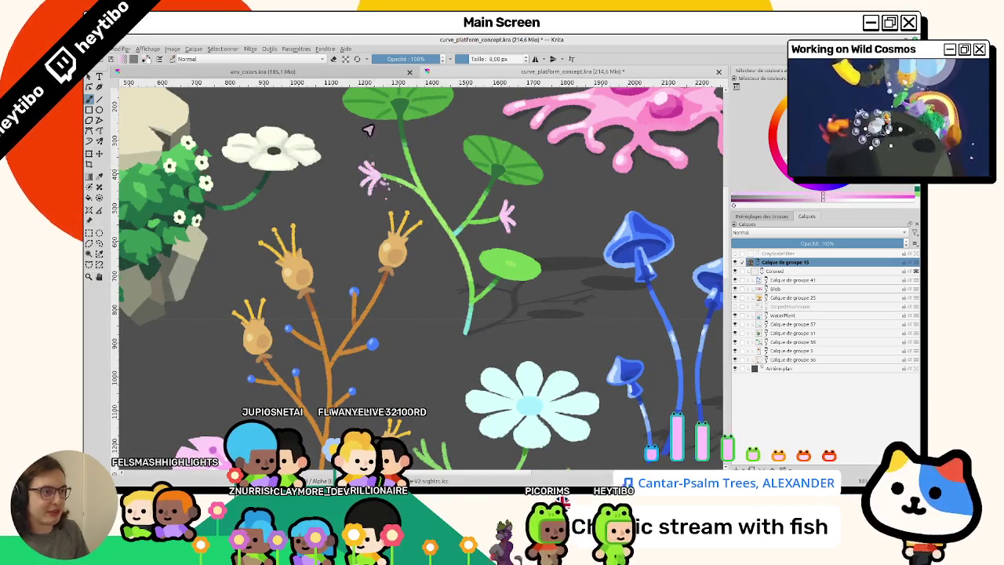
{"action": "key", "text": "ctrl+Tab"}
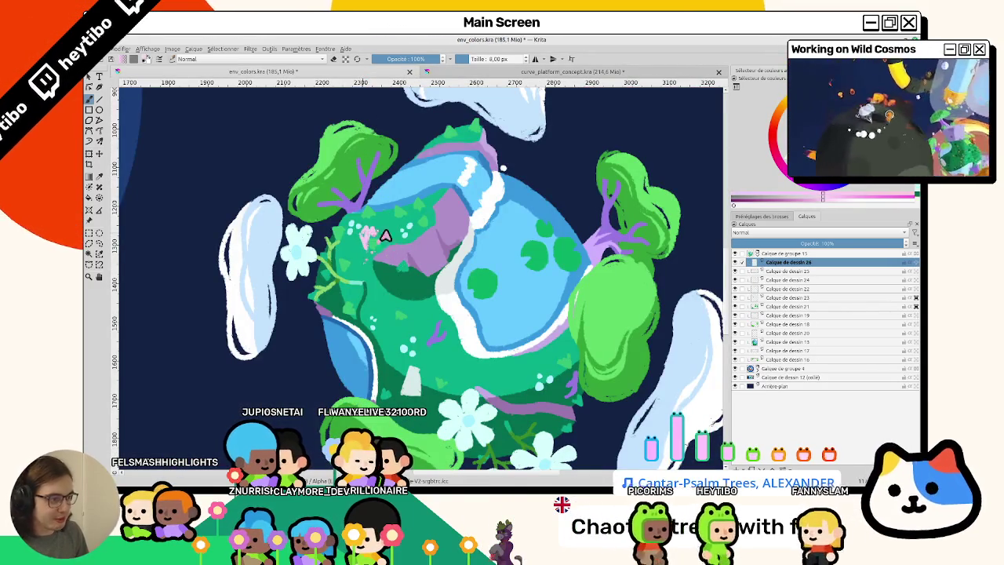
Toggle Calque de dessin 24 off and on, select it, and zoom onto the planet
{"action": "left_click", "coordinate": [735, 280]}
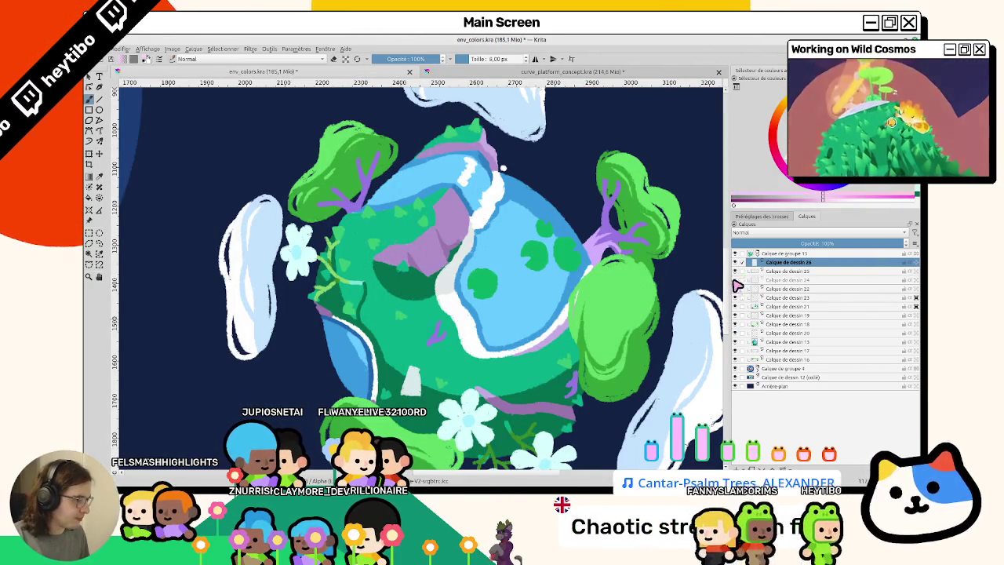
{"action": "left_click", "coordinate": [737, 282]}
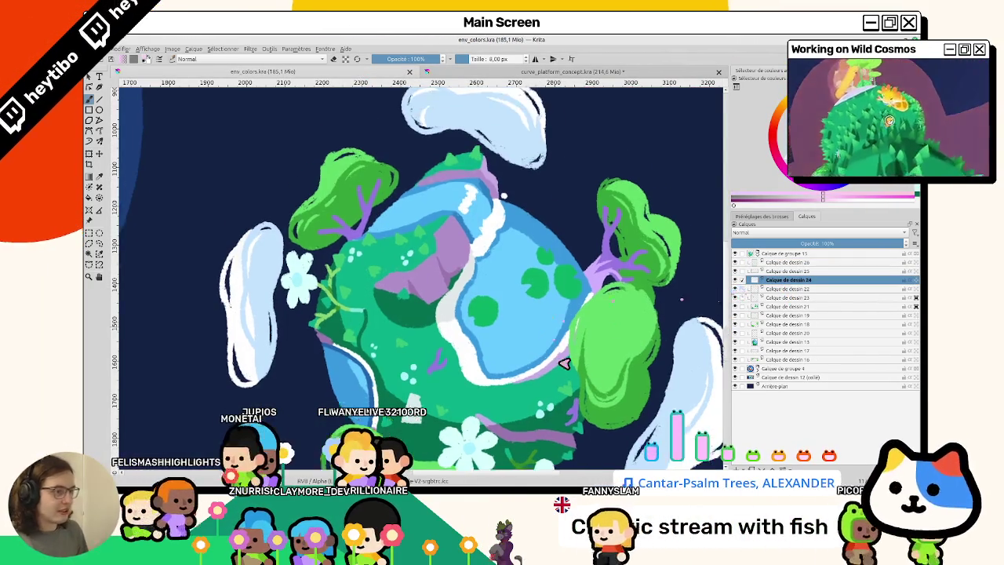
{"action": "scroll", "coordinate": [515, 258], "scroll_direction": "down", "scroll_amount": 2}
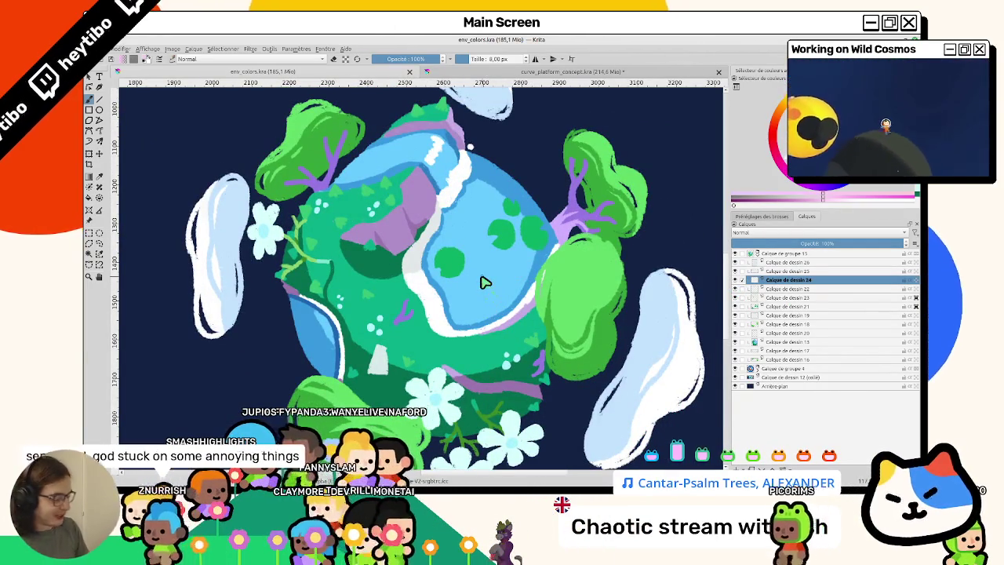
{"action": "scroll", "coordinate": [485, 283], "scroll_direction": "up", "scroll_amount": 1}
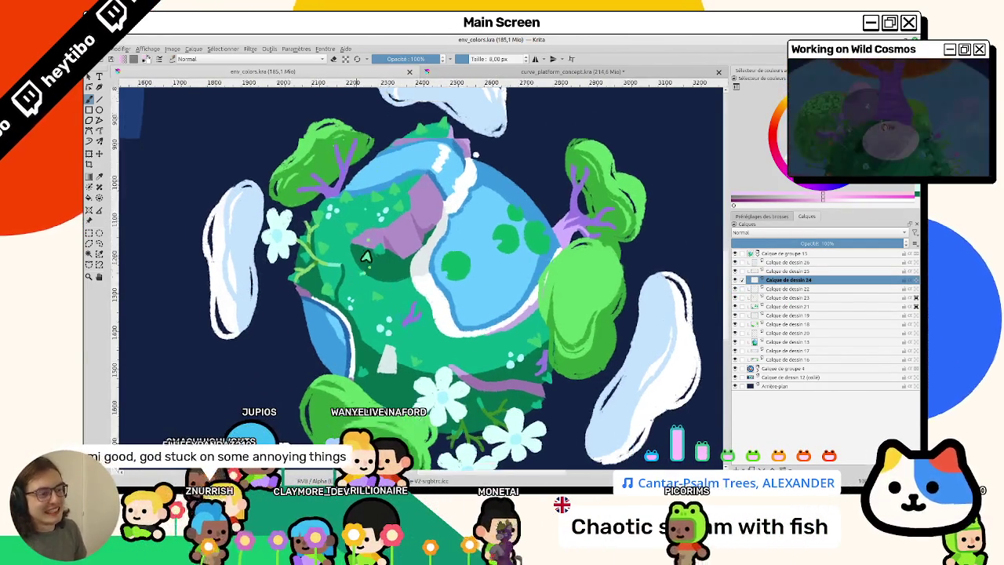
{"action": "scroll", "coordinate": [365, 257], "scroll_direction": "down", "scroll_amount": 3}
{"action": "scroll", "coordinate": [357, 278], "scroll_direction": "up", "scroll_amount": 1}
{"action": "scroll", "coordinate": [349, 298], "scroll_direction": "up", "scroll_amount": 1}
{"action": "scroll", "coordinate": [342, 318], "scroll_direction": "up", "scroll_amount": 1}
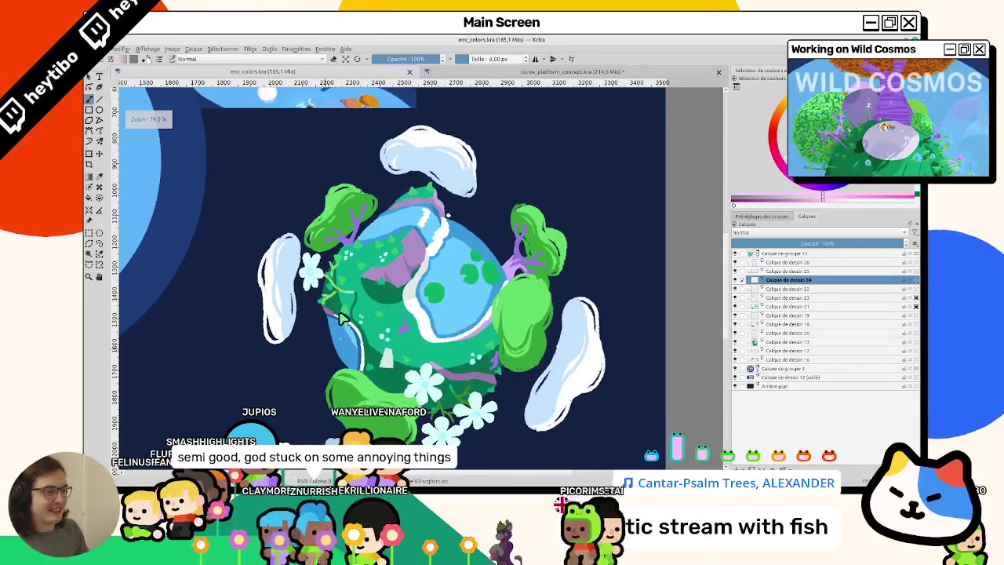
{"action": "scroll", "coordinate": [340, 317], "scroll_direction": "up", "scroll_amount": 1}
{"action": "scroll", "coordinate": [336, 320], "scroll_direction": "up", "scroll_amount": 1}
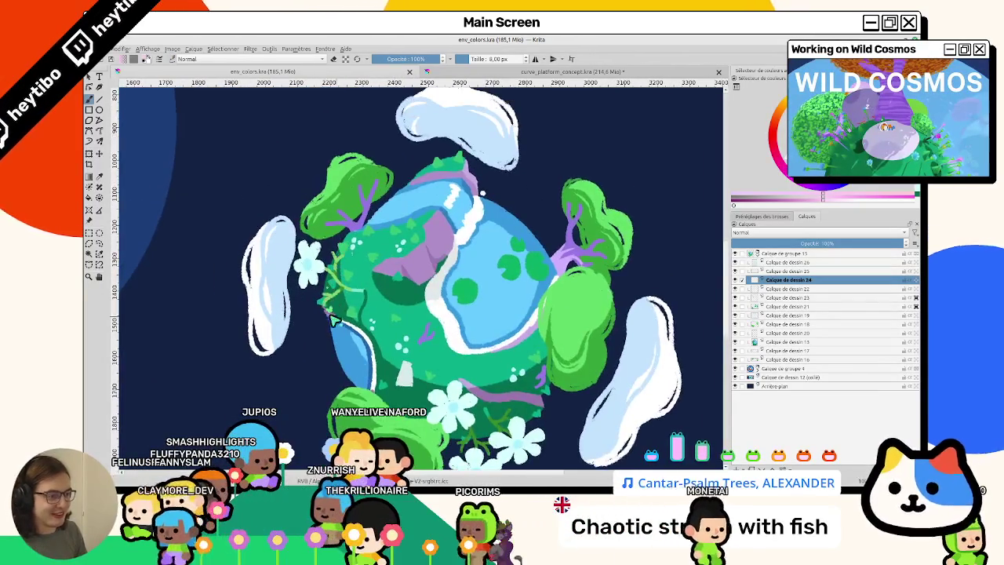
{"action": "scroll", "coordinate": [336, 318], "scroll_direction": "up", "scroll_amount": 2}
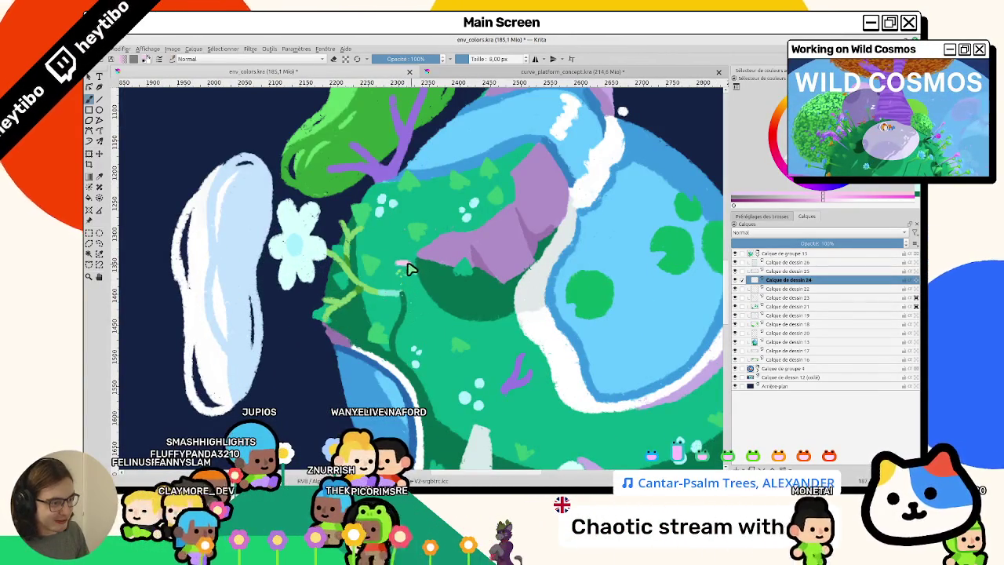
Paint small pink sprouts on Calque de dessin 24 beside the purple rock and near the top
{"action": "left_click_drag", "start_coordinate": [408, 269], "coordinate": [363, 287]}
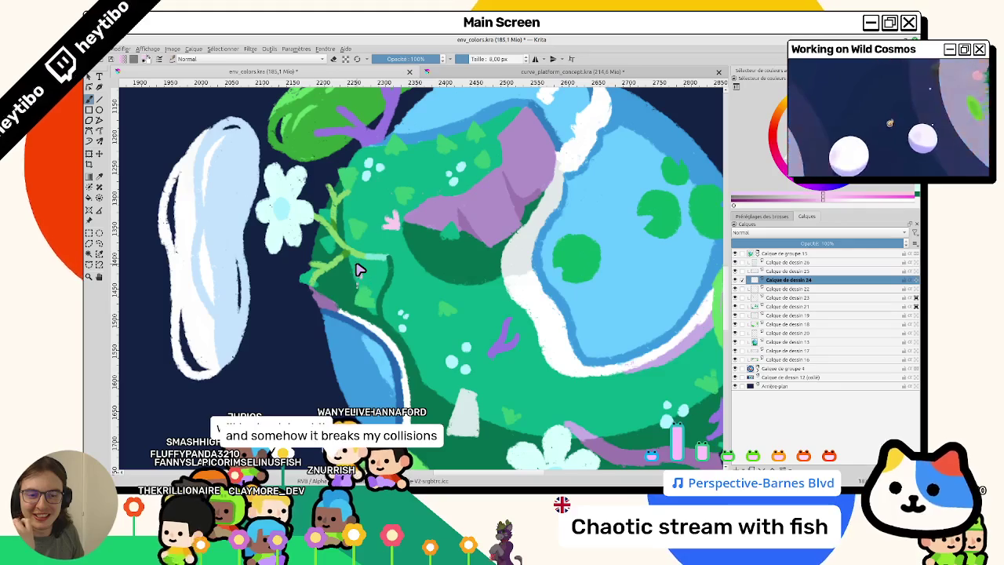
{"action": "left_click_drag", "start_coordinate": [359, 270], "coordinate": [338, 304]}
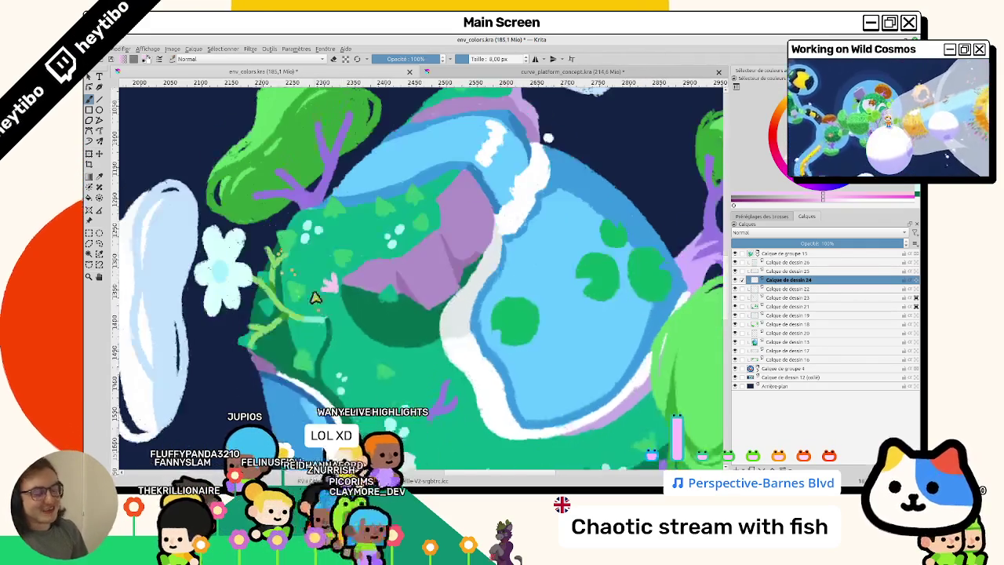
{"action": "scroll", "coordinate": [318, 301], "scroll_direction": "down", "scroll_amount": 5}
{"action": "scroll", "coordinate": [403, 318], "scroll_direction": "up", "scroll_amount": 2, "text": "ctrl"}
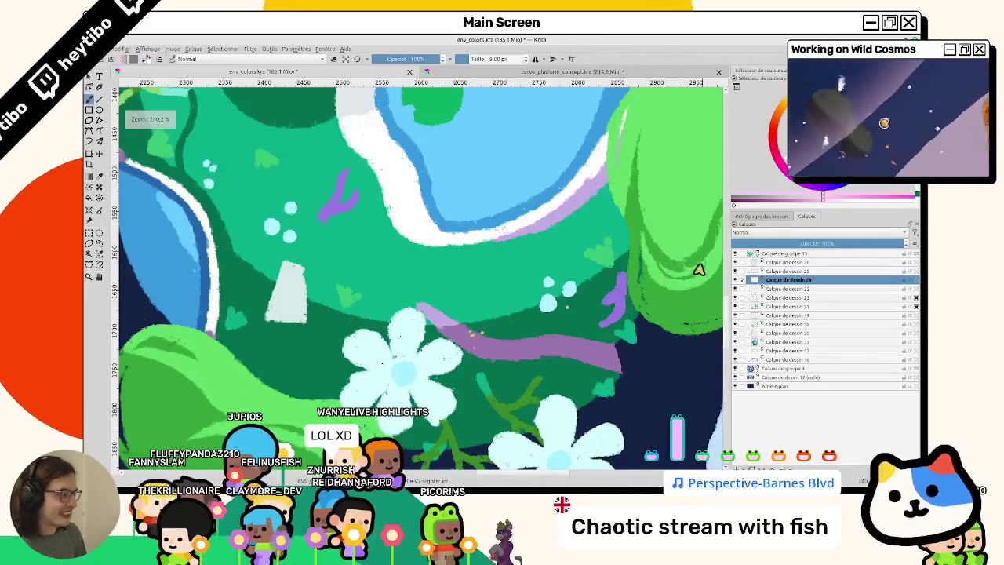
{"action": "left_click_drag", "start_coordinate": [466, 337], "coordinate": [493, 385]}
{"action": "scroll", "coordinate": [493, 386], "scroll_direction": "up", "scroll_amount": 5}
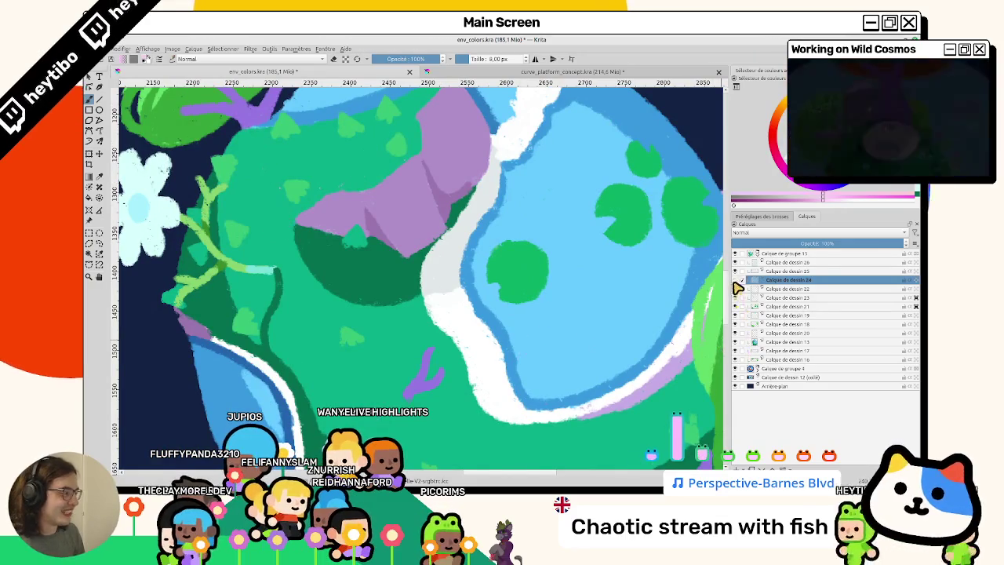
{"action": "scroll", "coordinate": [408, 251], "scroll_direction": "up", "scroll_amount": 2}
{"action": "scroll", "coordinate": [408, 246], "scroll_direction": "up", "scroll_amount": 2}
{"action": "scroll", "coordinate": [404, 212], "scroll_direction": "up", "scroll_amount": 2}
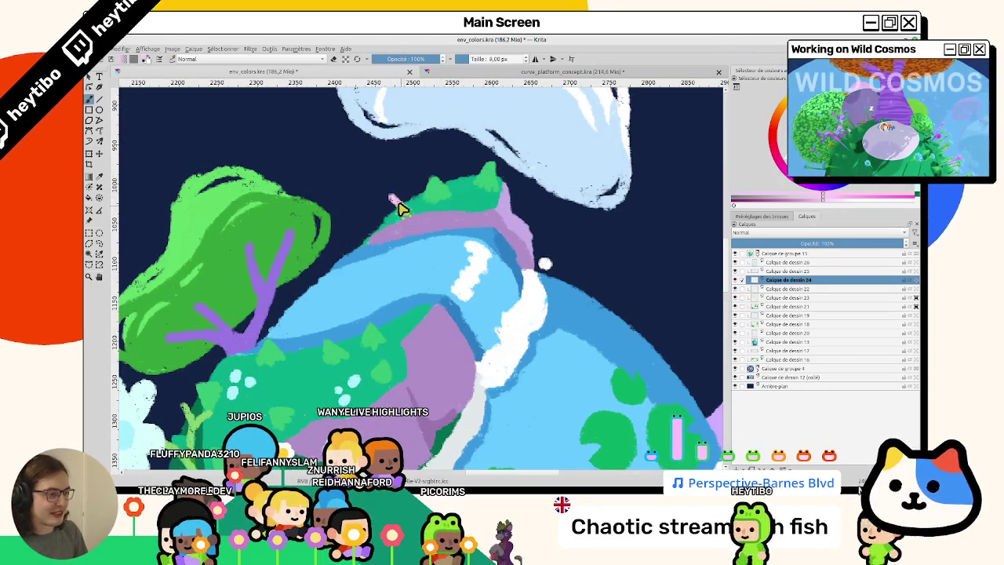
{"action": "scroll", "coordinate": [400, 203], "scroll_direction": "down", "scroll_amount": 3}
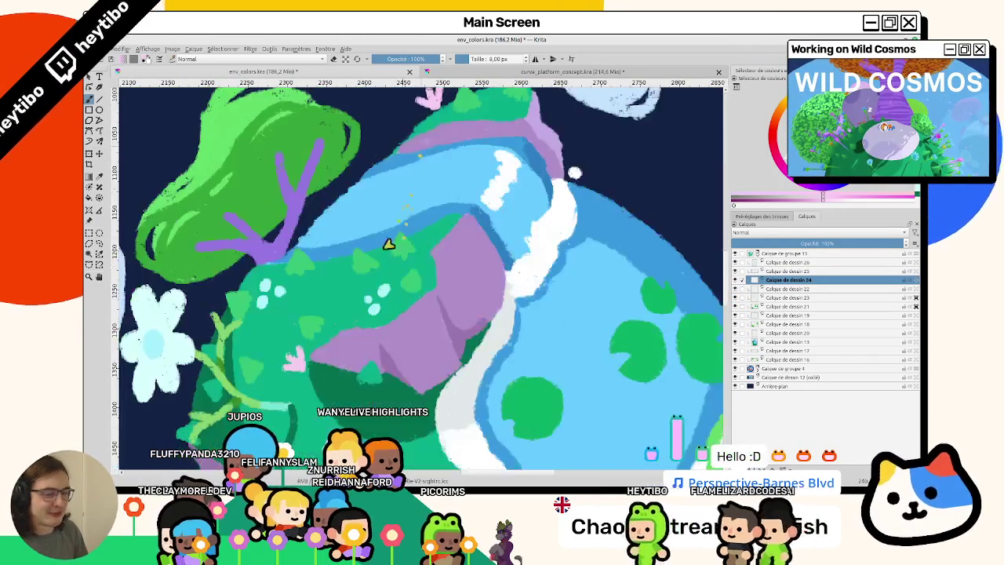
{"action": "scroll", "coordinate": [377, 224], "scroll_direction": "left", "scroll_amount": 1}
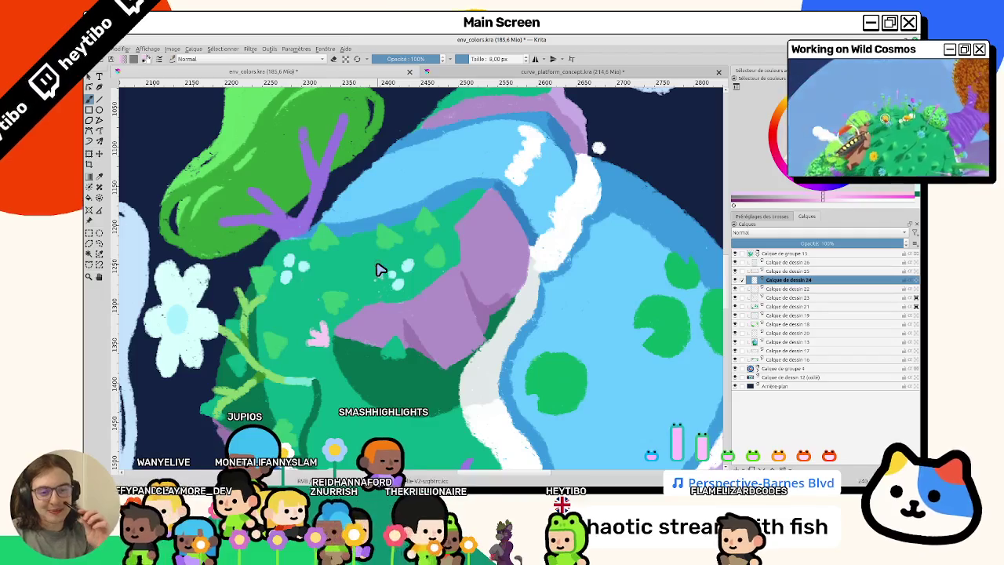
{"action": "scroll", "coordinate": [376, 269], "scroll_direction": "down", "scroll_amount": 3}
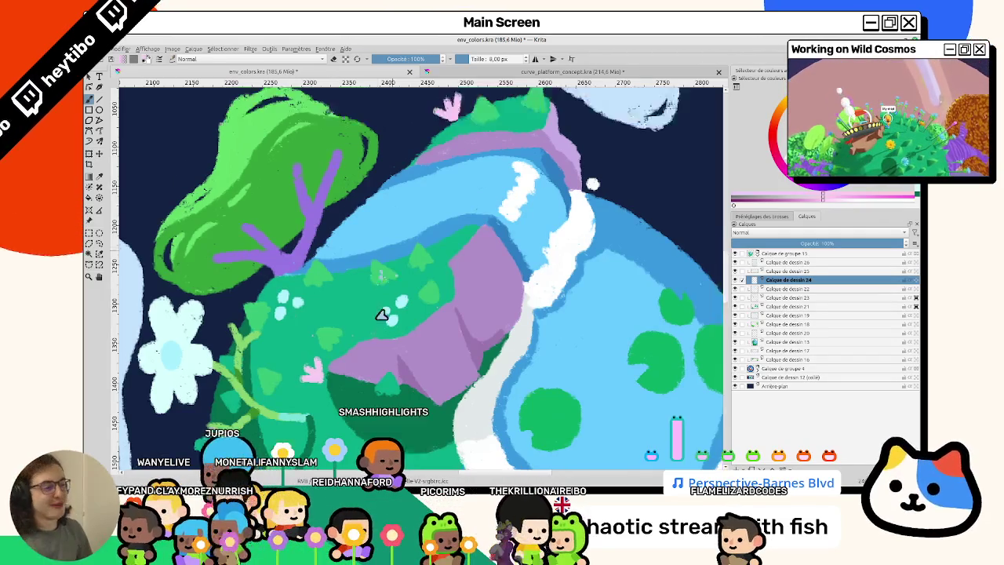
{"action": "scroll", "coordinate": [351, 186], "scroll_direction": "up", "scroll_amount": 3}
{"action": "scroll", "coordinate": [371, 300], "scroll_direction": "down", "scroll_amount": 2}
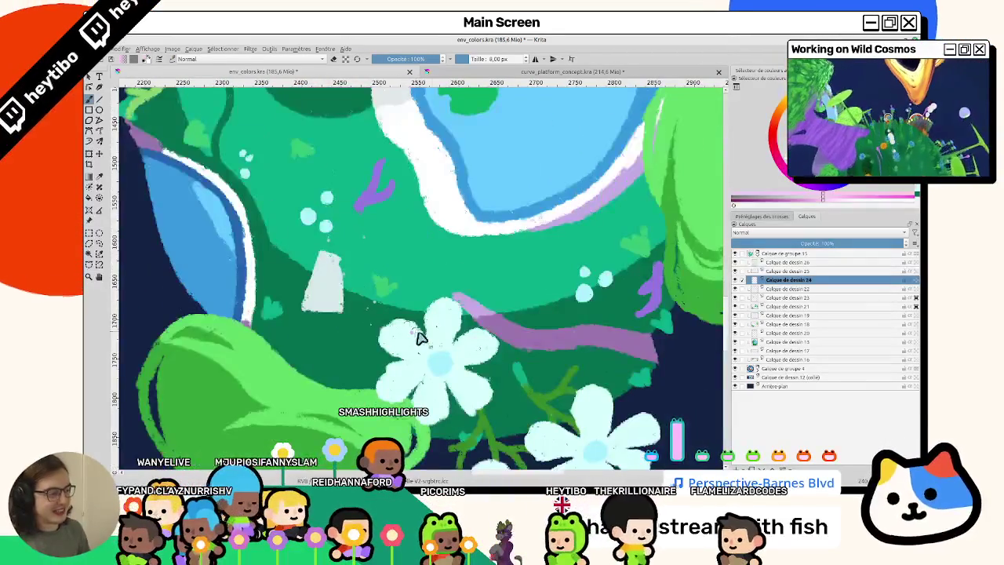
{"action": "scroll", "coordinate": [436, 339], "scroll_direction": "up", "scroll_amount": 1}
{"action": "scroll", "coordinate": [370, 352], "scroll_direction": "up", "scroll_amount": 1}
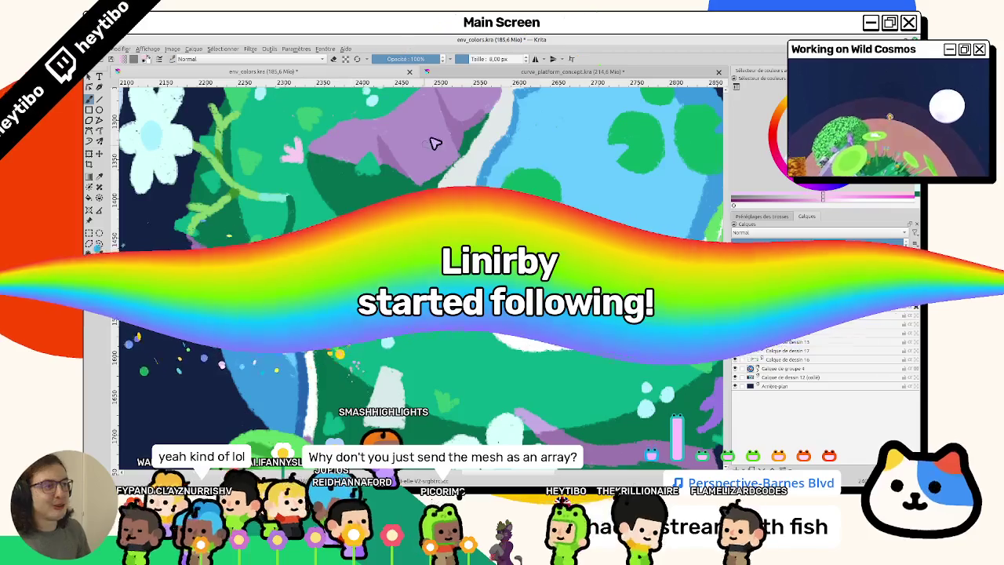
{"action": "key", "text": "ctrl+Tab"}
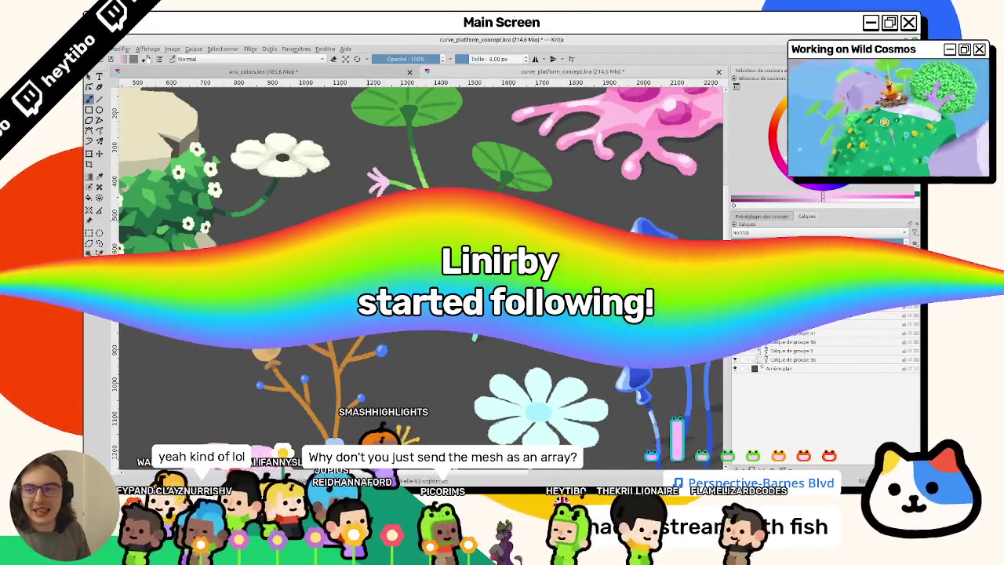
{"action": "scroll", "coordinate": [352, 218], "scroll_direction": "down", "scroll_amount": 3}
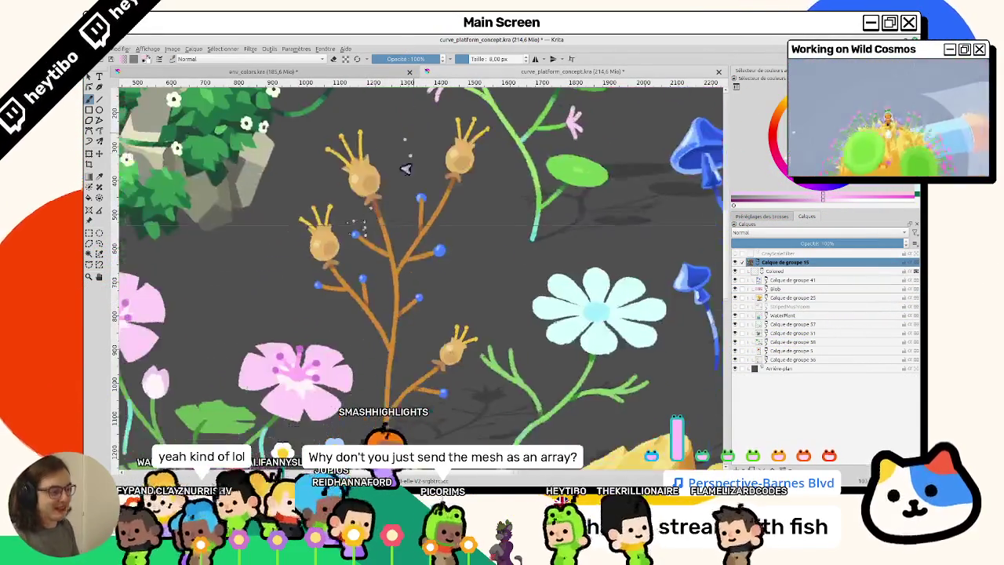
{"action": "scroll", "coordinate": [406, 164], "scroll_direction": "down", "scroll_amount": 2}
{"action": "scroll", "coordinate": [253, 228], "scroll_direction": "down", "scroll_amount": 2}
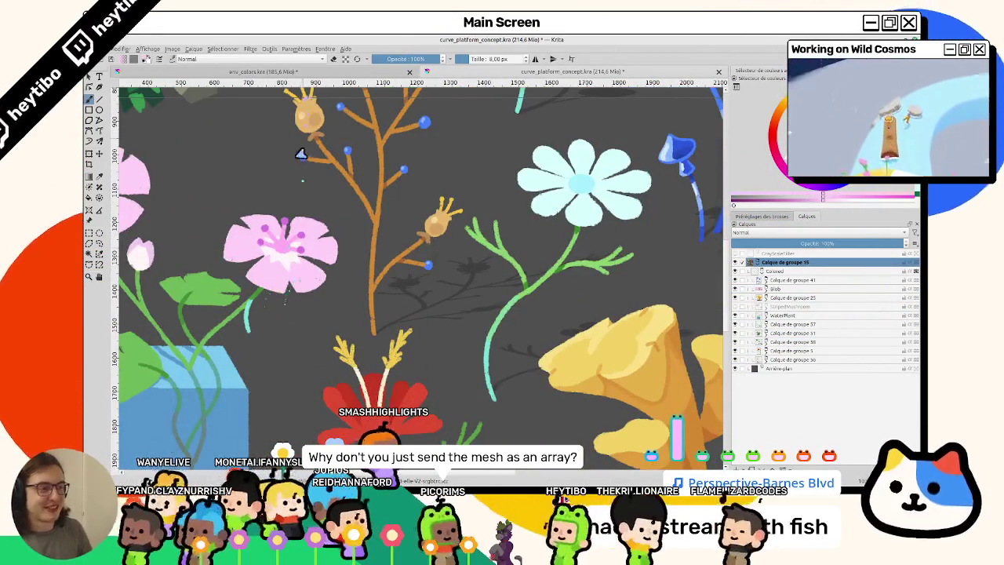
{"action": "scroll", "coordinate": [301, 154], "scroll_direction": "down", "scroll_amount": 2, "text": "ctrl"}
{"action": "scroll", "coordinate": [313, 100], "scroll_direction": "down", "scroll_amount": 2, "text": "ctrl"}
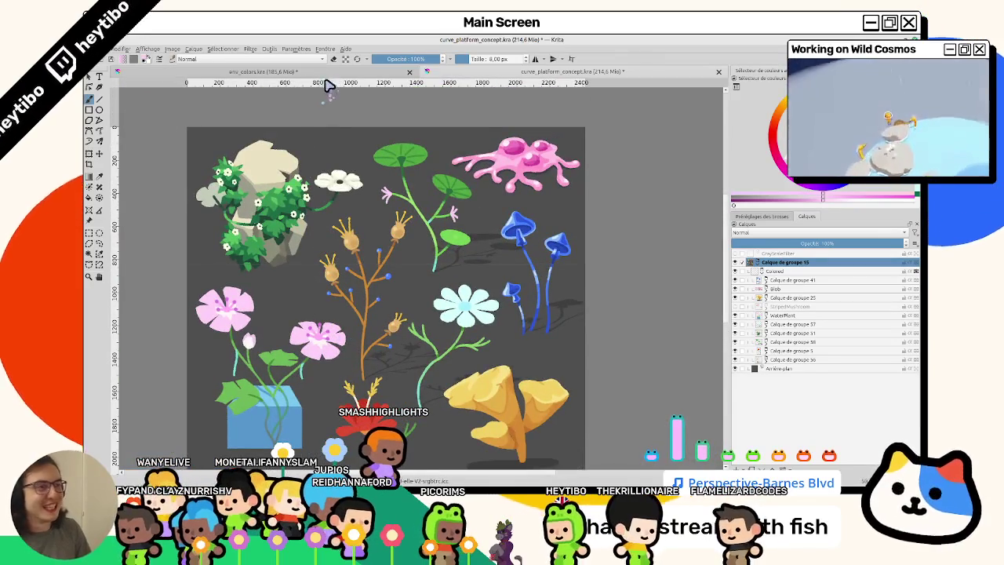
{"action": "left_click", "coordinate": [328, 75]}
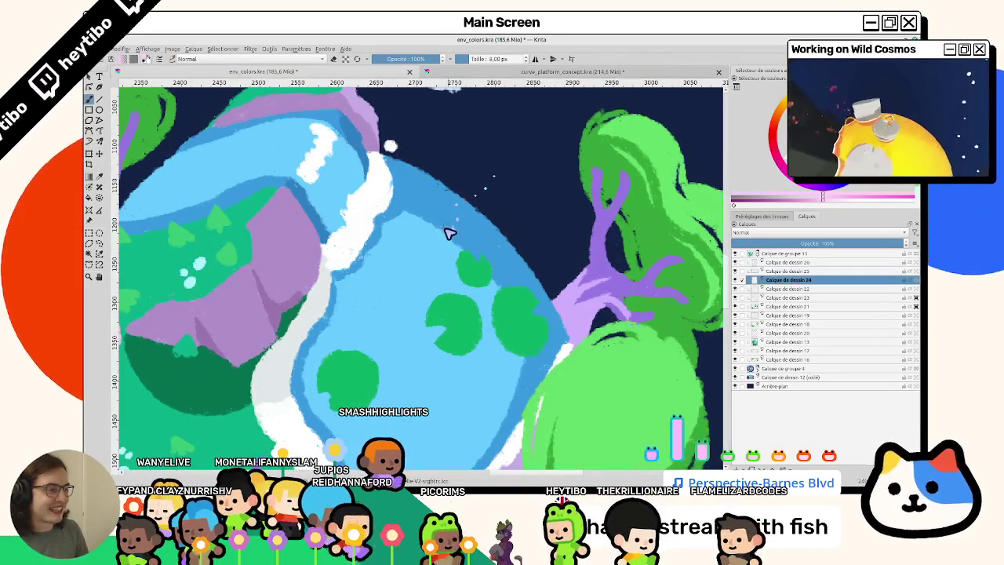
Draw several thin pink reed strokes along the blue pond's top edge and dot speckles around them
{"action": "mouse_move", "coordinate": [441, 238]}
{"action": "left_mouse_down"}
{"action": "mouse_move", "coordinate": [469, 186]}
{"action": "mouse_move", "coordinate": [438, 164]}
{"action": "left_mouse_up"}
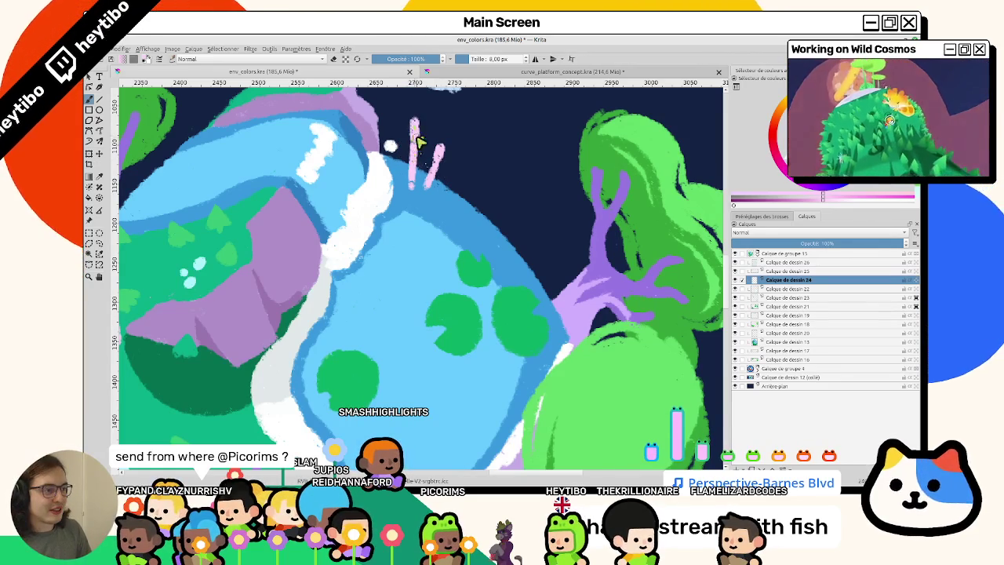
{"action": "left_click_drag", "start_coordinate": [428, 223], "coordinate": [448, 200]}
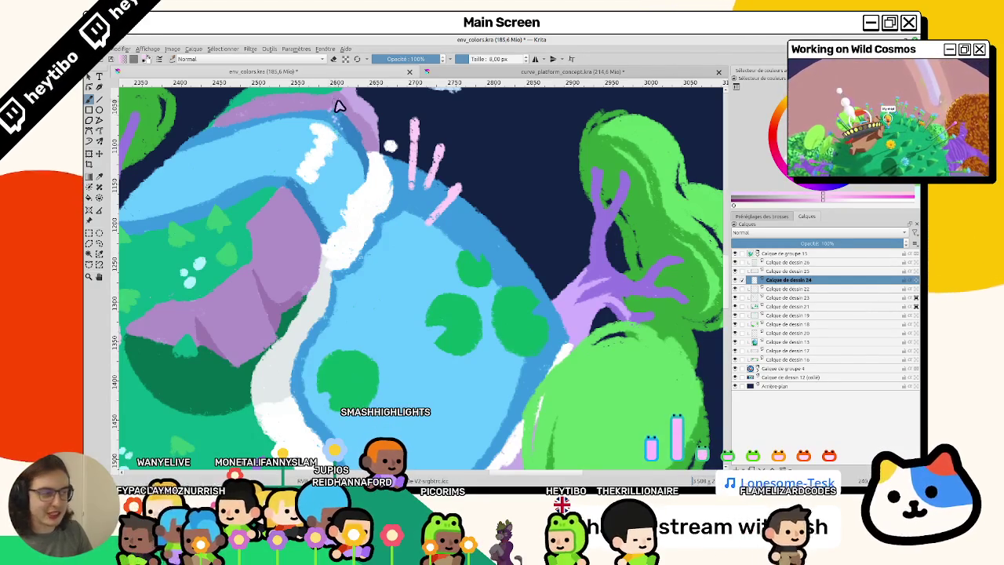
{"action": "left_click_drag", "start_coordinate": [339, 102], "coordinate": [329, 156]}
{"action": "left_click_drag", "start_coordinate": [421, 257], "coordinate": [416, 277]}
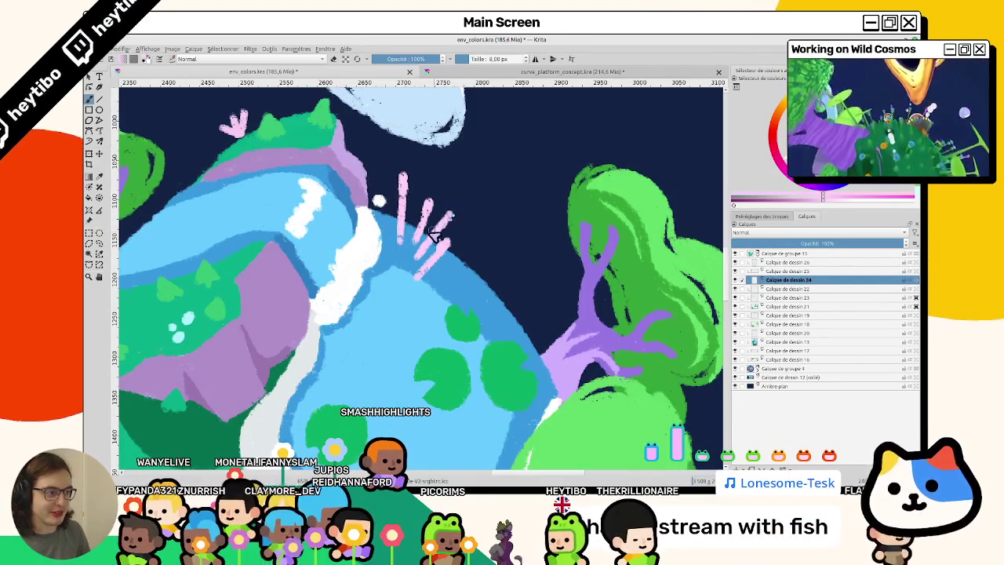
{"action": "mouse_move", "coordinate": [384, 228]}
{"action": "left_mouse_down"}
{"action": "mouse_move", "coordinate": [385, 267]}
{"action": "mouse_move", "coordinate": [381, 212]}
{"action": "left_mouse_up"}
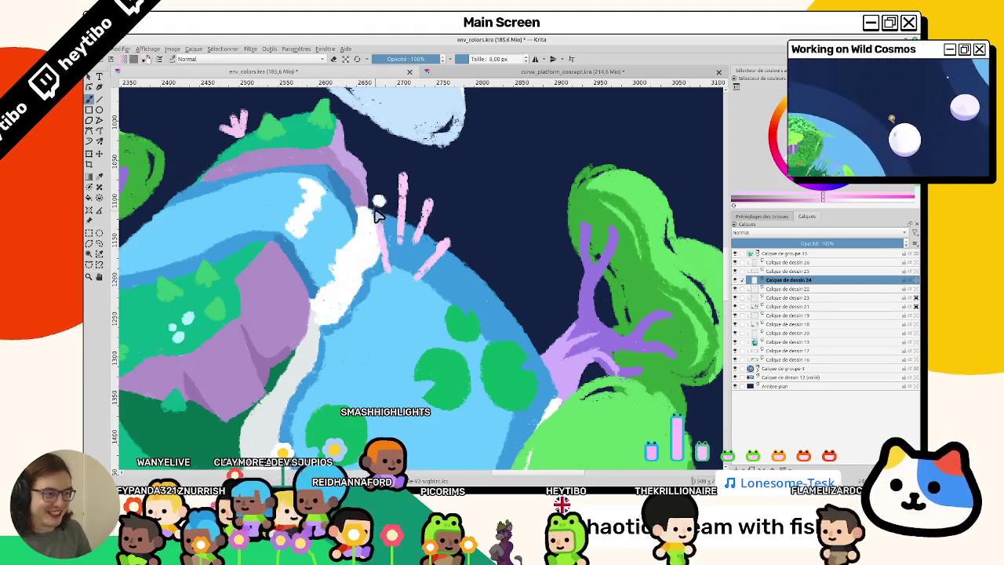
{"action": "left_click", "coordinate": [413, 187]}
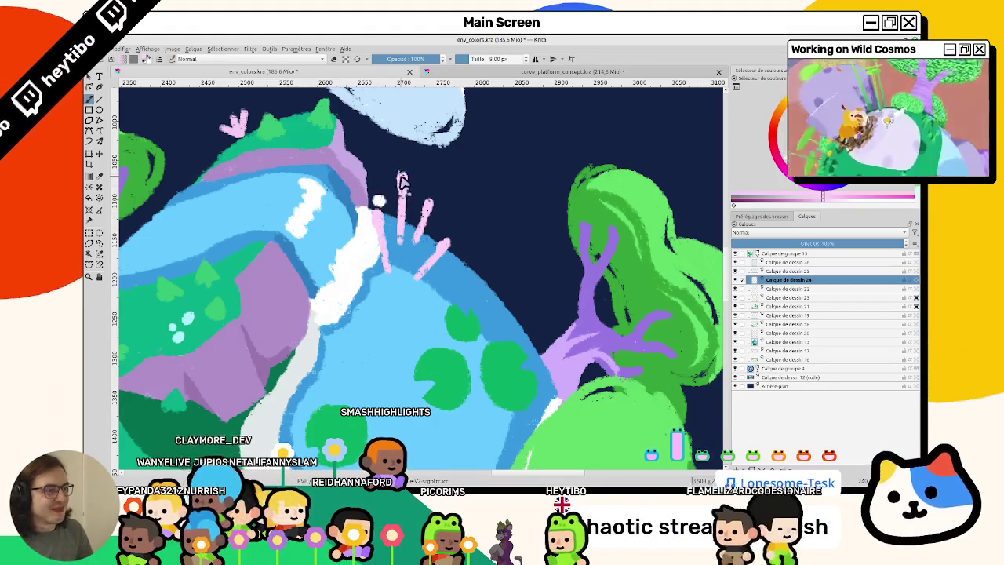
{"action": "left_click", "coordinate": [506, 175]}
Frame the pond, then lengthen a yellow-green stalk and cap another with a pale bud
{"action": "left_click_drag", "start_coordinate": [397, 414], "coordinate": [617, 190]}
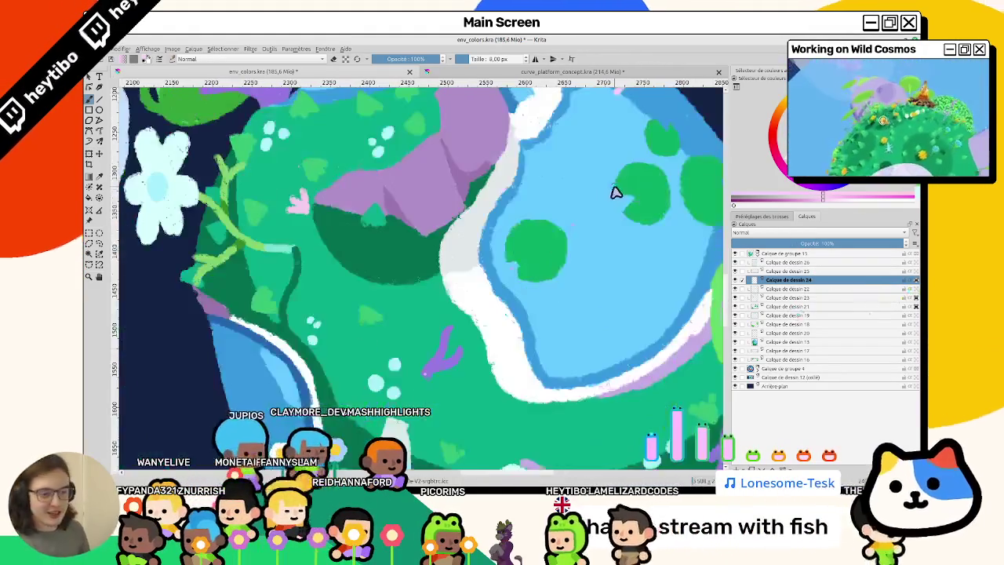
{"action": "left_click_drag", "start_coordinate": [298, 215], "coordinate": [431, 227]}
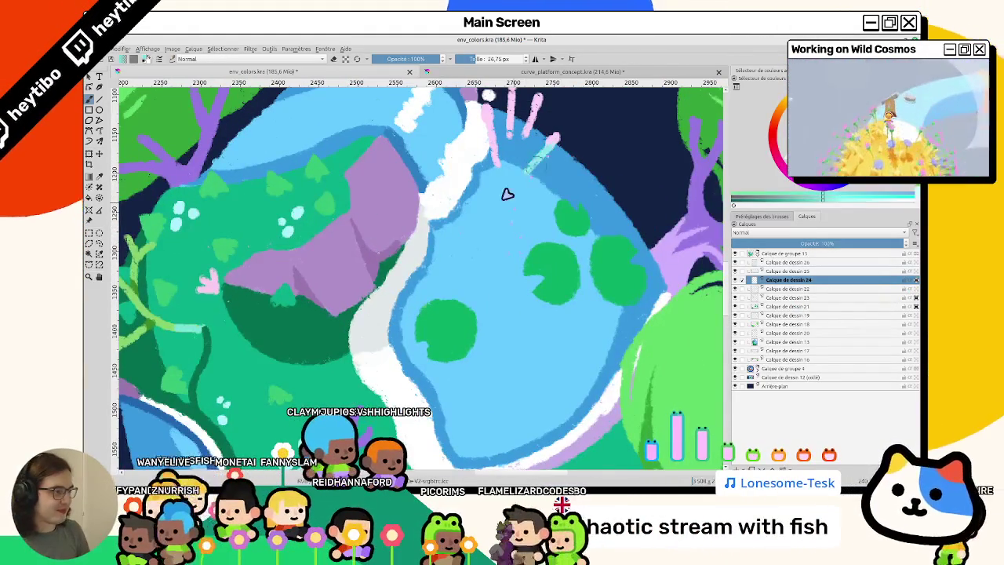
{"action": "scroll", "coordinate": [505, 228], "scroll_direction": "down", "scroll_amount": 5}
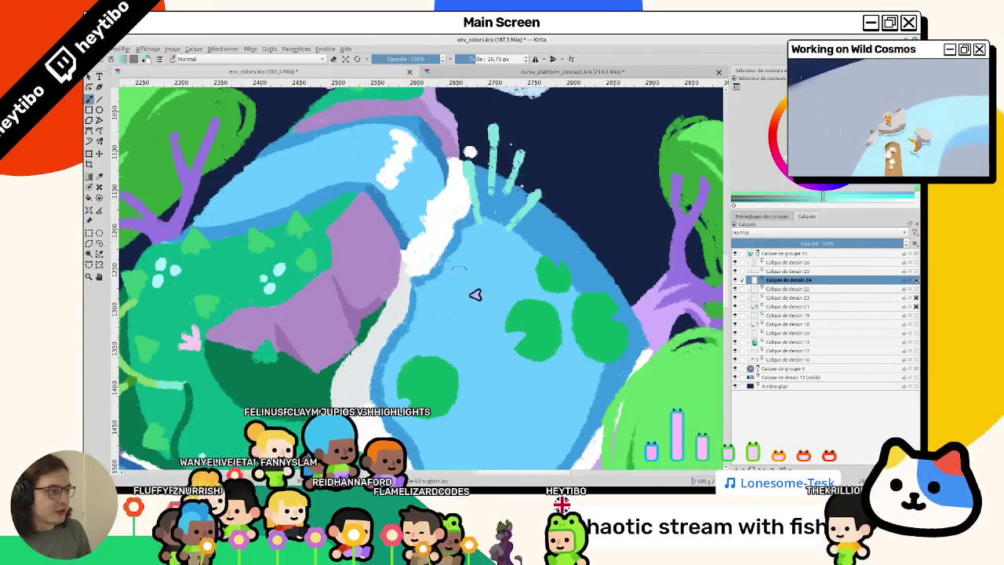
{"action": "scroll", "coordinate": [473, 291], "scroll_direction": "up", "scroll_amount": 5}
{"action": "left_click_drag", "start_coordinate": [376, 224], "coordinate": [220, 381]}
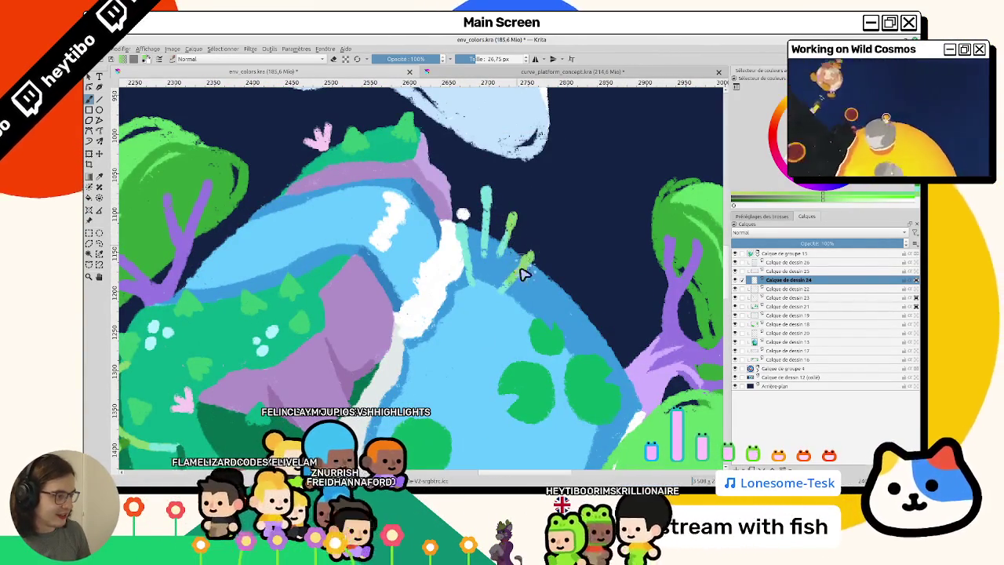
{"action": "mouse_move", "coordinate": [511, 235]}
{"action": "left_mouse_down"}
{"action": "mouse_move", "coordinate": [511, 213]}
{"action": "mouse_move", "coordinate": [485, 188]}
{"action": "left_mouse_up"}
Shrink the brush to 12 px and zoom and pan around the planet top
{"action": "key", "text": "bracketleft"}
{"action": "key", "text": "bracketleft"}
{"action": "key", "text": "bracketleft"}
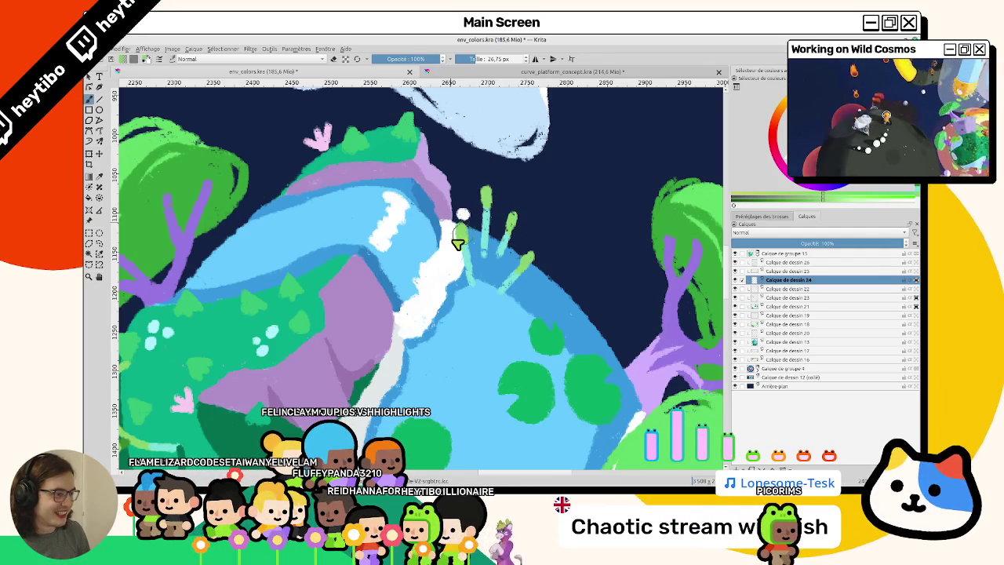
{"action": "scroll", "coordinate": [321, 212], "scroll_direction": "down", "scroll_amount": 2}
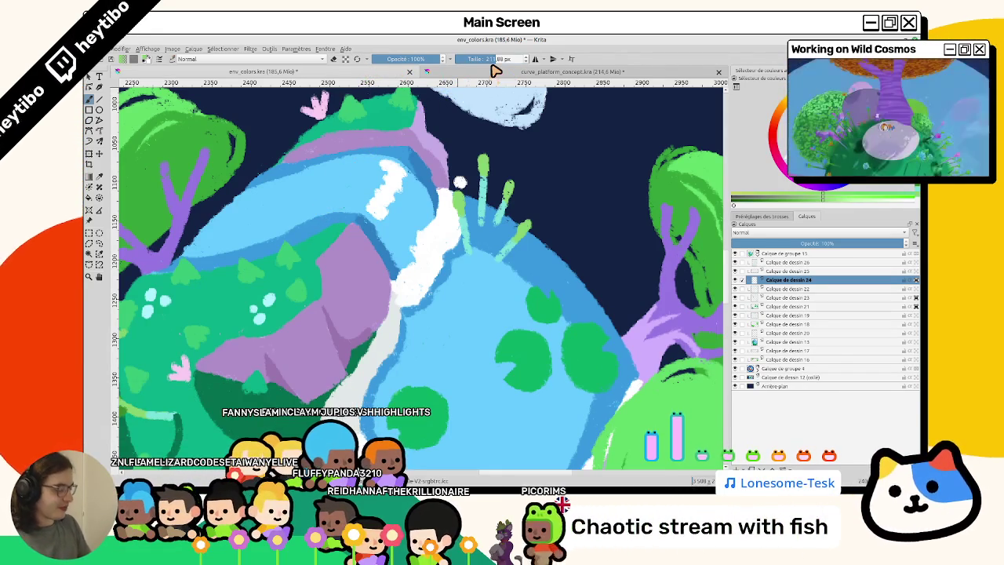
{"action": "scroll", "coordinate": [583, 250], "scroll_direction": "left", "scroll_amount": 2}
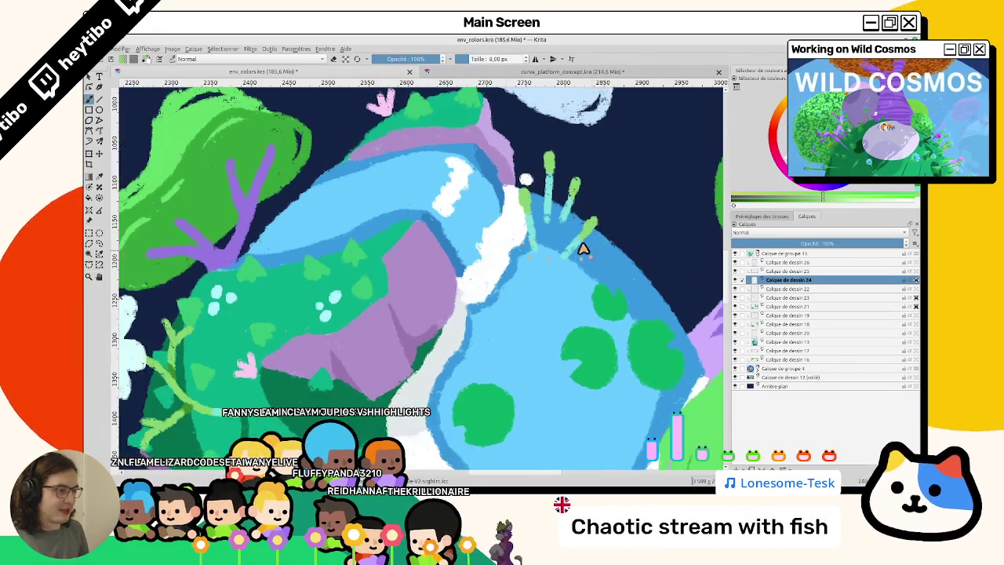
{"action": "scroll", "coordinate": [583, 250], "scroll_direction": "down", "scroll_amount": 2}
{"action": "scroll", "coordinate": [583, 249], "scroll_direction": "left", "scroll_amount": 1}
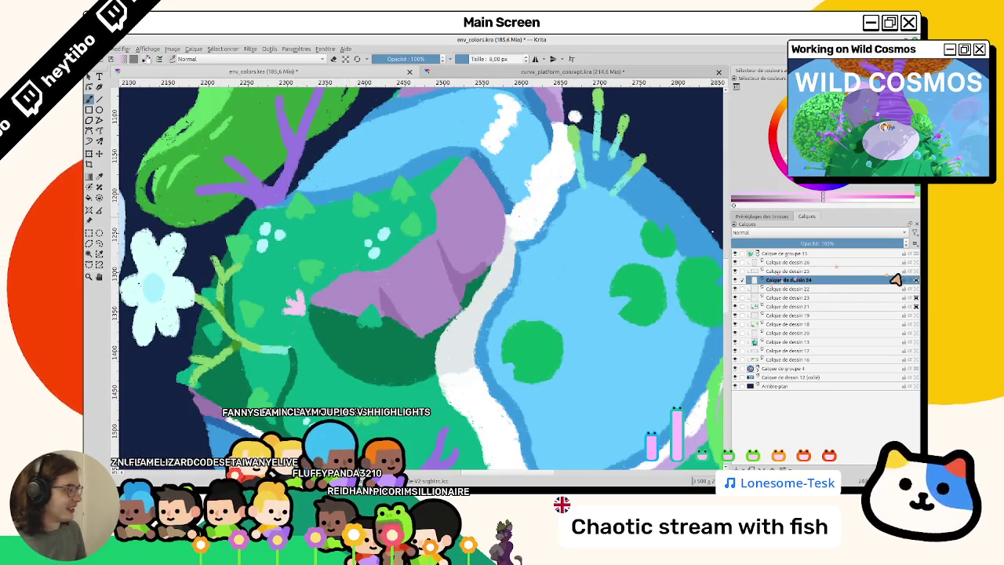
{"action": "scroll", "coordinate": [461, 205], "scroll_direction": "up", "scroll_amount": 2}
{"action": "scroll", "coordinate": [461, 205], "scroll_direction": "right", "scroll_amount": 2}
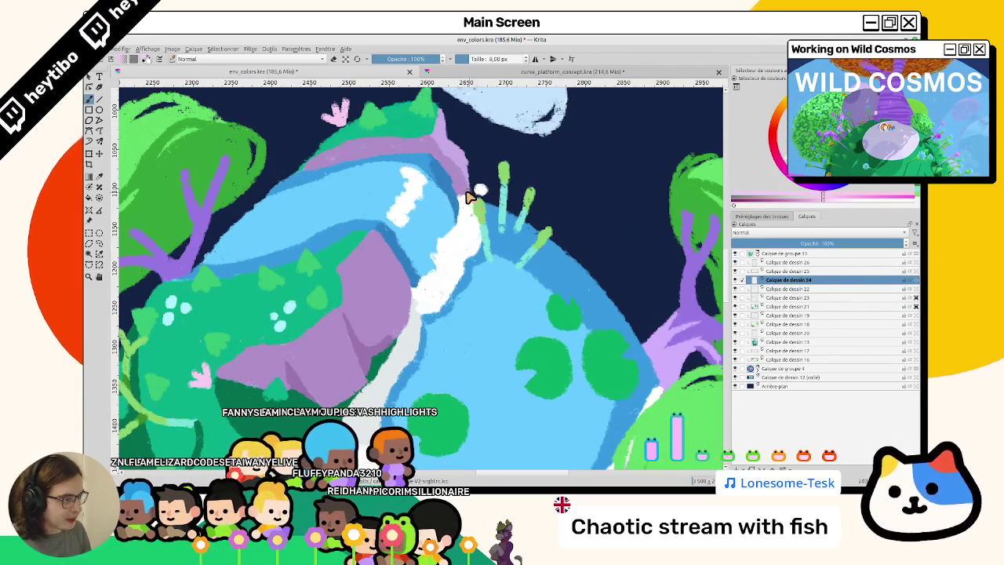
Paint a pink flower head on a green stalk tip
{"action": "left_click_drag", "start_coordinate": [498, 149], "coordinate": [503, 157]}
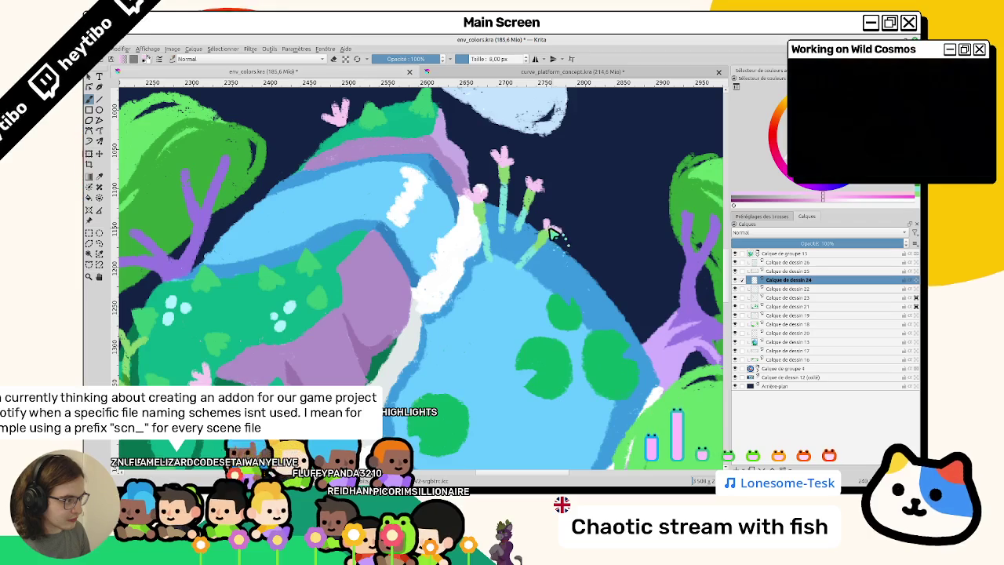
{"action": "left_click_drag", "start_coordinate": [553, 229], "coordinate": [531, 306]}
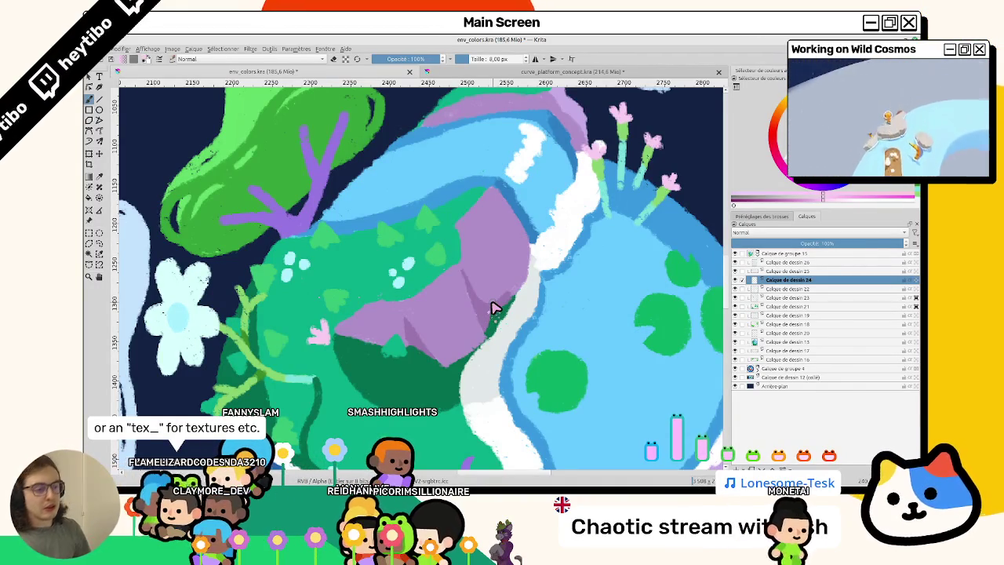
{"action": "left_click_drag", "start_coordinate": [264, 241], "coordinate": [287, 205]}
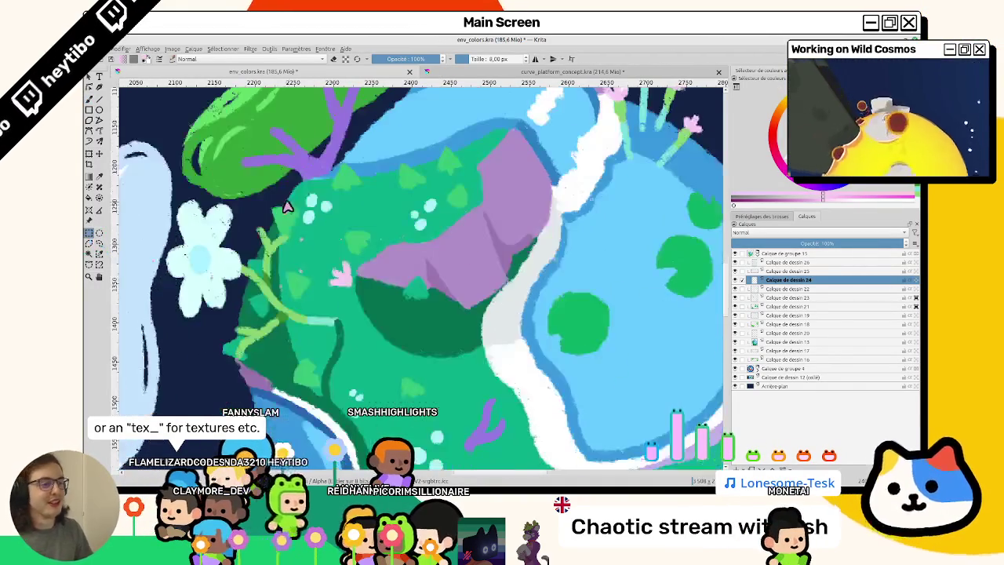
Try rectangular selections on the hillside, clear them, and box the small pink sprout near the top
{"action": "left_click_drag", "start_coordinate": [418, 334], "coordinate": [424, 332]}
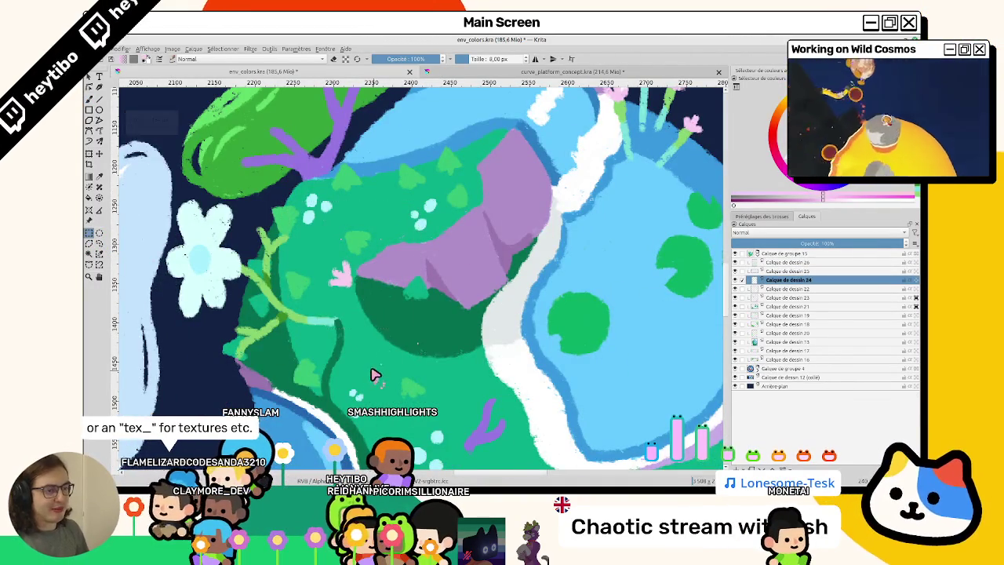
{"action": "mouse_move", "coordinate": [297, 248]}
{"action": "left_mouse_down"}
{"action": "mouse_move", "coordinate": [366, 309]}
{"action": "mouse_move", "coordinate": [296, 242]}
{"action": "mouse_move", "coordinate": [332, 215]}
{"action": "mouse_move", "coordinate": [385, 197]}
{"action": "mouse_move", "coordinate": [356, 388]}
{"action": "mouse_move", "coordinate": [404, 332]}
{"action": "mouse_move", "coordinate": [410, 253]}
{"action": "left_mouse_up"}
{"action": "key", "text": "ctrl+shift+a"}
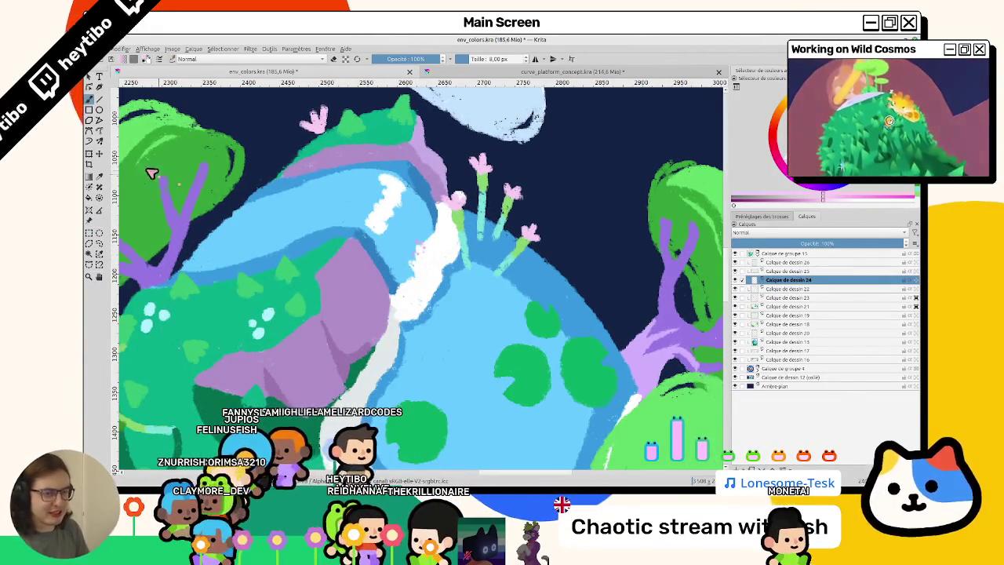
{"action": "left_click", "coordinate": [88, 233]}
{"action": "left_click_drag", "start_coordinate": [284, 99], "coordinate": [337, 157]}
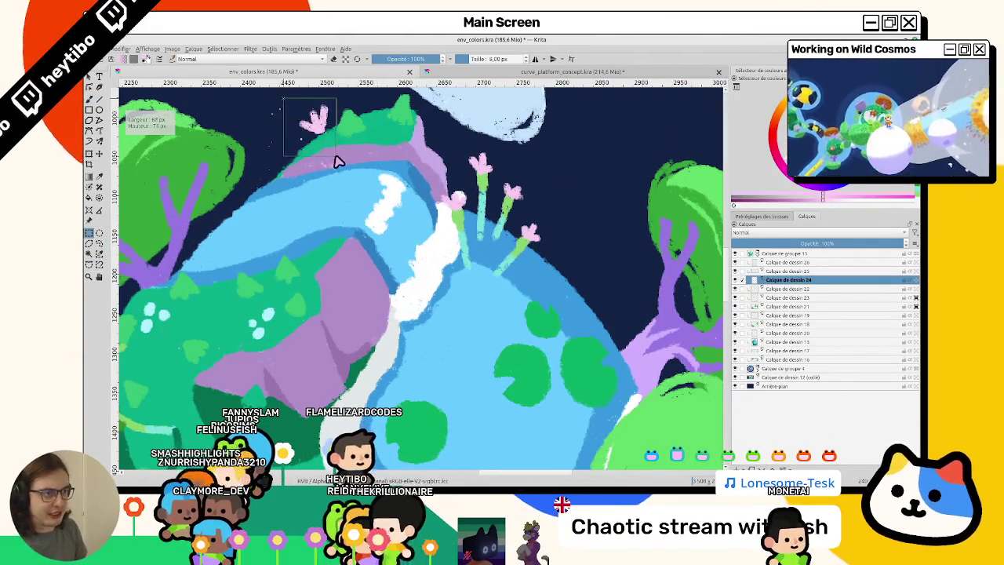
Deselect, return to the brush, and add a green stalk with a pink flower tip
{"action": "key", "text": "ctrl+shift+a"}
{"action": "left_click_drag", "start_coordinate": [353, 217], "coordinate": [489, 226]}
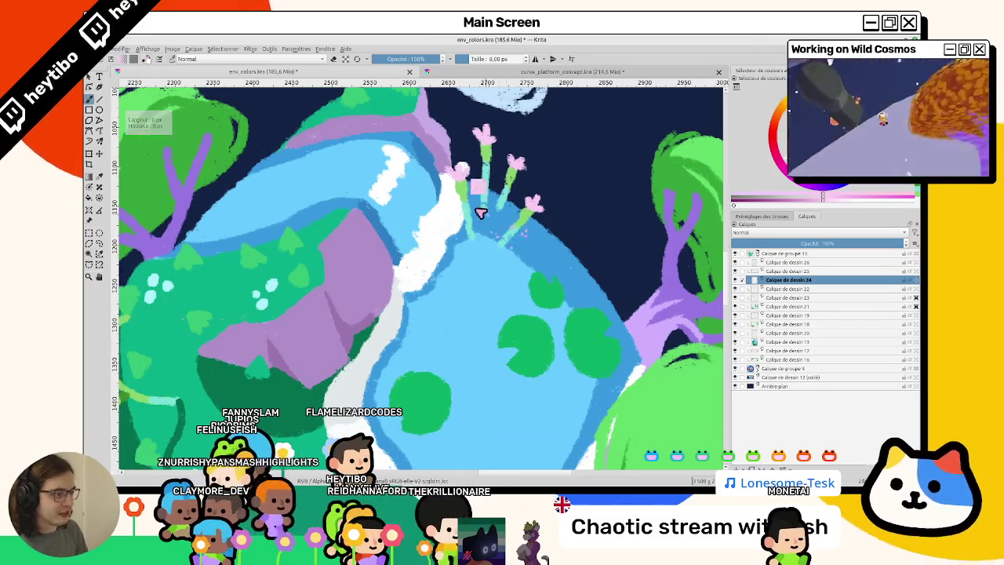
{"action": "key", "text": "b"}
{"action": "scroll", "coordinate": [538, 240], "scroll_direction": "down", "scroll_amount": 2}
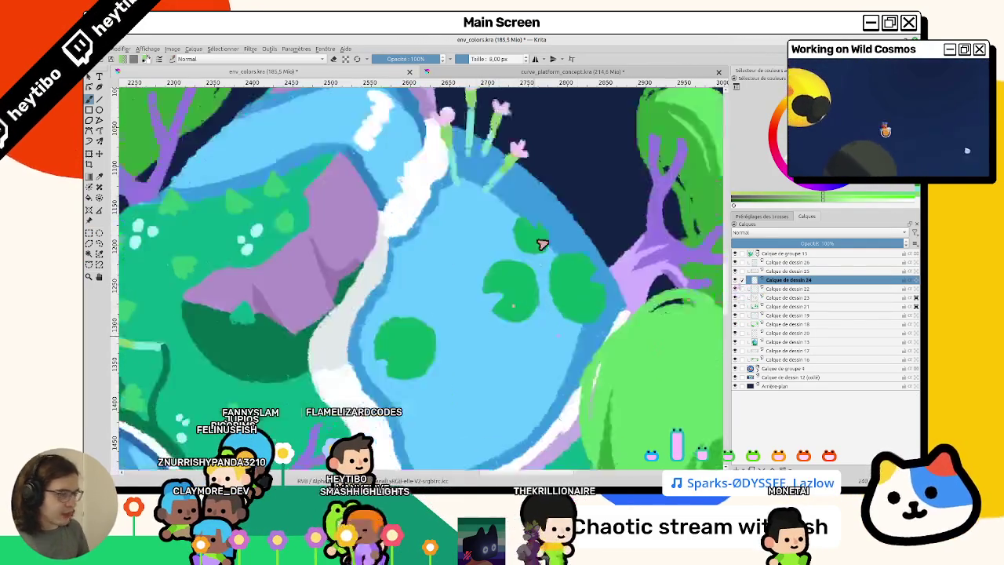
{"action": "mouse_move", "coordinate": [489, 290]}
{"action": "left_mouse_down"}
{"action": "mouse_move", "coordinate": [457, 352]}
{"action": "mouse_move", "coordinate": [471, 329]}
{"action": "left_mouse_up"}
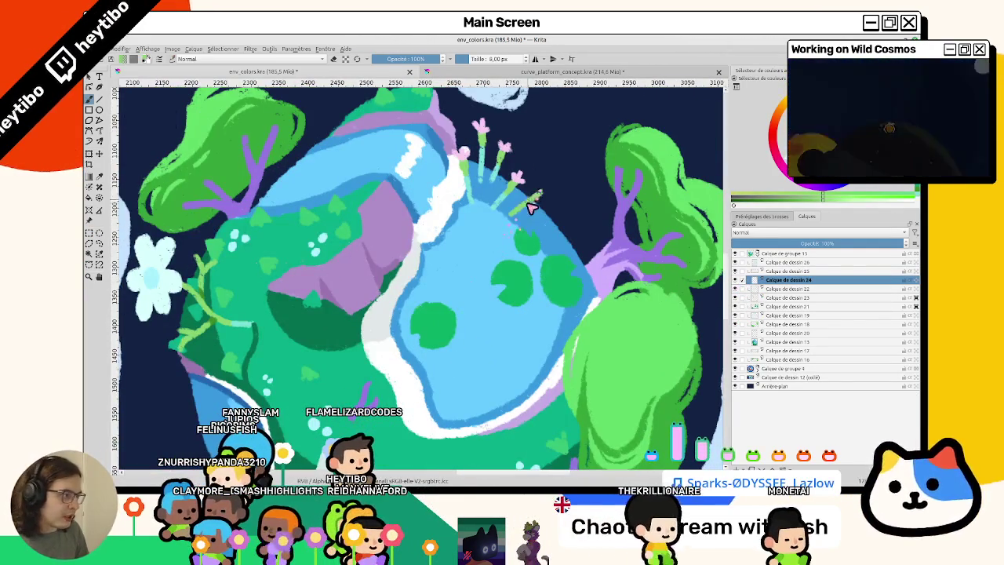
{"action": "left_click_drag", "start_coordinate": [522, 206], "coordinate": [553, 186]}
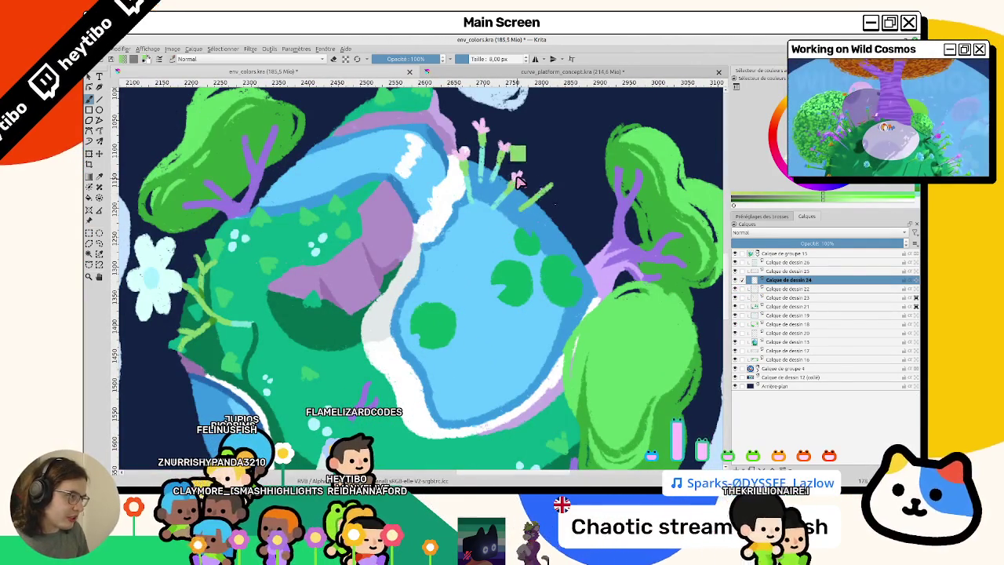
{"action": "left_click_drag", "start_coordinate": [553, 179], "coordinate": [558, 176]}
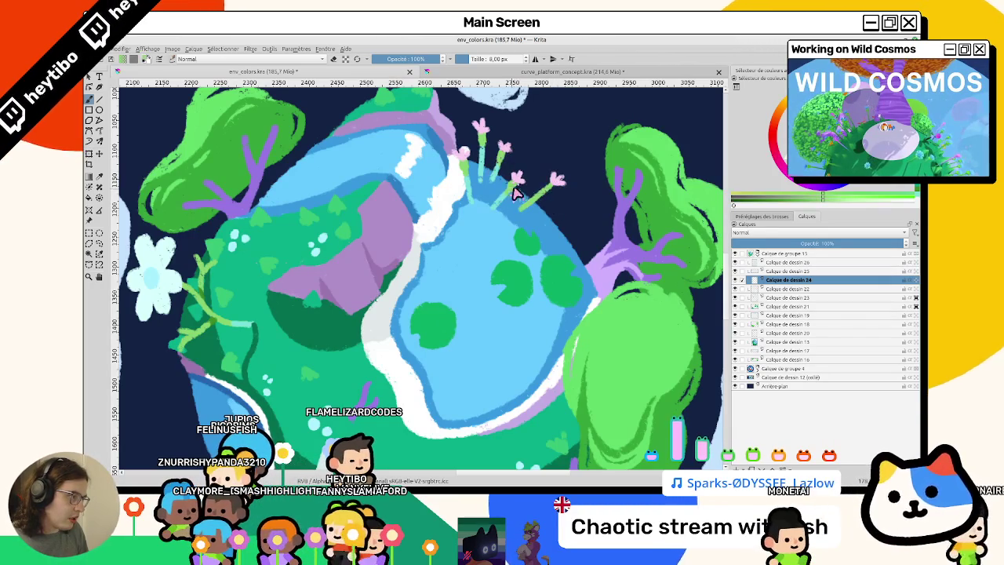
Zoom in and out repeatedly and nudge the view to inspect the whole planet
{"action": "scroll", "coordinate": [549, 194], "scroll_direction": "down", "scroll_amount": 3}
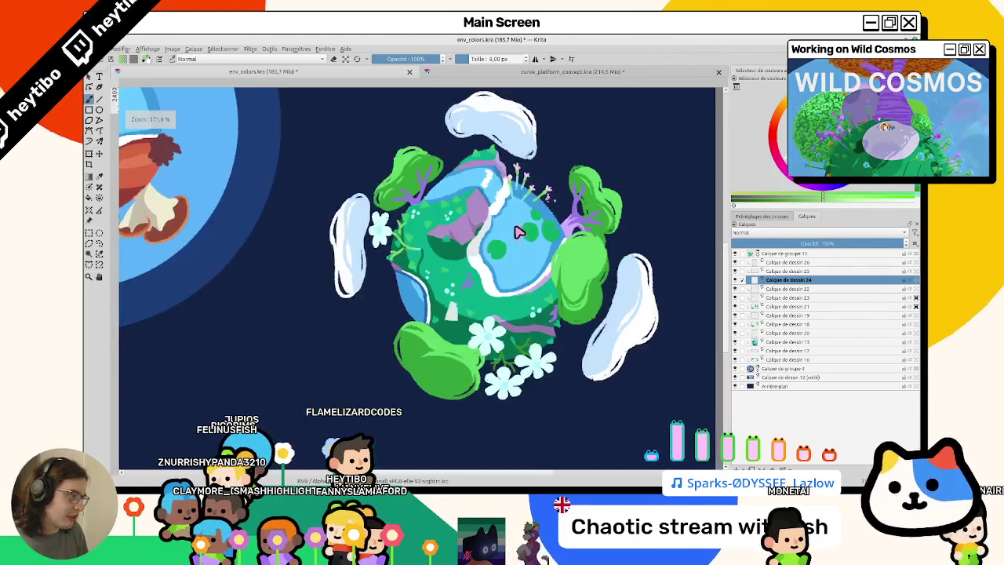
{"action": "scroll", "coordinate": [518, 188], "scroll_direction": "up", "scroll_amount": 2}
{"action": "scroll", "coordinate": [494, 181], "scroll_direction": "up", "scroll_amount": 2}
{"action": "scroll", "coordinate": [479, 174], "scroll_direction": "up", "scroll_amount": 2}
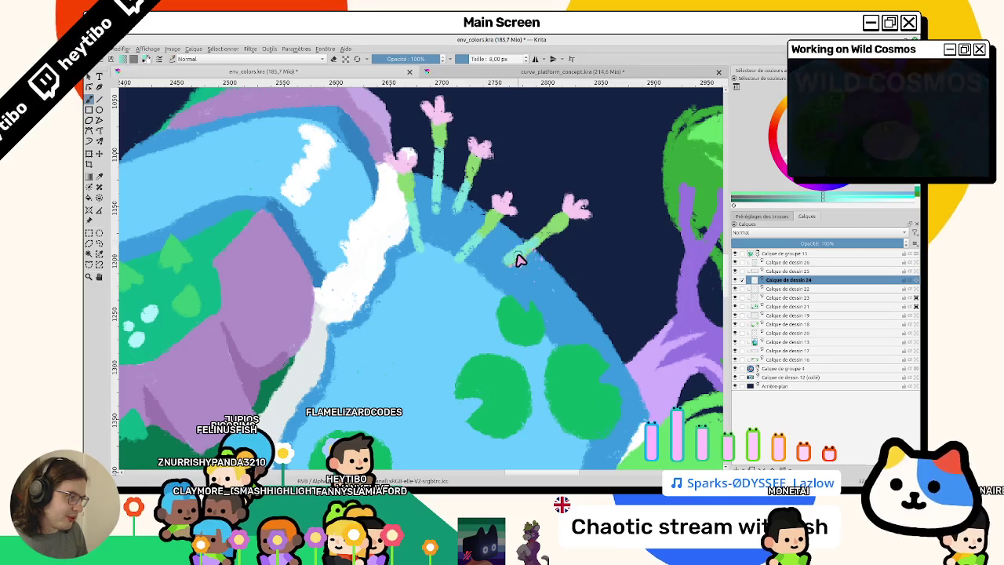
{"action": "scroll", "coordinate": [532, 246], "scroll_direction": "down", "scroll_amount": 2}
{"action": "scroll", "coordinate": [504, 280], "scroll_direction": "down", "scroll_amount": 3}
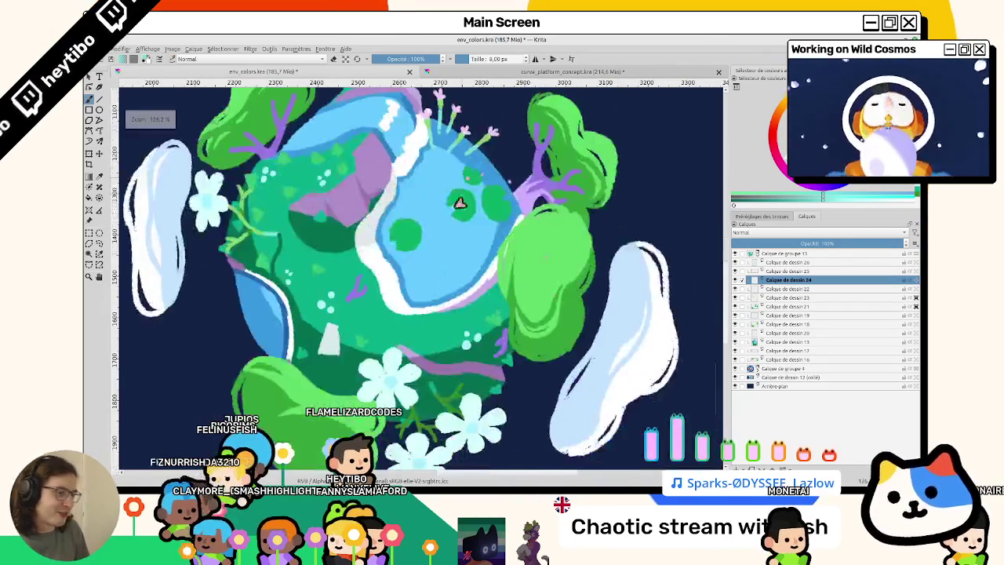
{"action": "scroll", "coordinate": [453, 202], "scroll_direction": "up", "scroll_amount": 2}
{"action": "scroll", "coordinate": [456, 208], "scroll_direction": "up", "scroll_amount": 2}
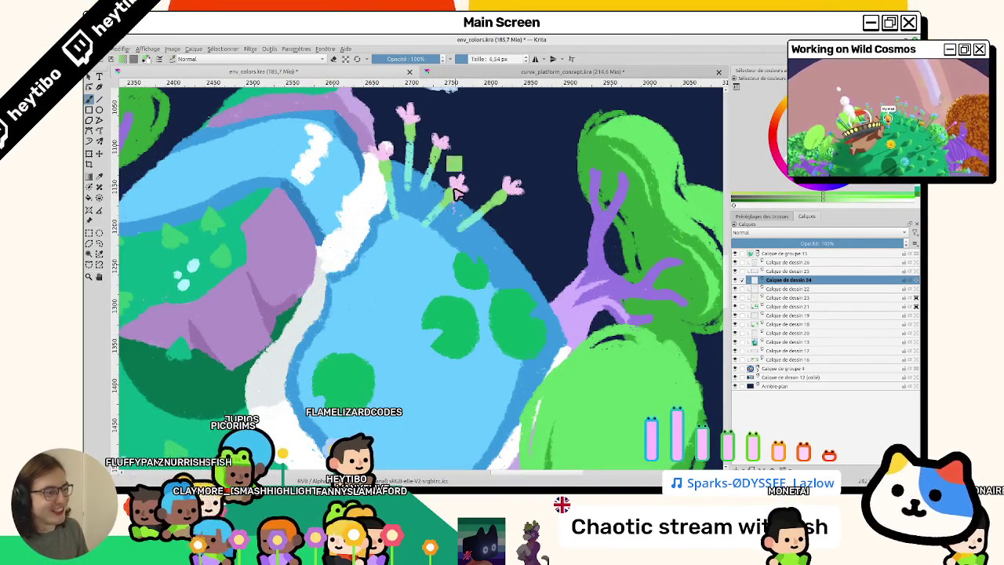
{"action": "scroll", "coordinate": [457, 193], "scroll_direction": "down", "scroll_amount": 4}
{"action": "scroll", "coordinate": [459, 194], "scroll_direction": "up", "scroll_amount": 3}
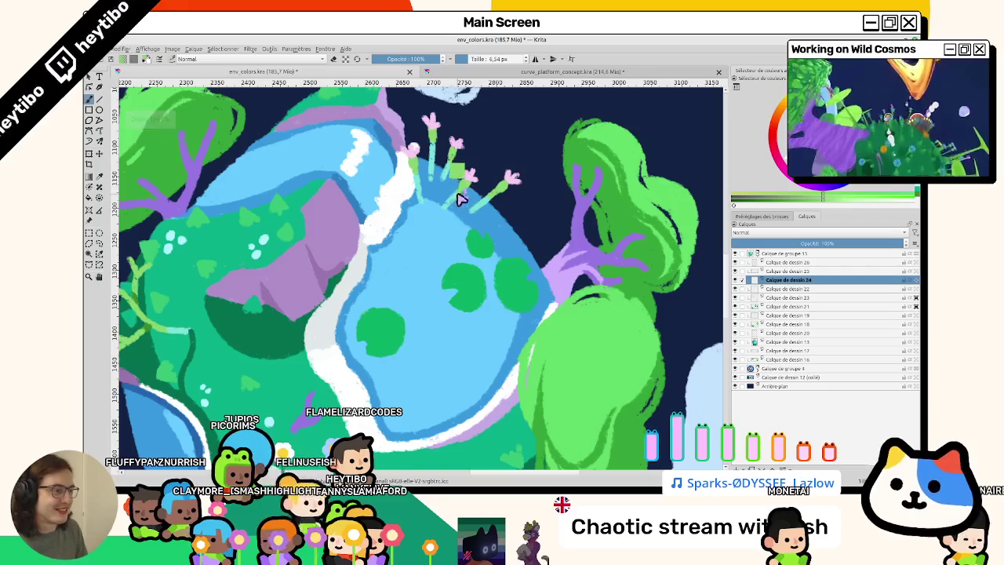
{"action": "scroll", "coordinate": [478, 220], "scroll_direction": "down", "scroll_amount": 1}
{"action": "scroll", "coordinate": [423, 329], "scroll_direction": "up", "scroll_amount": 1}
{"action": "scroll", "coordinate": [440, 322], "scroll_direction": "down", "scroll_amount": 3}
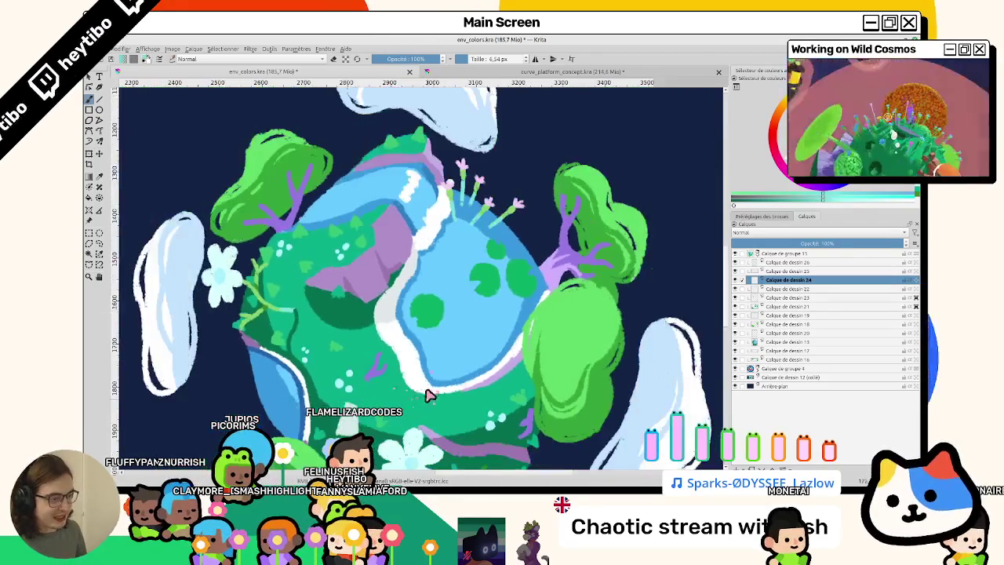
{"action": "scroll", "coordinate": [442, 310], "scroll_direction": "up", "scroll_amount": 2}
{"action": "left_click_drag", "start_coordinate": [442, 310], "coordinate": [453, 292]}
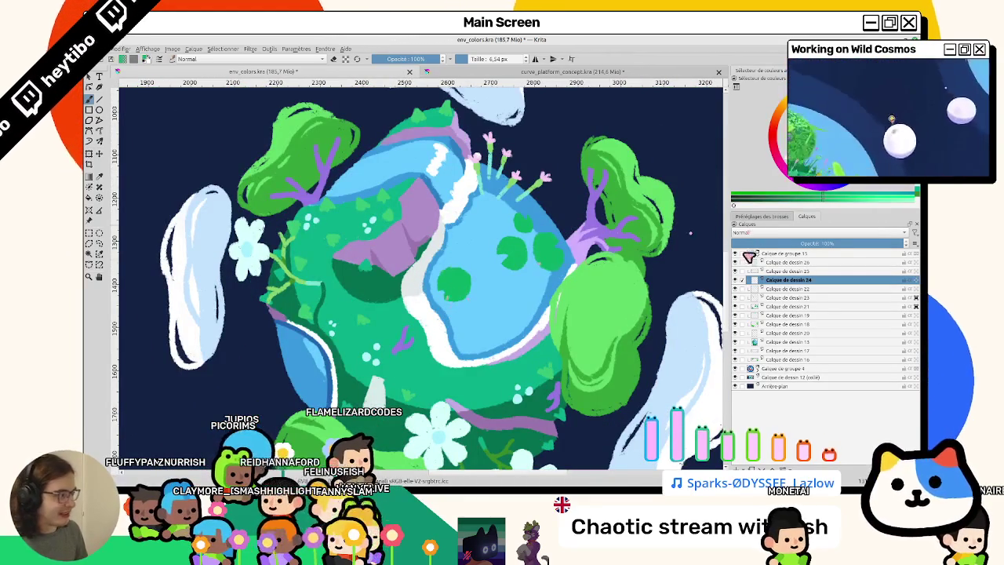
Make Calque de dessin 21 active and undo the stray marks on the lily pad
{"action": "left_click", "coordinate": [738, 306]}
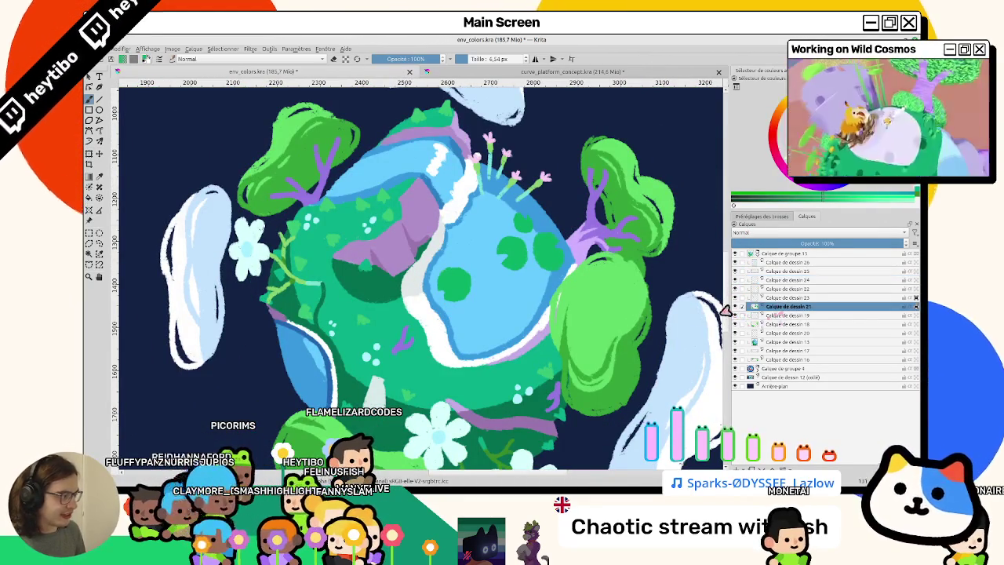
{"action": "scroll", "coordinate": [343, 297], "scroll_direction": "up", "scroll_amount": 2}
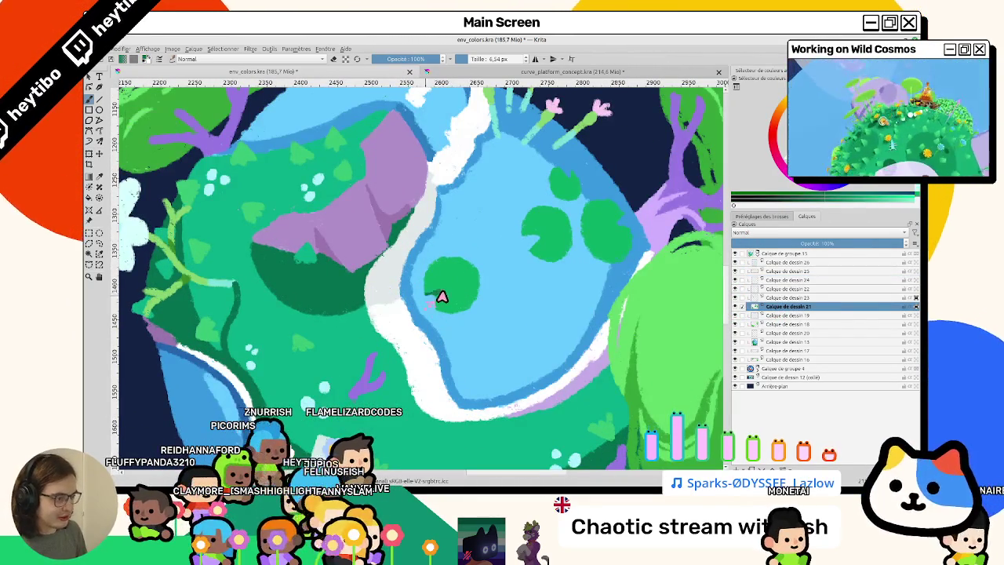
{"action": "key", "text": "ctrl+z"}
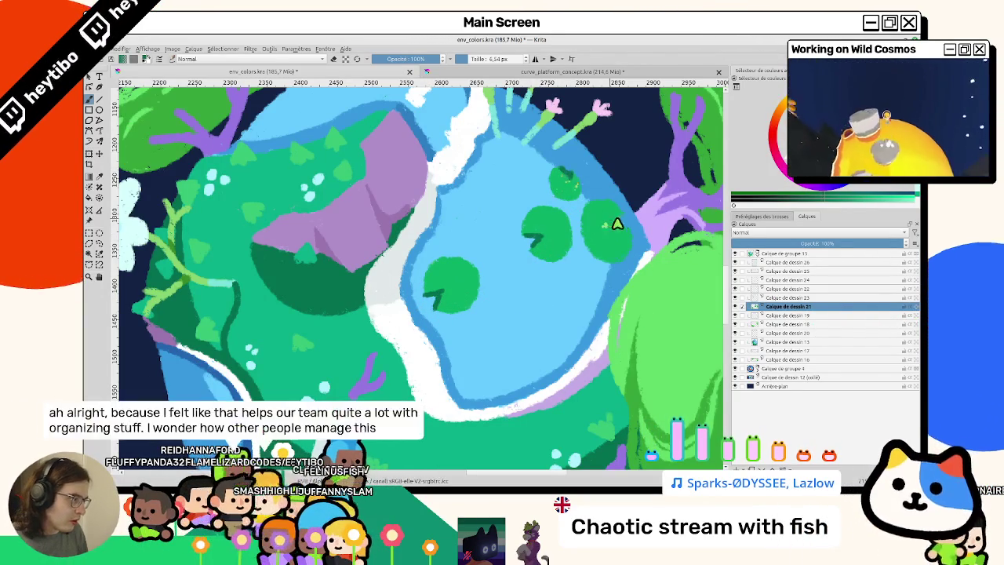
{"action": "scroll", "coordinate": [587, 264], "scroll_direction": "down", "scroll_amount": 4}
{"action": "scroll", "coordinate": [586, 263], "scroll_direction": "down", "scroll_amount": 2}
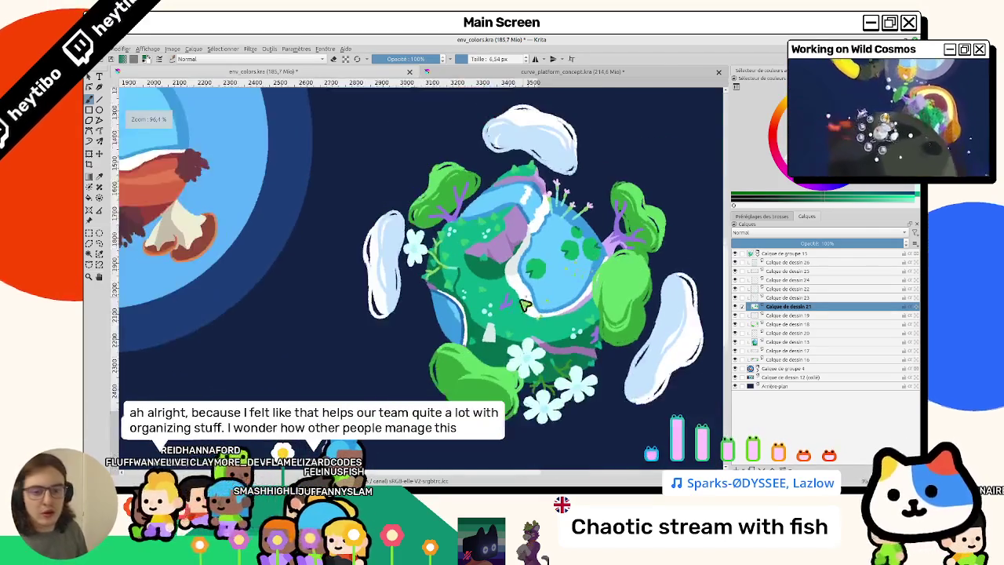
{"action": "scroll", "coordinate": [522, 298], "scroll_direction": "up", "scroll_amount": 1}
{"action": "scroll", "coordinate": [317, 282], "scroll_direction": "up", "scroll_amount": 1}
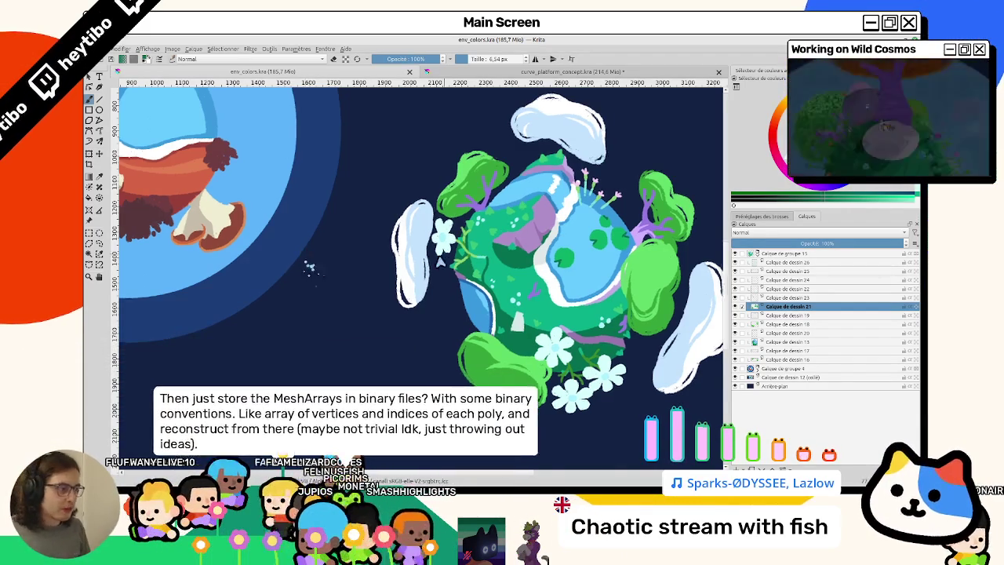
Zoom around the painting, then switch to the curve_platform_concept.kra document
{"action": "scroll", "coordinate": [439, 263], "scroll_direction": "up", "scroll_amount": 1}
{"action": "scroll", "coordinate": [498, 269], "scroll_direction": "up", "scroll_amount": 2}
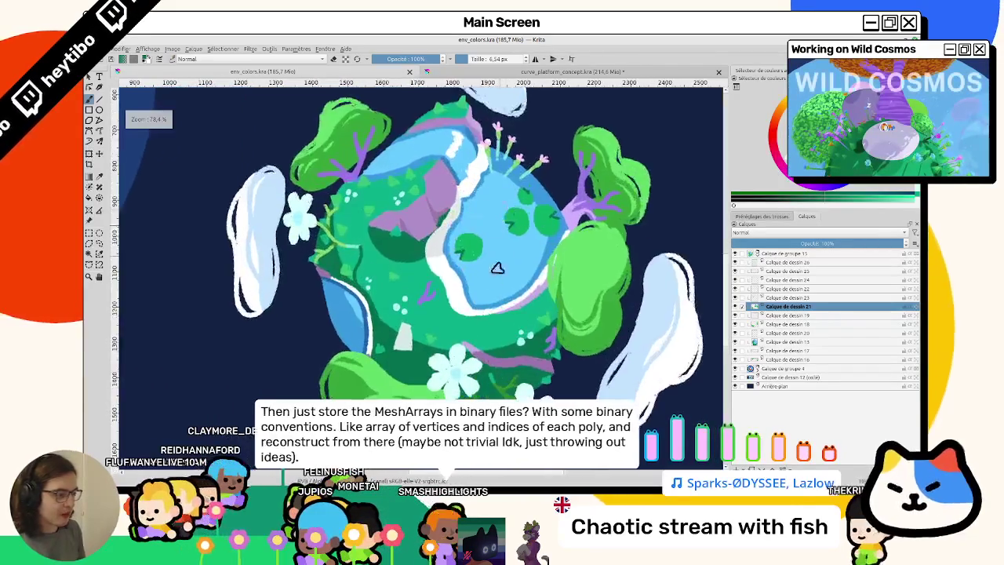
{"action": "scroll", "coordinate": [497, 268], "scroll_direction": "up", "scroll_amount": 1}
{"action": "scroll", "coordinate": [475, 286], "scroll_direction": "down", "scroll_amount": 1}
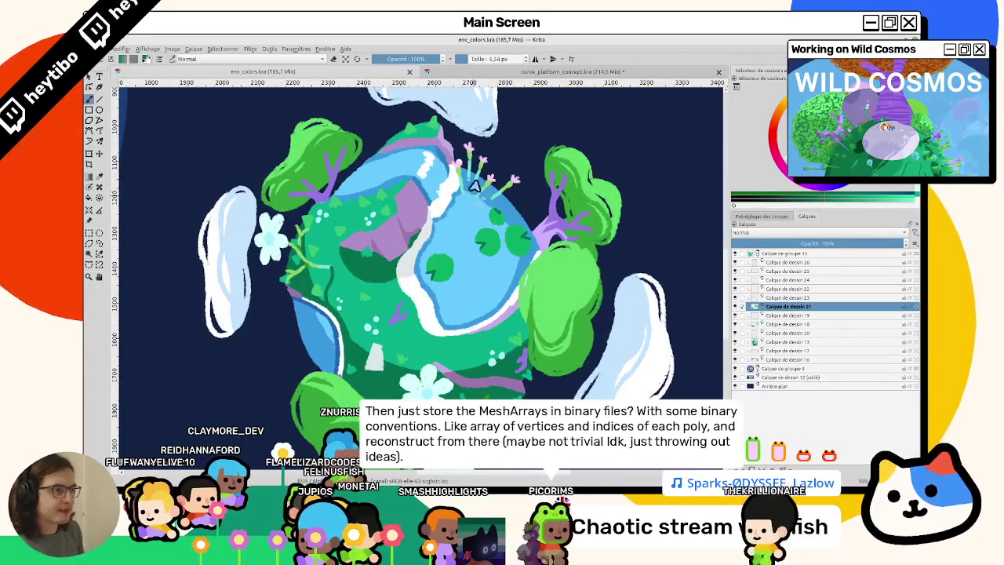
{"action": "key", "text": "ctrl+Tab"}
{"action": "scroll", "coordinate": [455, 138], "scroll_direction": "down", "scroll_amount": 1}
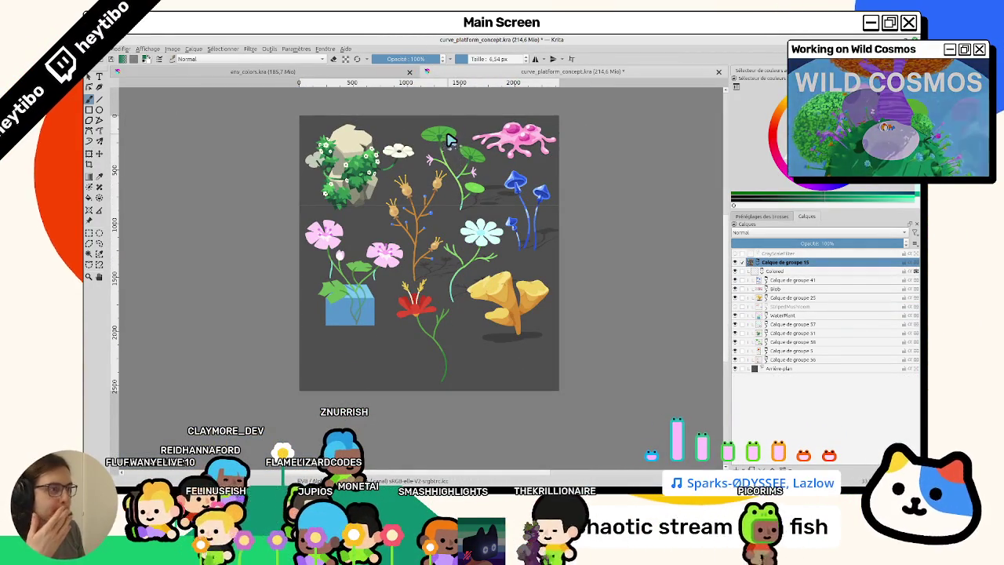
Return to the env_colors painting and select the Calque de dessin 24 layer
{"action": "scroll", "coordinate": [355, 205], "scroll_direction": "up", "scroll_amount": 2}
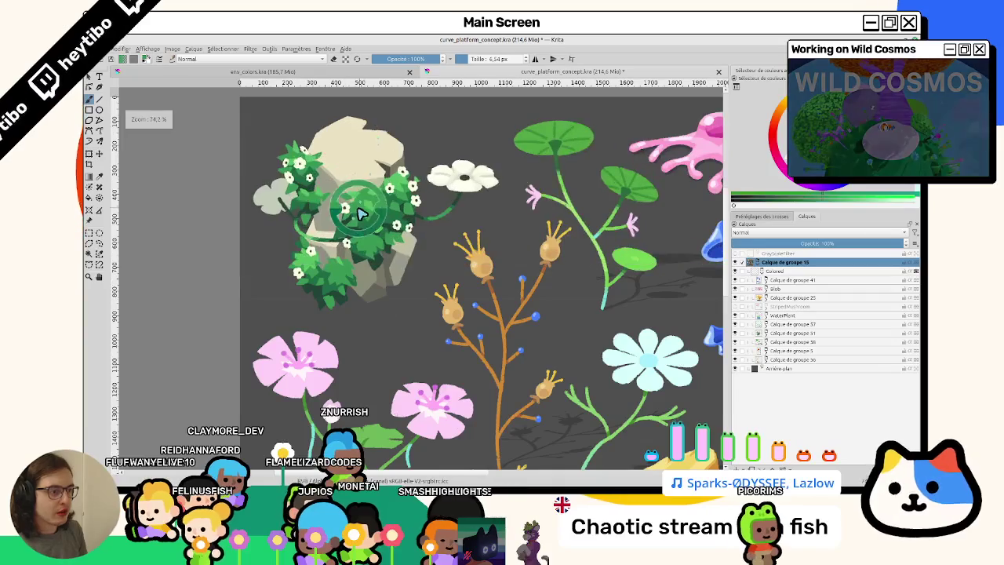
{"action": "key", "text": "ctrl+Tab"}
{"action": "scroll", "coordinate": [400, 238], "scroll_direction": "up", "scroll_amount": 1}
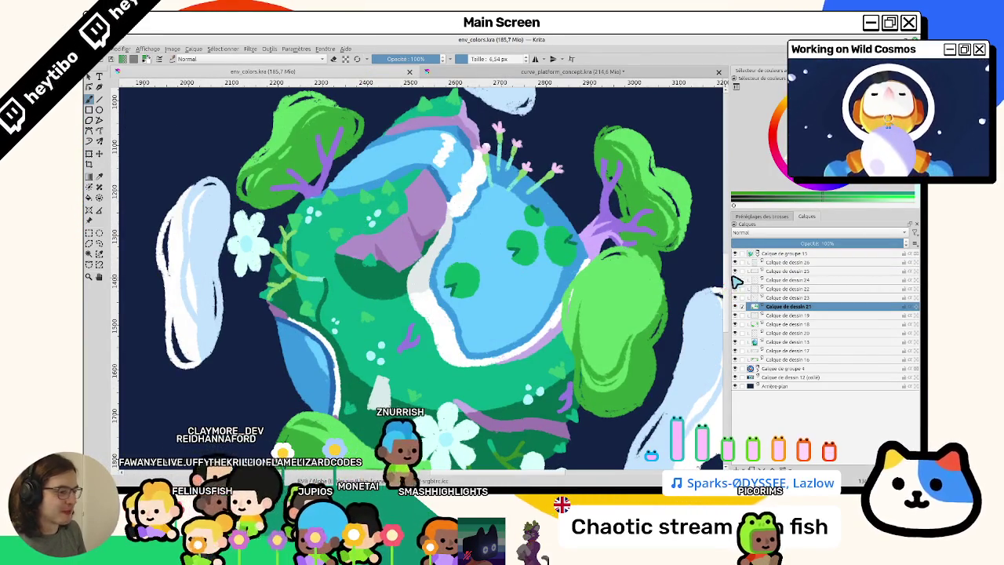
{"action": "left_click", "coordinate": [784, 279]}
Compare the curve_platform_concept reference with the planet, ending back on env_colors
{"action": "scroll", "coordinate": [412, 261], "scroll_direction": "up", "scroll_amount": 1}
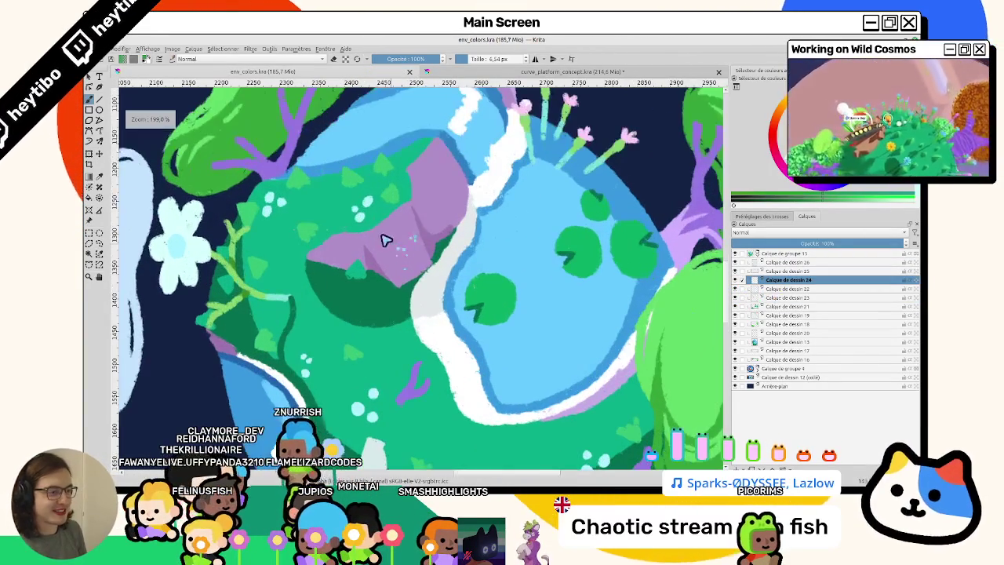
{"action": "key", "text": "ctrl+Tab"}
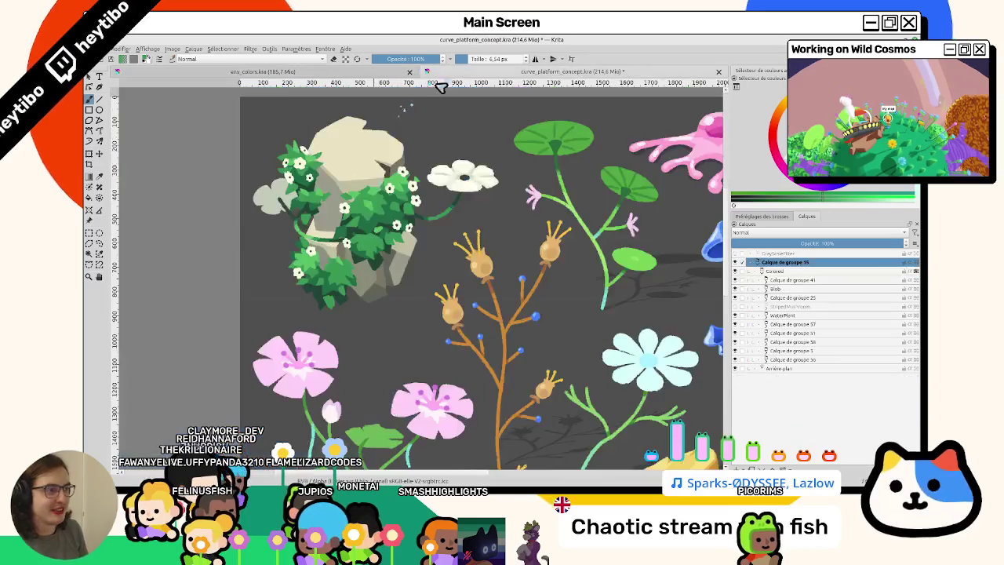
{"action": "scroll", "coordinate": [374, 225], "scroll_direction": "up", "scroll_amount": 2}
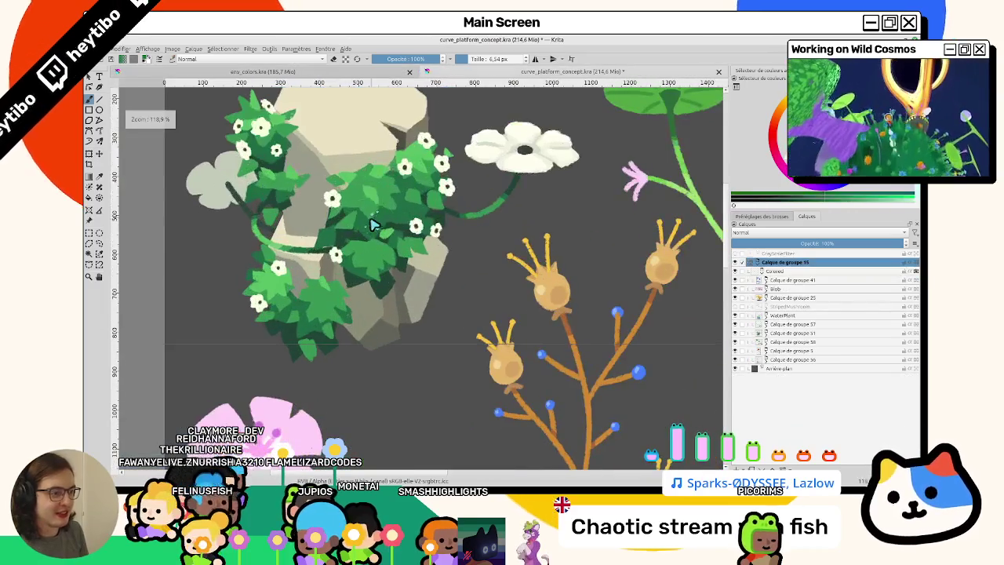
{"action": "left_click", "coordinate": [388, 71]}
{"action": "key", "text": "ctrl+Tab"}
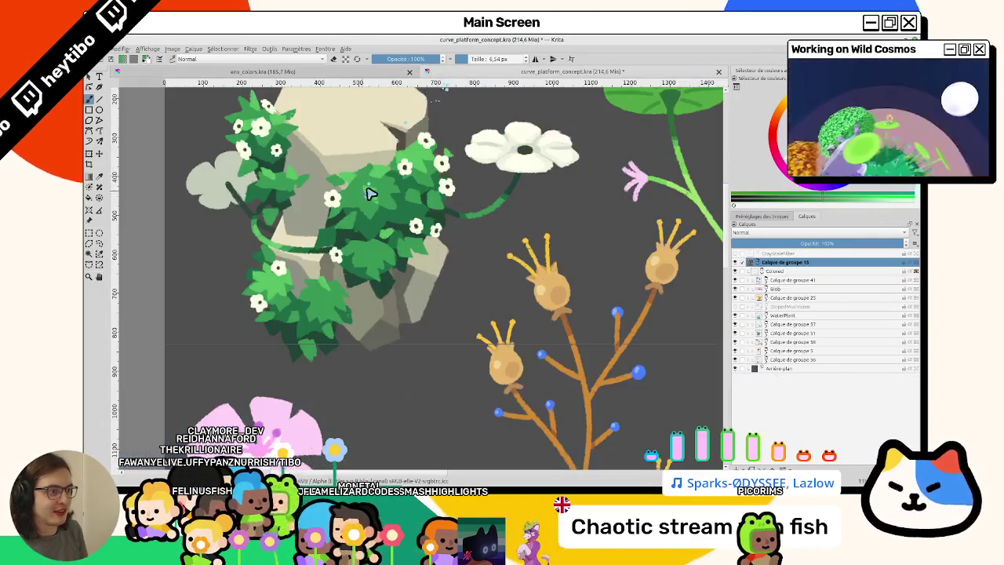
{"action": "left_click", "coordinate": [384, 73]}
{"action": "scroll", "coordinate": [373, 233], "scroll_direction": "up", "scroll_amount": 1}
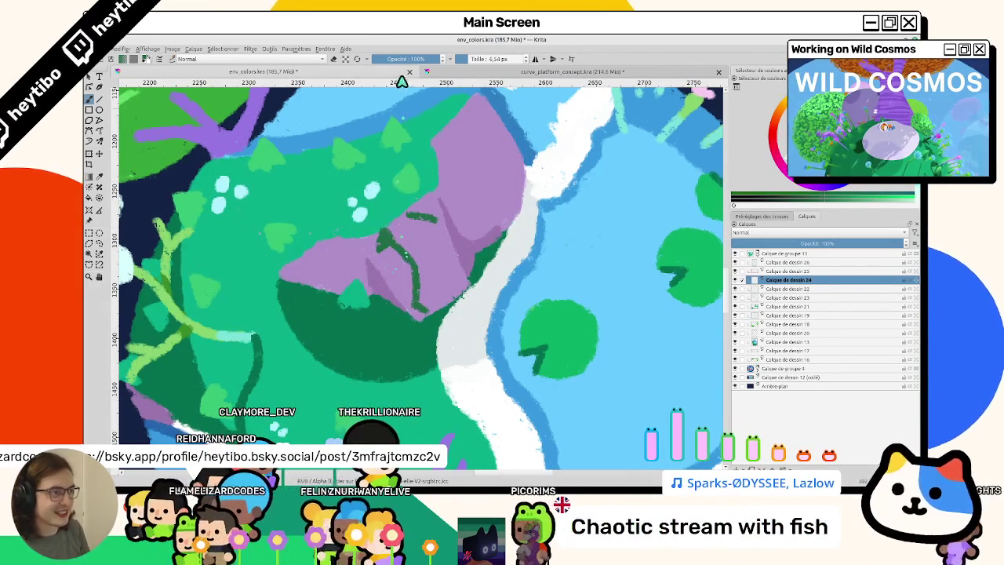
Check the concept sheet, then flip and rotate the canvas view to a comfortable angle
{"action": "left_click", "coordinate": [434, 74]}
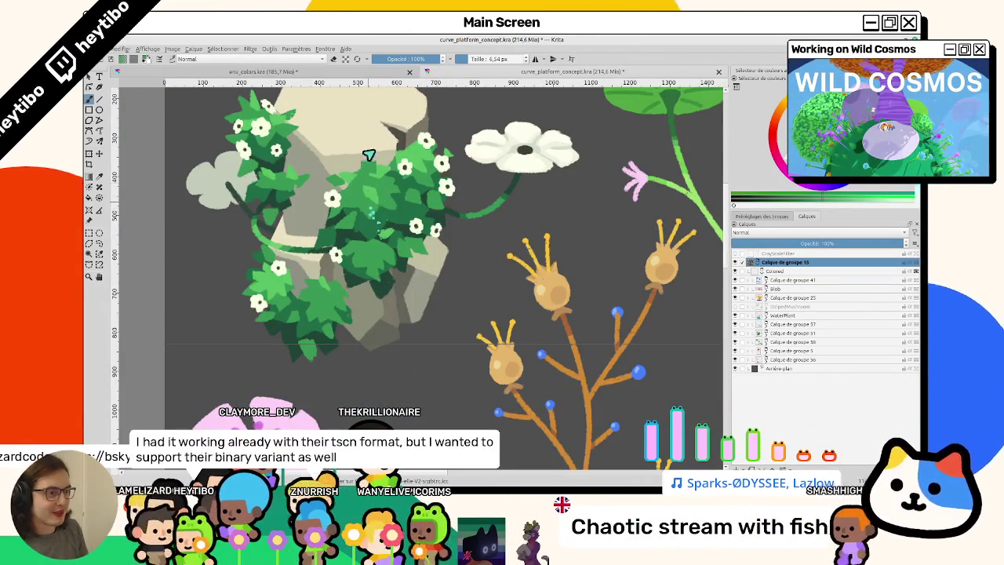
{"action": "left_click", "coordinate": [378, 75]}
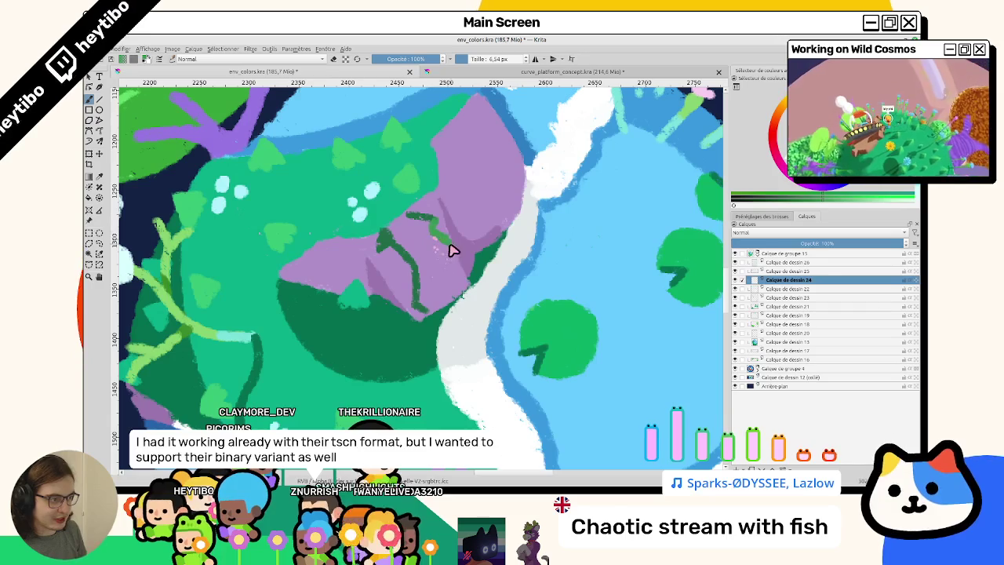
{"action": "key", "text": "5"}
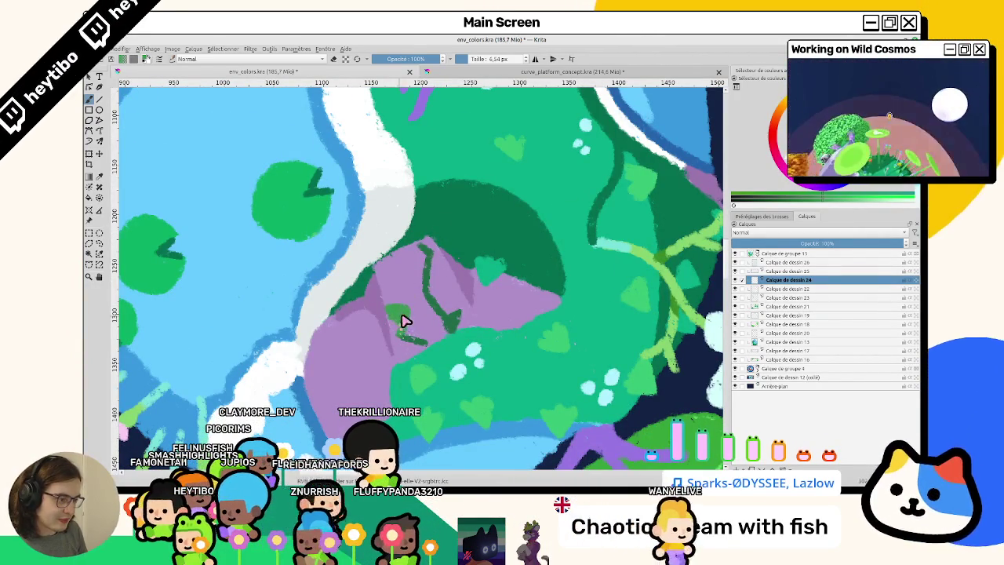
{"action": "mouse_move", "coordinate": [426, 332]}
{"action": "left_mouse_down"}
{"action": "mouse_move", "coordinate": [372, 274]}
{"action": "mouse_move", "coordinate": [398, 305]}
{"action": "mouse_move", "coordinate": [499, 265]}
{"action": "left_mouse_up"}
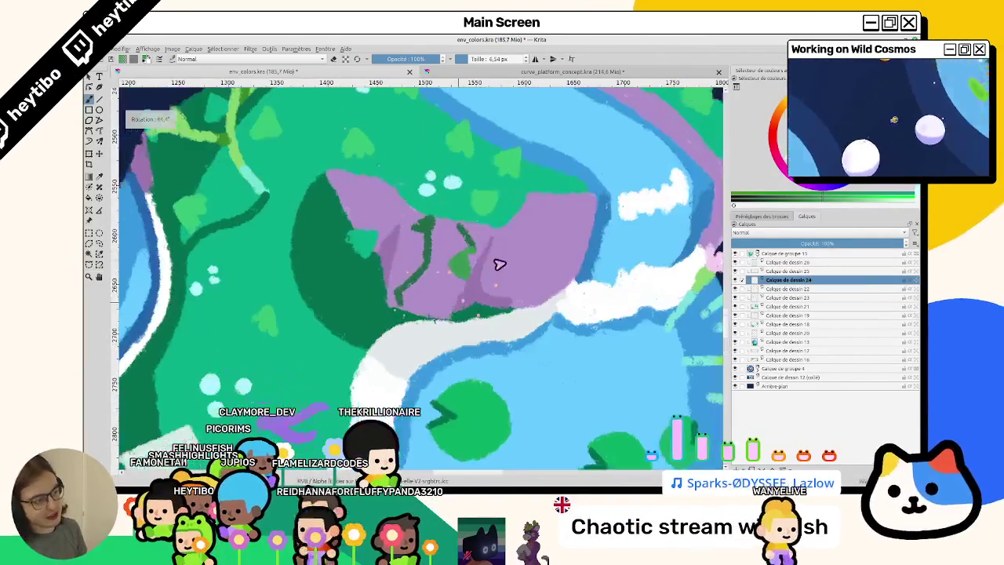
{"action": "scroll", "coordinate": [484, 246], "scroll_direction": "down", "scroll_amount": 2}
{"action": "scroll", "coordinate": [484, 247], "scroll_direction": "down", "scroll_amount": 3}
{"action": "scroll", "coordinate": [470, 258], "scroll_direction": "up", "scroll_amount": 5}
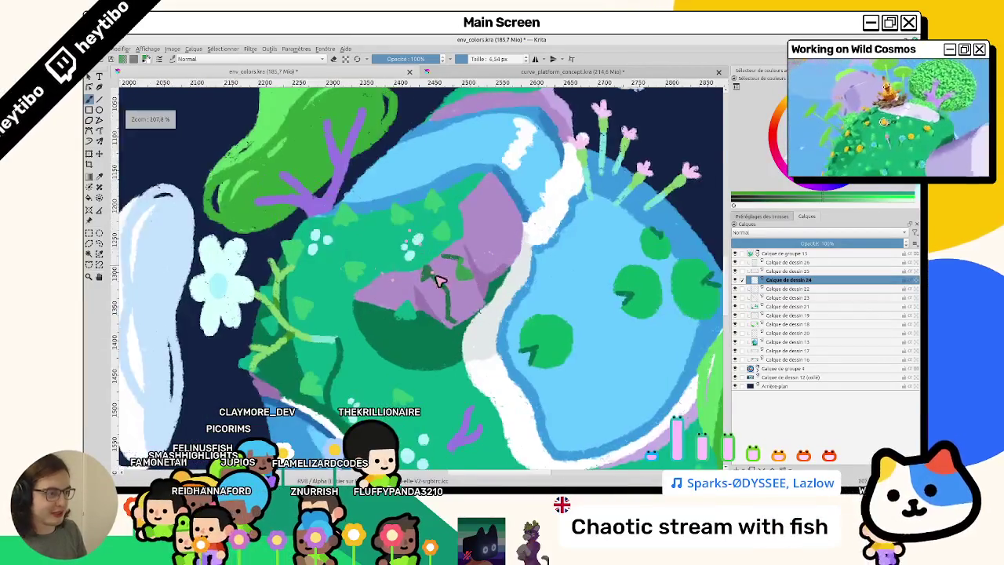
{"action": "scroll", "coordinate": [440, 281], "scroll_direction": "up", "scroll_amount": 2}
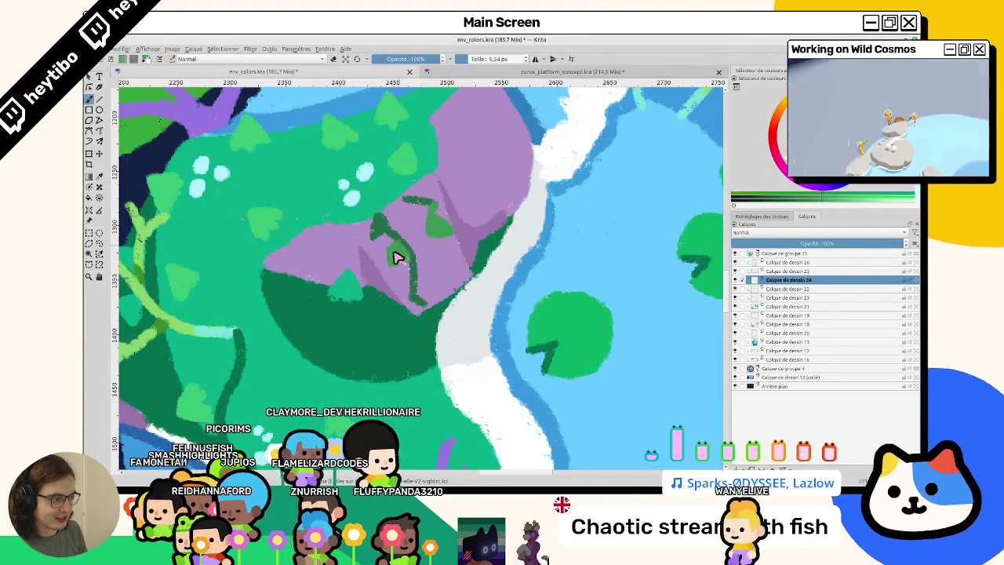
Test a green dab on the purple rock, erase it, and return to the brush
{"action": "mouse_move", "coordinate": [397, 259]}
{"action": "left_mouse_down"}
{"action": "mouse_move", "coordinate": [401, 248]}
{"action": "mouse_move", "coordinate": [403, 270]}
{"action": "left_mouse_up"}
{"action": "key", "text": "e"}
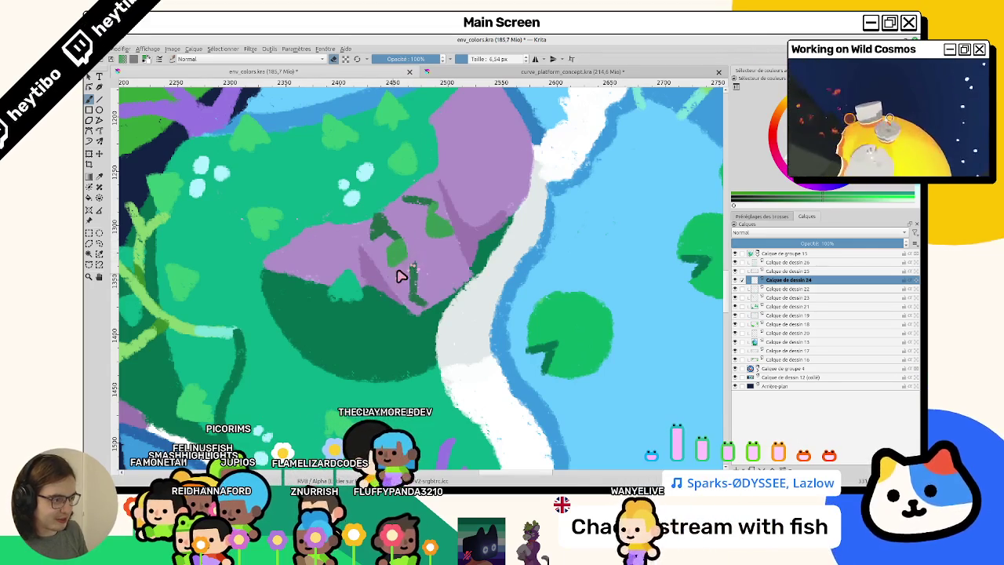
{"action": "key", "text": "e"}
{"action": "scroll", "coordinate": [393, 271], "scroll_direction": "up", "scroll_amount": 1}
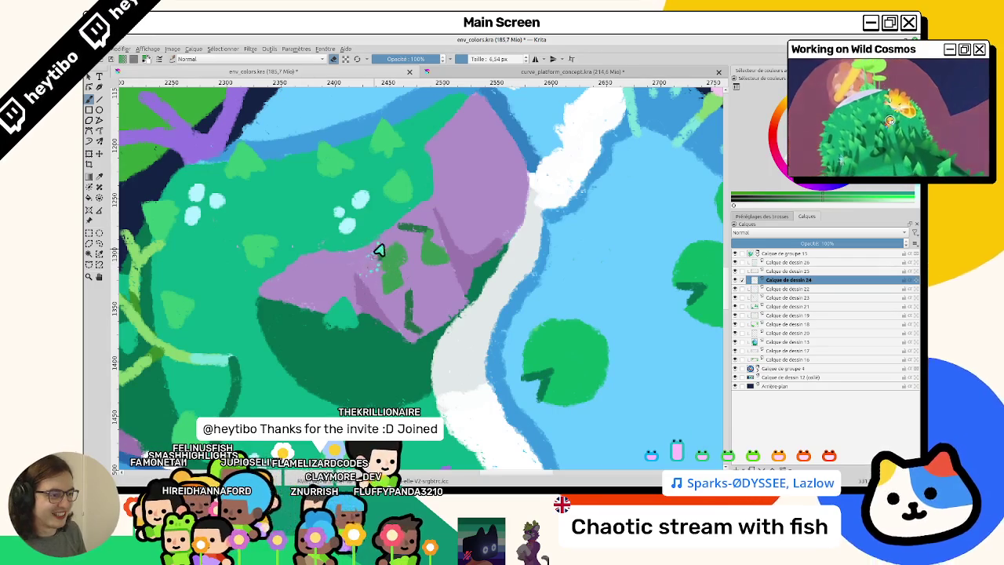
Dab dark-green leaves along the rock's lower edge, rotating the view about 168 degrees and mirroring it
{"action": "left_click", "coordinate": [452, 76]}
{"action": "left_click", "coordinate": [314, 72]}
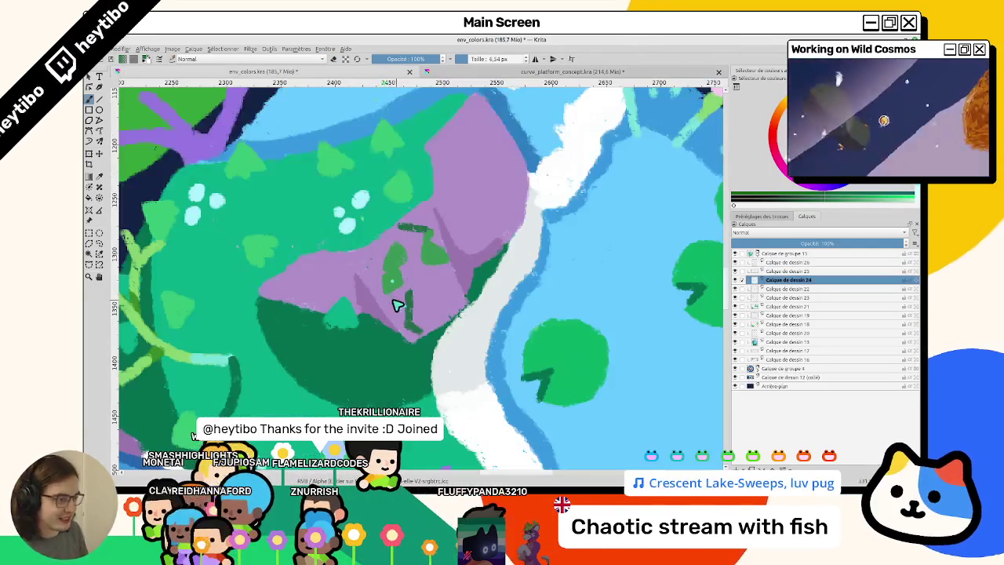
{"action": "left_click_drag", "start_coordinate": [432, 284], "coordinate": [458, 284]}
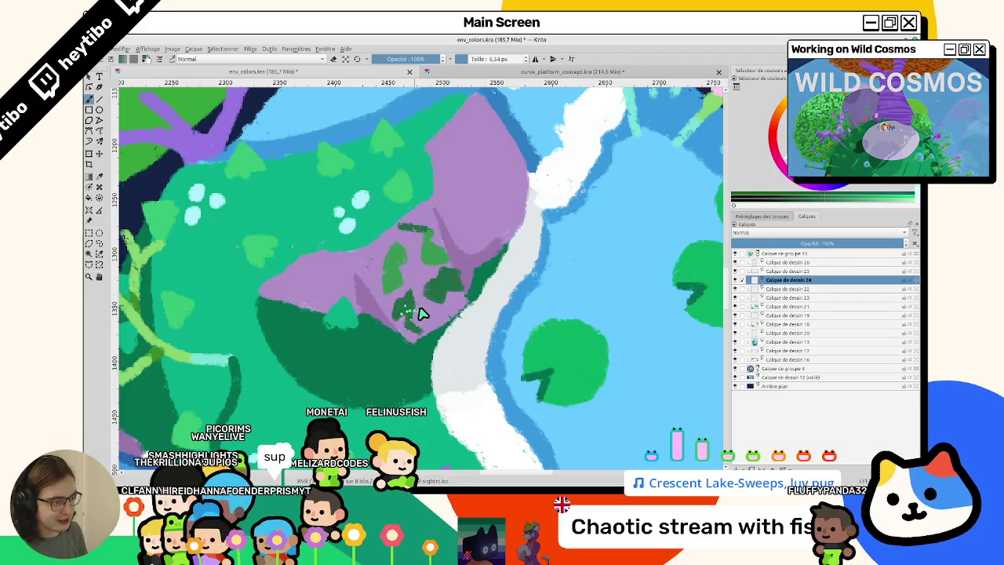
{"action": "left_click_drag", "start_coordinate": [421, 314], "coordinate": [434, 304]}
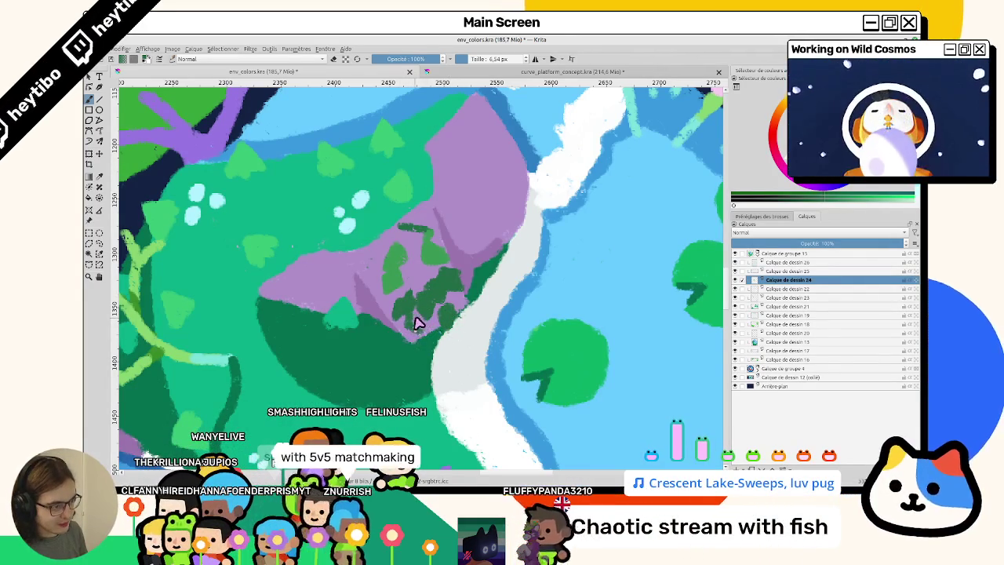
{"action": "mouse_move", "coordinate": [416, 321]}
{"action": "left_mouse_down"}
{"action": "mouse_move", "coordinate": [432, 332]}
{"action": "mouse_move", "coordinate": [402, 283]}
{"action": "mouse_move", "coordinate": [414, 307]}
{"action": "mouse_move", "coordinate": [409, 298]}
{"action": "left_mouse_up"}
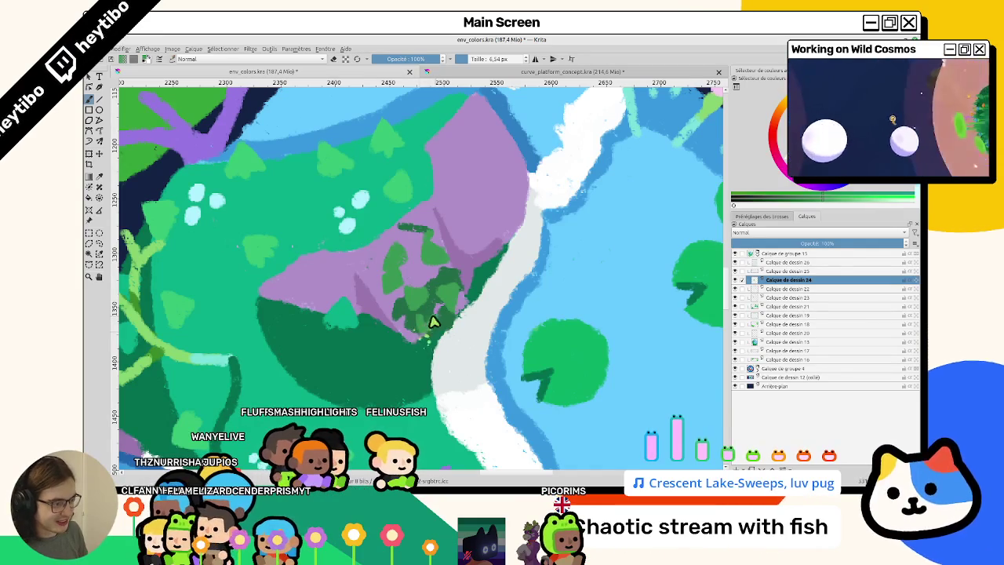
{"action": "left_click_drag", "start_coordinate": [429, 323], "coordinate": [421, 288]}
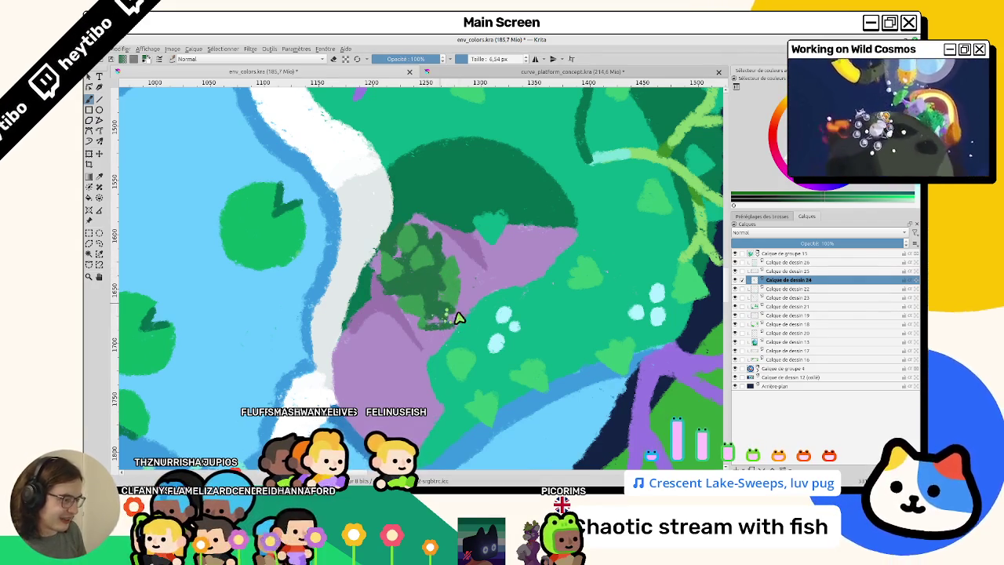
{"action": "key", "text": "m"}
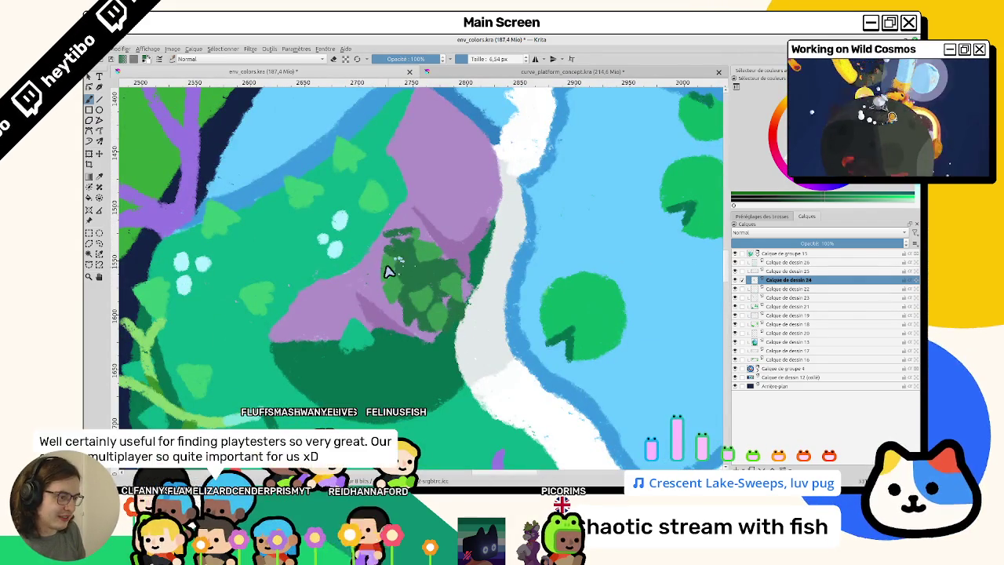
Zoom out to check the whole planet and zoom back in on the purple rock
{"action": "scroll", "coordinate": [424, 292], "scroll_direction": "down", "scroll_amount": 1}
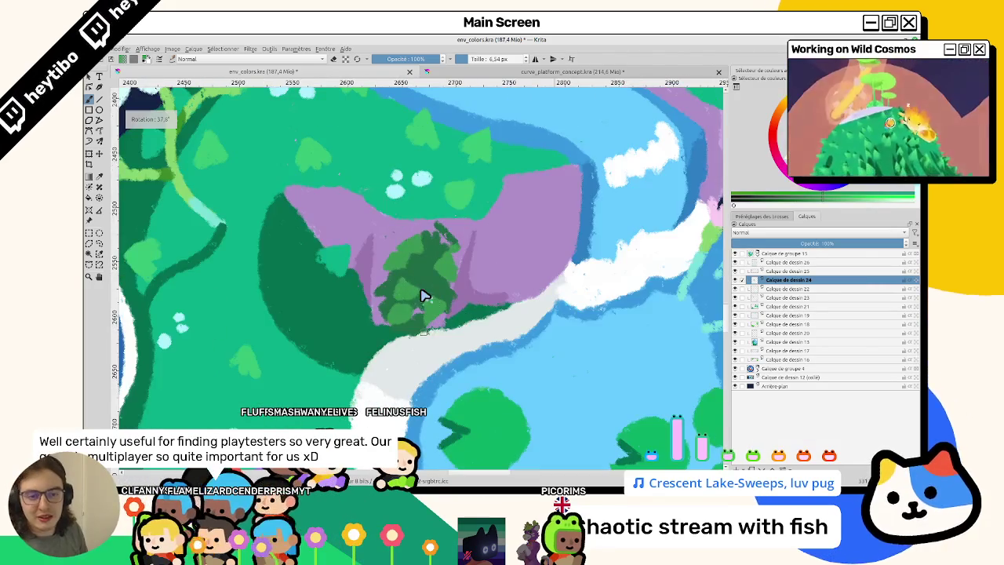
{"action": "scroll", "coordinate": [424, 294], "scroll_direction": "down", "scroll_amount": 2}
{"action": "scroll", "coordinate": [406, 267], "scroll_direction": "up", "scroll_amount": 1}
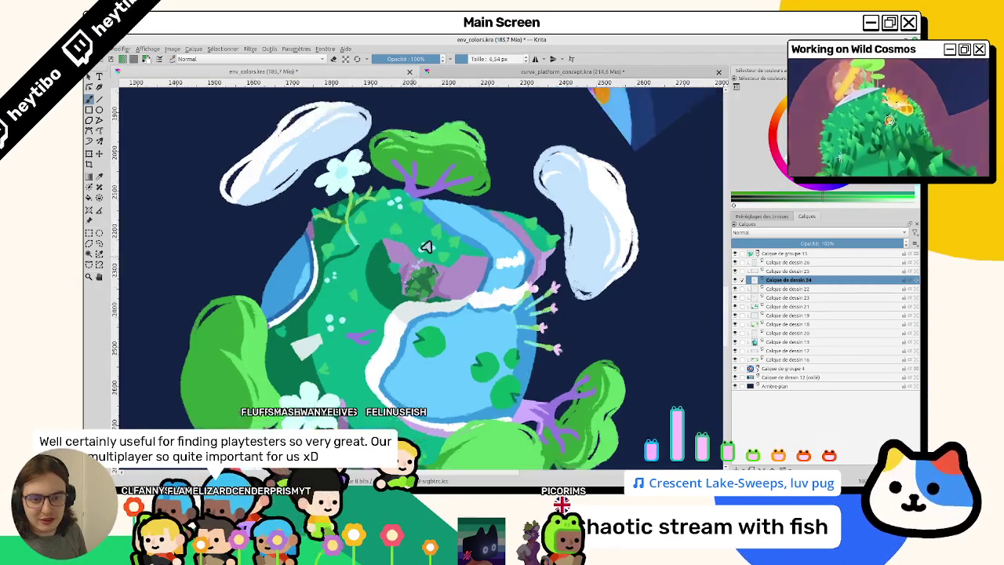
{"action": "scroll", "coordinate": [406, 266], "scroll_direction": "up", "scroll_amount": 1}
{"action": "scroll", "coordinate": [408, 264], "scroll_direction": "up", "scroll_amount": 1}
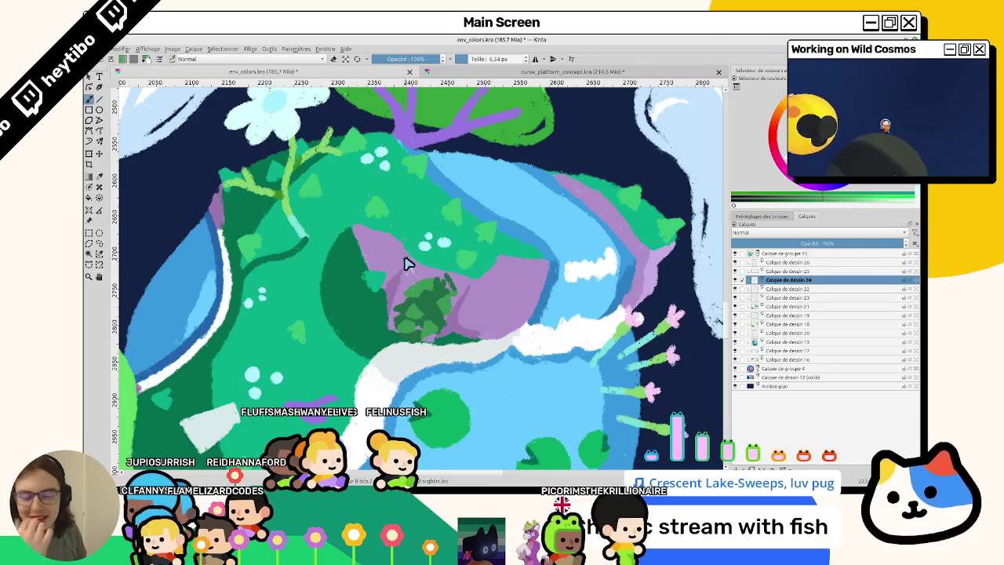
{"action": "scroll", "coordinate": [437, 268], "scroll_direction": "down", "scroll_amount": 1}
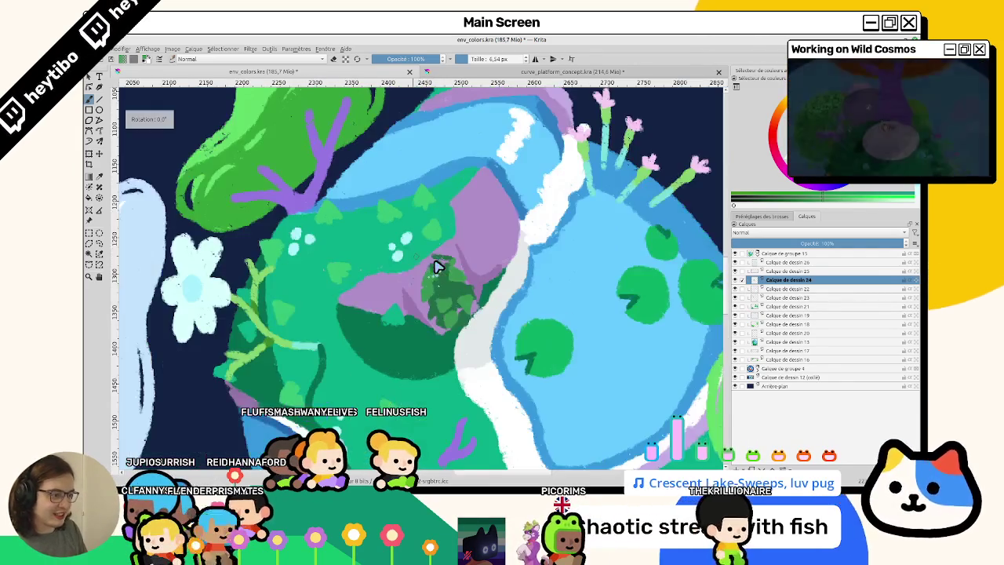
{"action": "scroll", "coordinate": [439, 264], "scroll_direction": "down", "scroll_amount": 2}
{"action": "scroll", "coordinate": [444, 280], "scroll_direction": "up", "scroll_amount": 2}
{"action": "scroll", "coordinate": [467, 308], "scroll_direction": "up", "scroll_amount": 2}
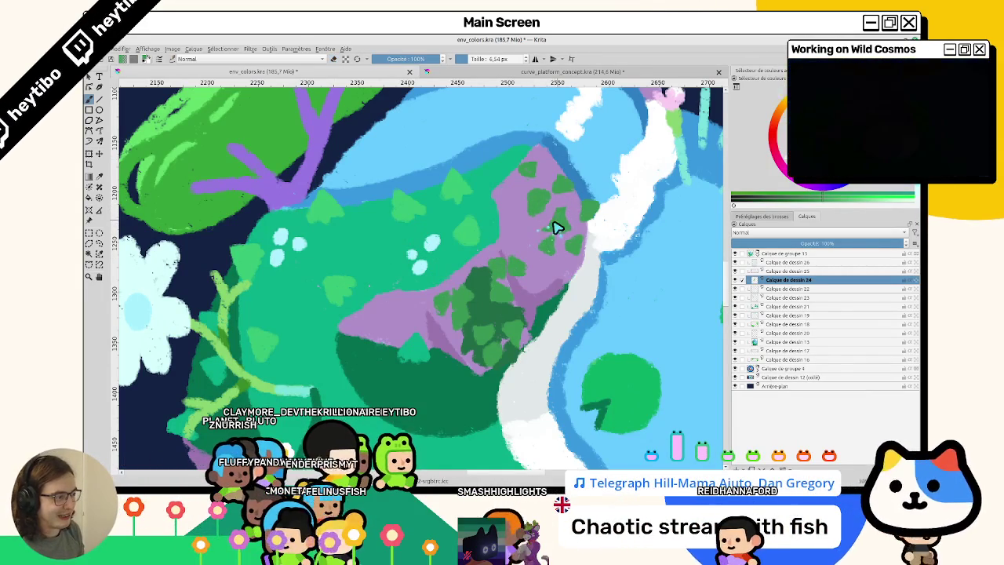
Toggle Calque de dessin 24's visibility and turn the selection into a selection mask
{"action": "left_click", "coordinate": [735, 280]}
{"action": "left_click", "coordinate": [735, 281]}
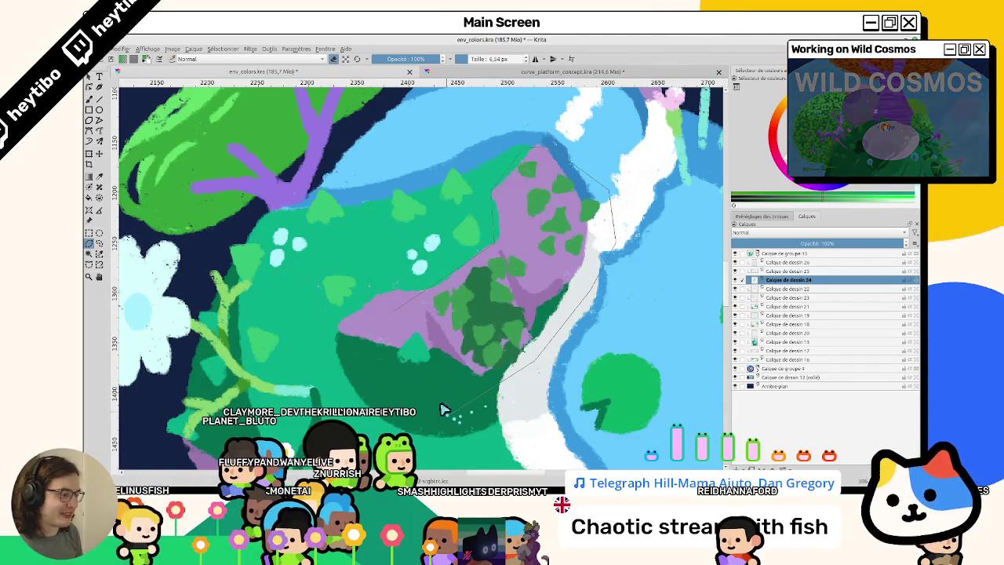
{"action": "key", "text": "ctrl+shift+a"}
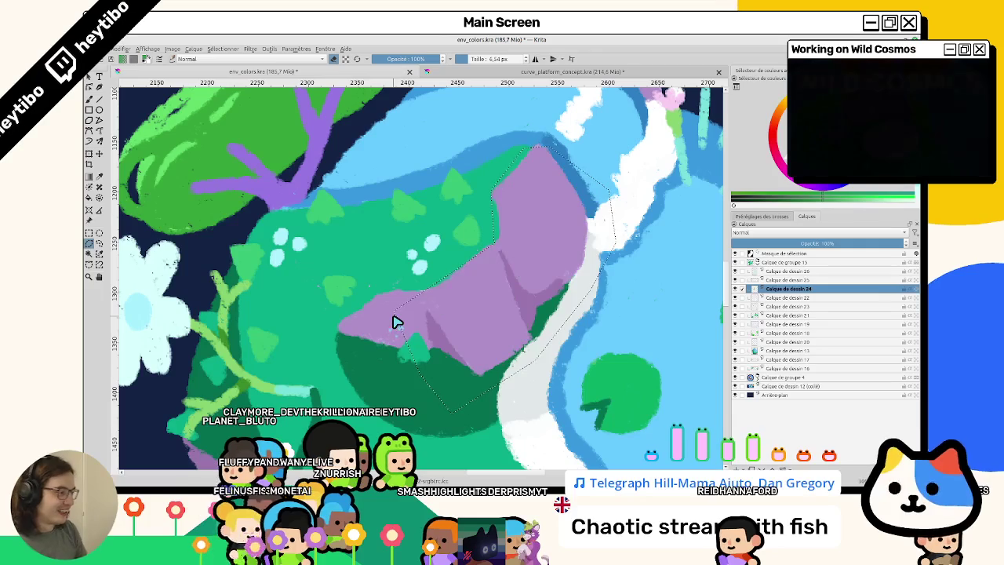
{"action": "key", "text": "ctrl+alt+j"}
{"action": "key", "text": "ctrl+z"}
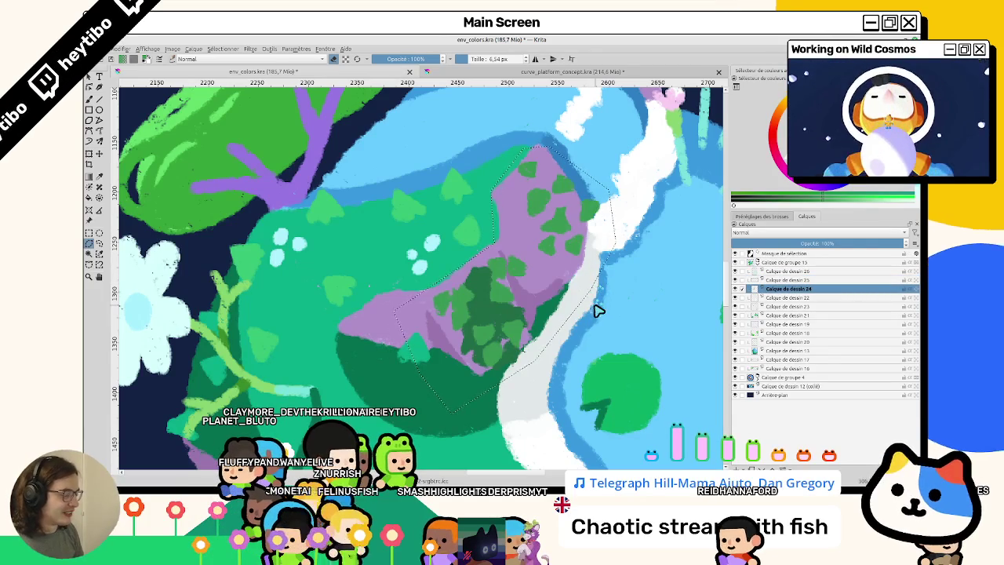
Erase the selected leaf marks, paste them back, and add an empty layer above Calque de dessin 24
{"action": "key", "text": "Delete"}
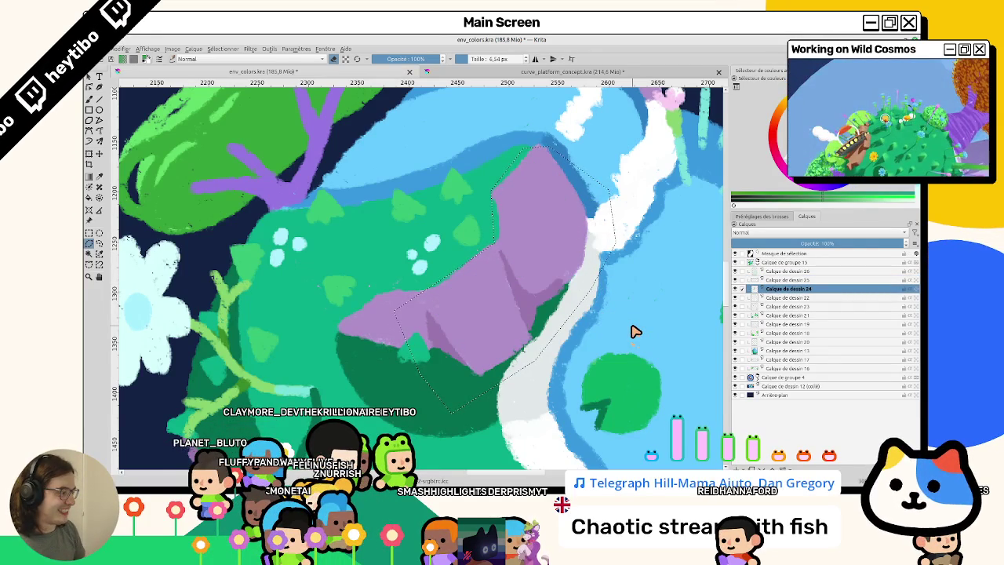
{"action": "key", "text": "ctrl+v"}
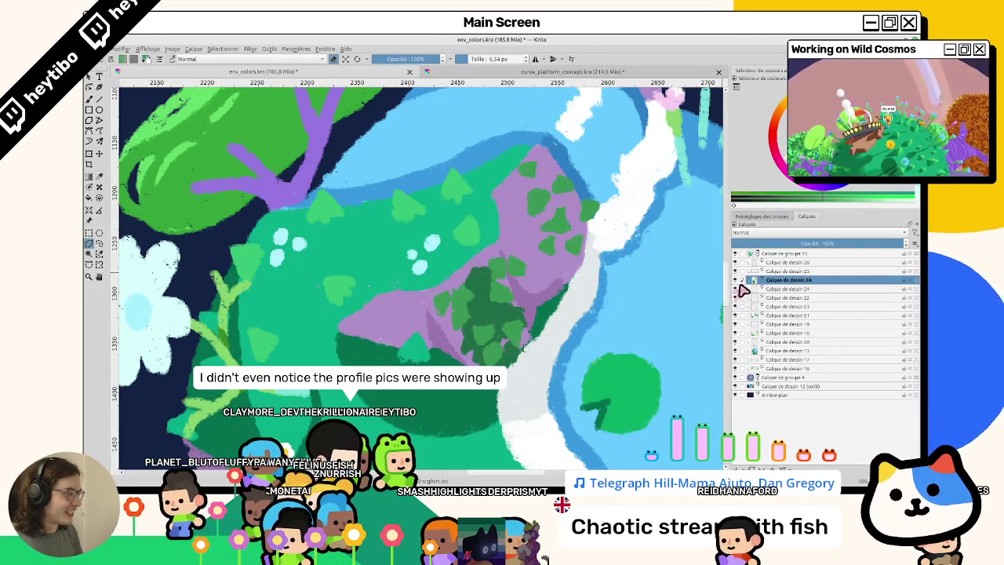
{"action": "left_click", "coordinate": [777, 289]}
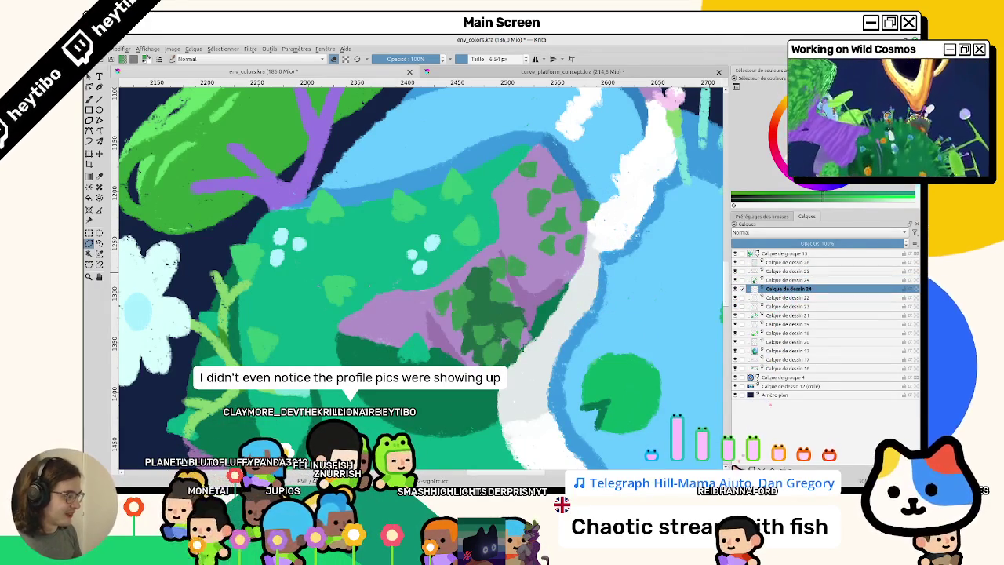
{"action": "key", "text": "Insert"}
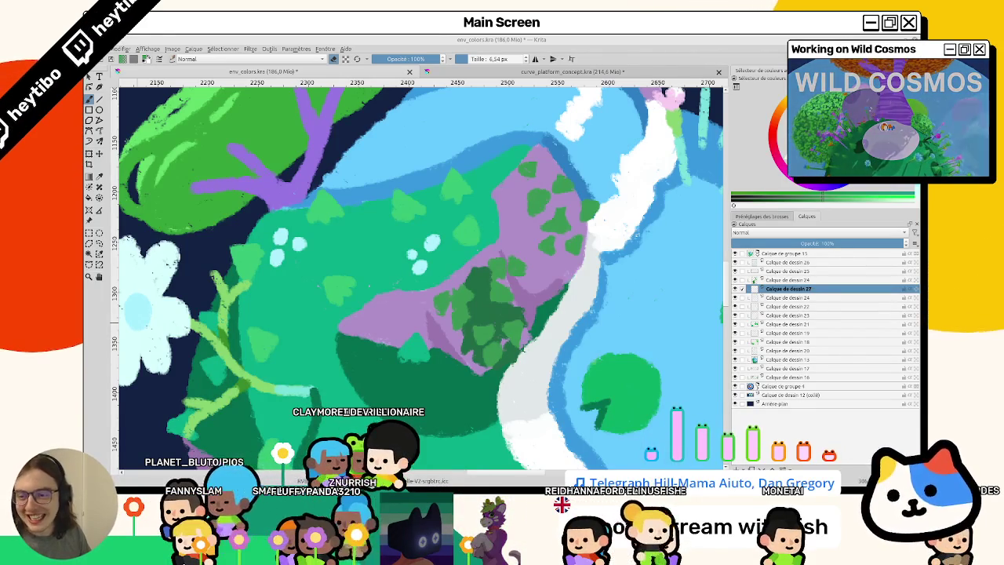
Zoom in on the purple rock, raise the brush size to 8 px, and switch to the browser
{"action": "left_click_drag", "start_coordinate": [482, 342], "coordinate": [440, 314]}
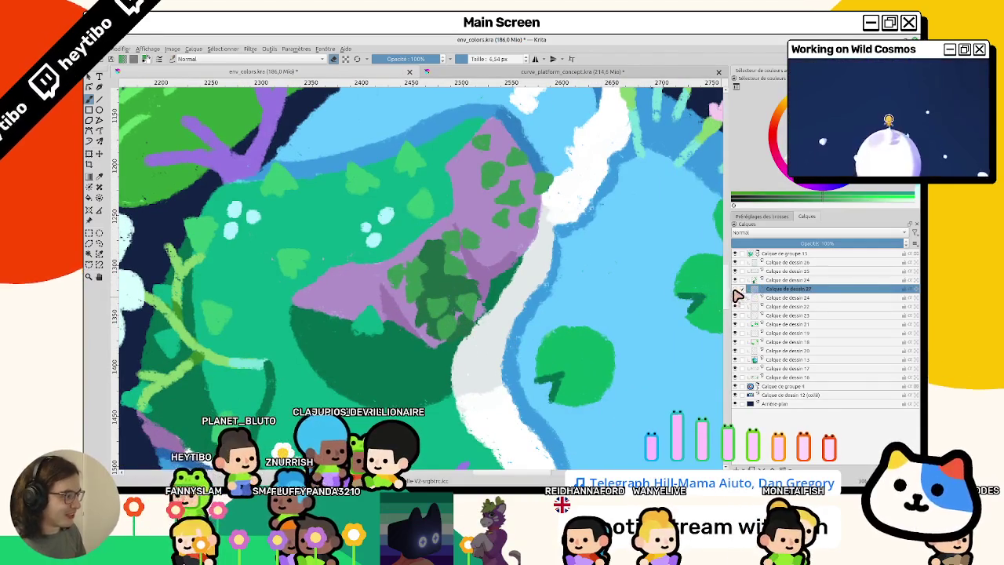
{"action": "left_click_drag", "start_coordinate": [739, 297], "coordinate": [738, 296]}
{"action": "scroll", "coordinate": [447, 276], "scroll_direction": "up", "scroll_amount": 1}
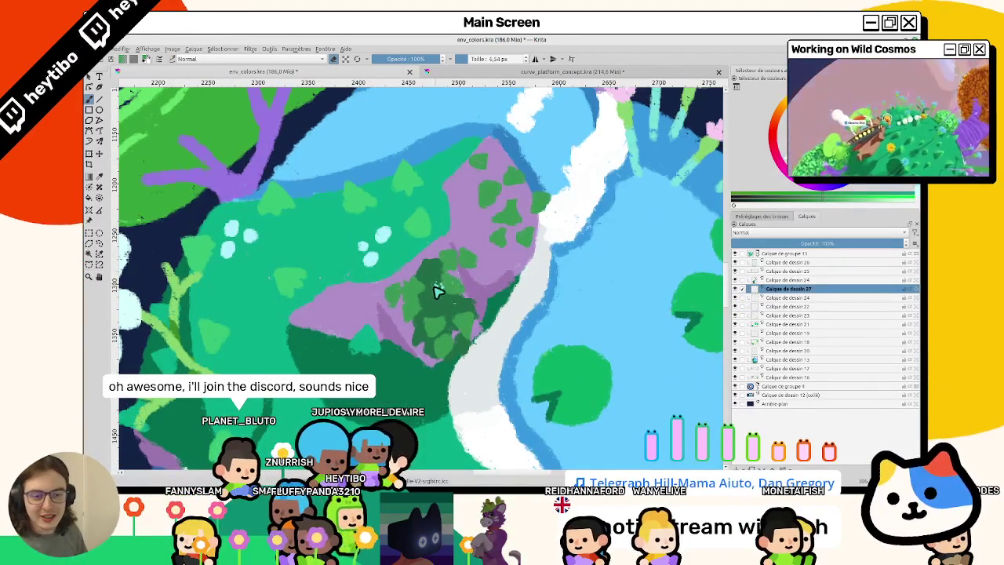
{"action": "scroll", "coordinate": [438, 290], "scroll_direction": "up", "scroll_amount": 1}
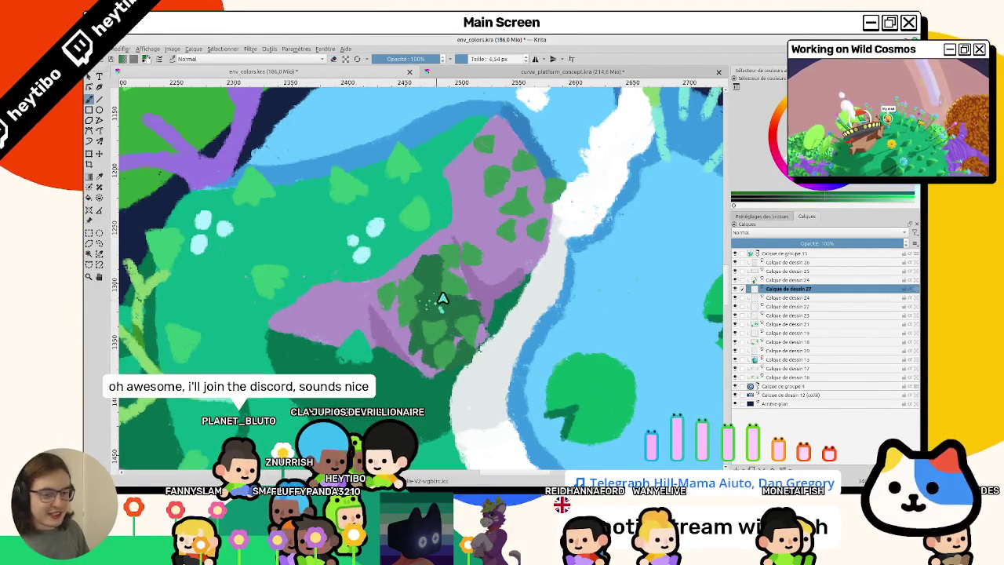
{"action": "scroll", "coordinate": [443, 291], "scroll_direction": "up", "scroll_amount": 3}
{"action": "scroll", "coordinate": [455, 266], "scroll_direction": "right", "scroll_amount": 3}
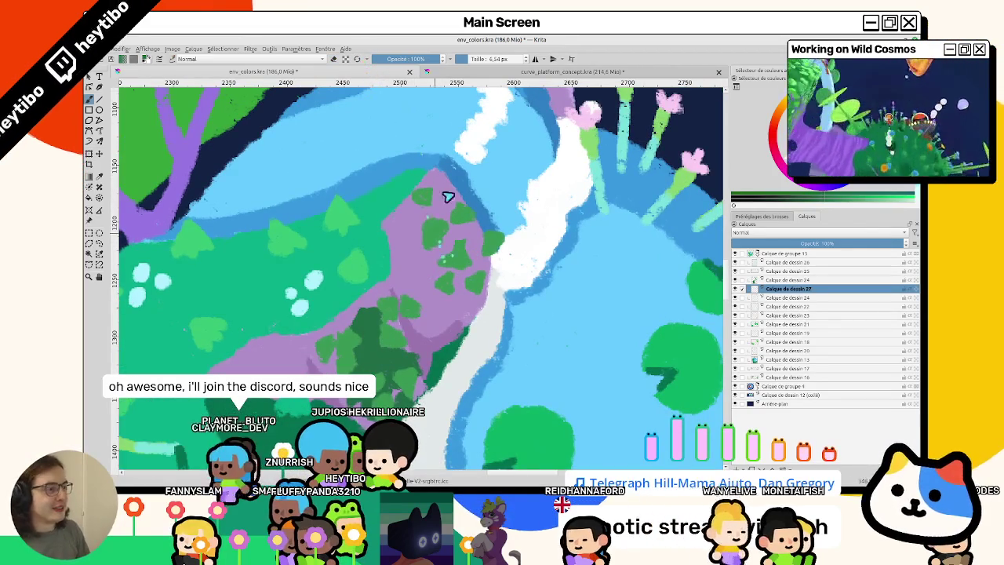
{"action": "left_click", "coordinate": [494, 60]}
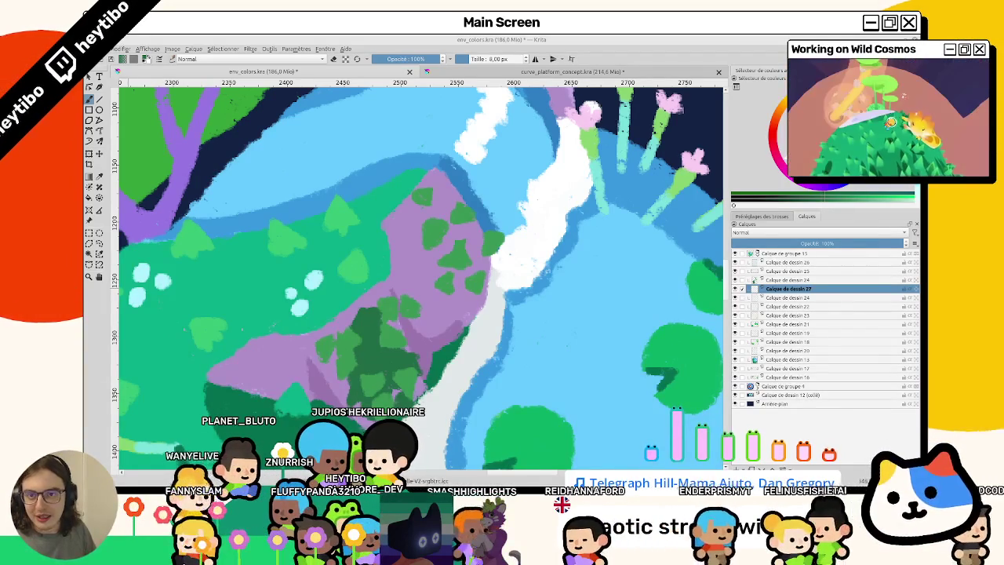
{"action": "key", "text": "alt+Tab"}
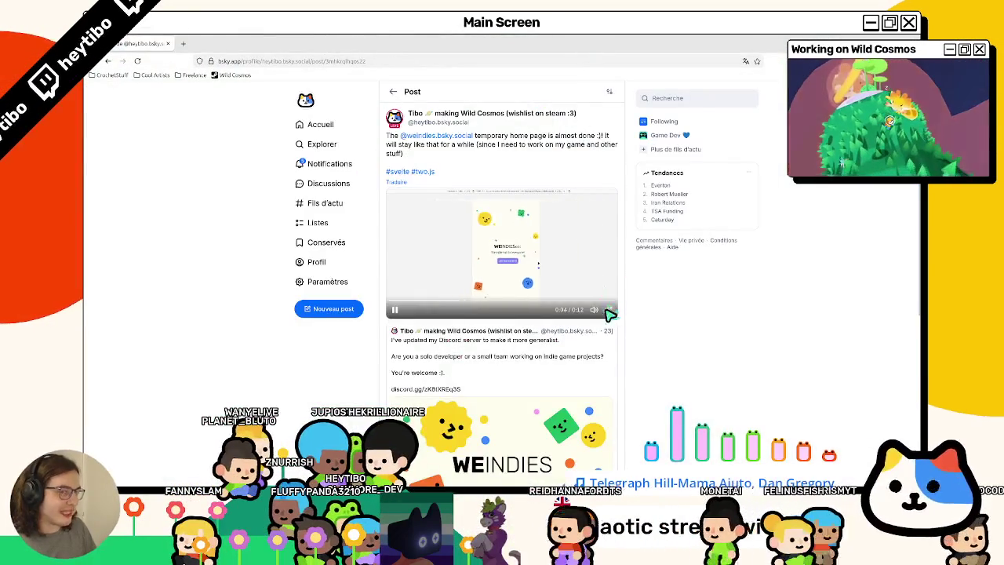
Watch the WeIndies video in the Bluesky post full screen, exit it, and return to Krita
{"action": "left_click", "coordinate": [609, 309]}
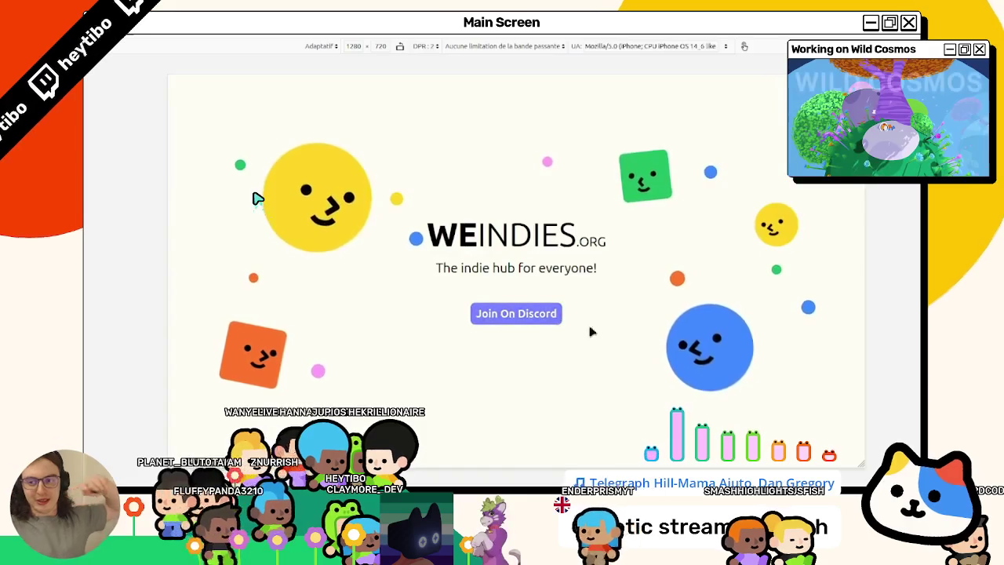
{"action": "mouse_move", "coordinate": [864, 297]}
{"action": "left_mouse_down"}
{"action": "mouse_move", "coordinate": [701, 297]}
{"action": "mouse_move", "coordinate": [686, 306]}
{"action": "mouse_move", "coordinate": [907, 298]}
{"action": "mouse_move", "coordinate": [661, 327]}
{"action": "mouse_move", "coordinate": [897, 328]}
{"action": "left_mouse_up"}
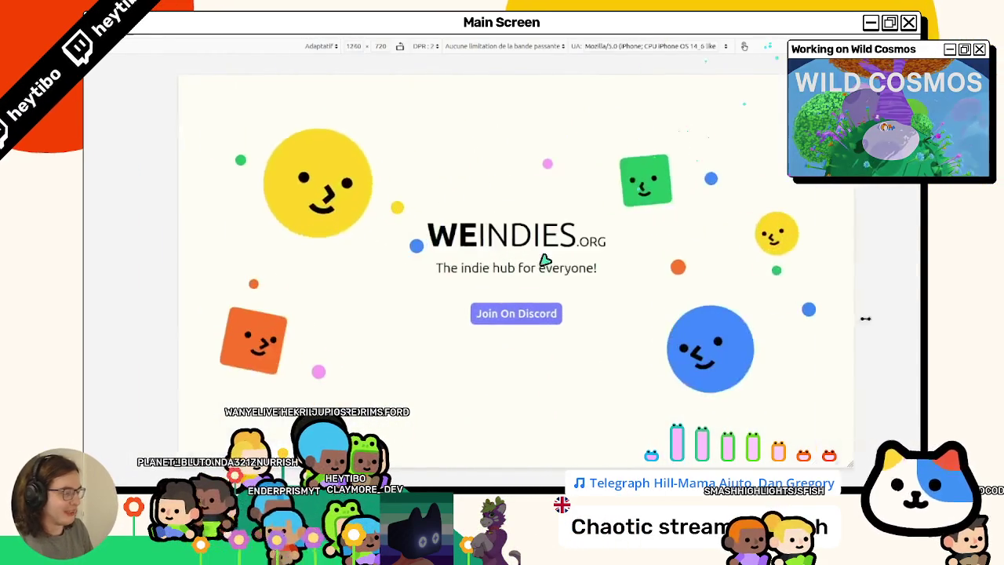
{"action": "key", "text": "ctrl+Tab"}
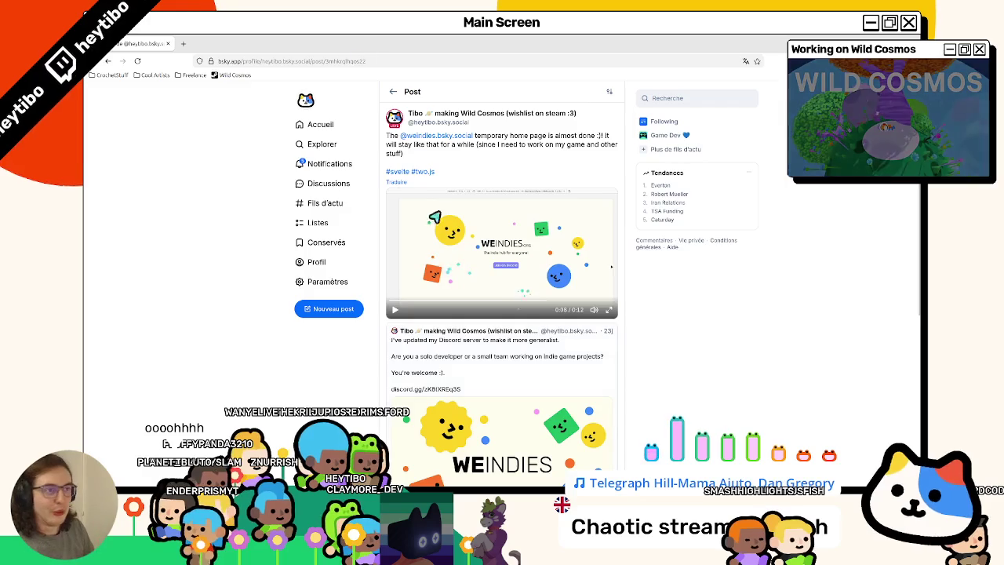
{"action": "key", "text": "alt+Tab"}
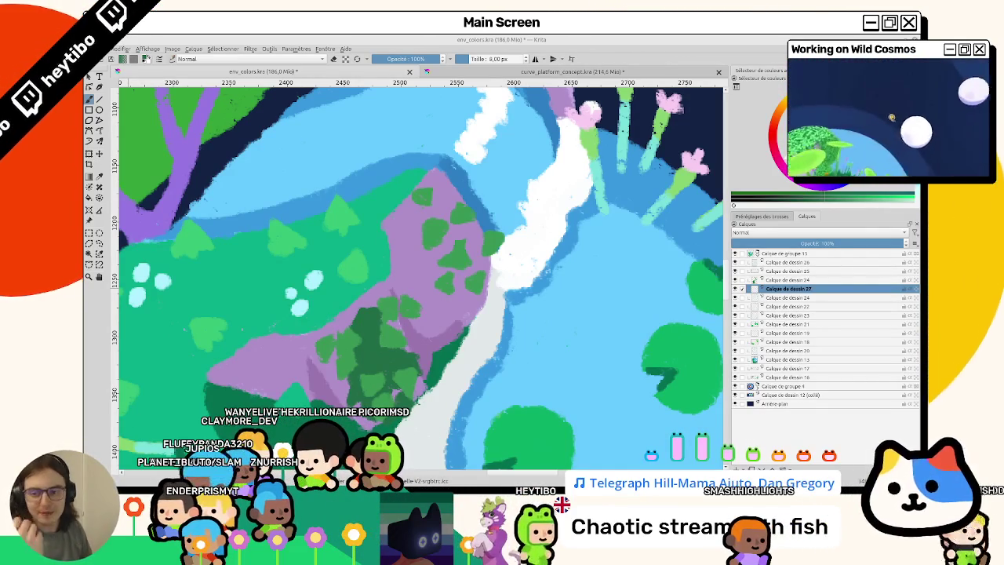
Paint dark-green leaves along the purple rock's upper edge, replacing one undone stroke
{"action": "mouse_move", "coordinate": [421, 307]}
{"action": "left_mouse_down"}
{"action": "mouse_move", "coordinate": [459, 294]}
{"action": "mouse_move", "coordinate": [482, 251]}
{"action": "left_mouse_up"}
{"action": "key", "text": "ctrl+z"}
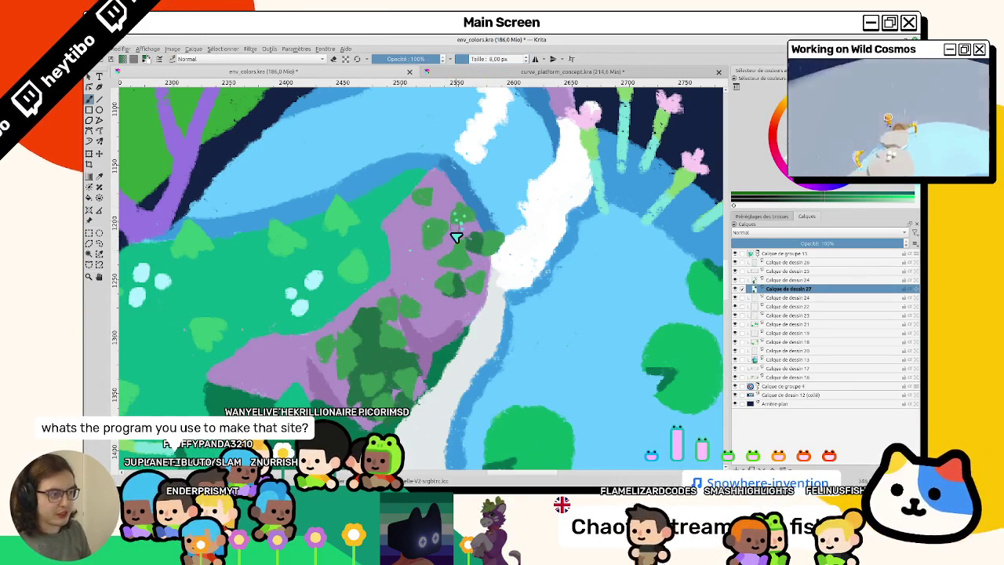
{"action": "mouse_move", "coordinate": [460, 230]}
{"action": "left_mouse_down"}
{"action": "mouse_move", "coordinate": [466, 240]}
{"action": "mouse_move", "coordinate": [443, 216]}
{"action": "left_mouse_up"}
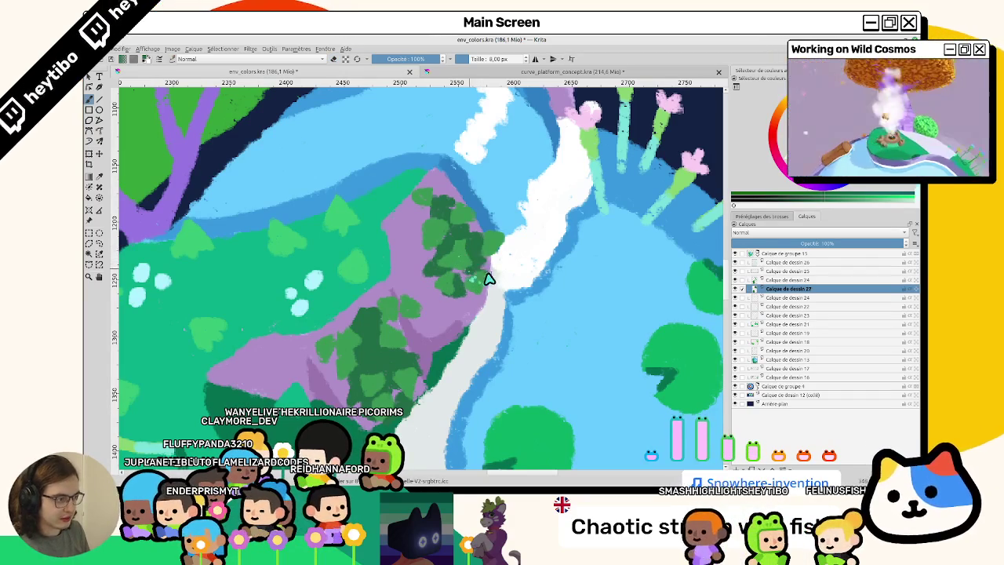
{"action": "mouse_move", "coordinate": [541, 228]}
{"action": "left_mouse_down"}
{"action": "mouse_move", "coordinate": [389, 224]}
{"action": "mouse_move", "coordinate": [426, 236]}
{"action": "left_mouse_up"}
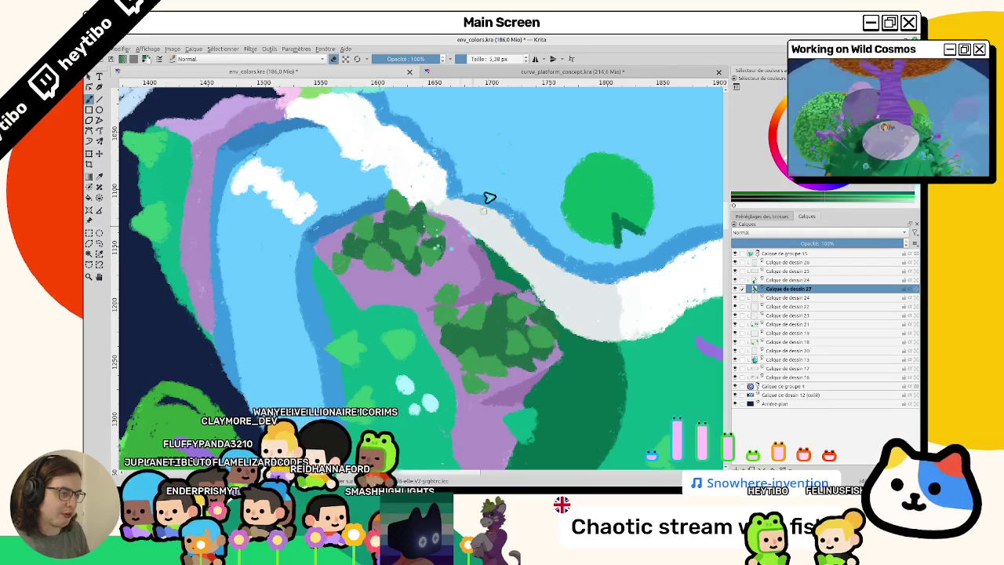
{"action": "mouse_move", "coordinate": [489, 197]}
{"action": "left_mouse_down"}
{"action": "mouse_move", "coordinate": [390, 230]}
{"action": "mouse_move", "coordinate": [378, 364]}
{"action": "mouse_move", "coordinate": [558, 191]}
{"action": "left_mouse_up"}
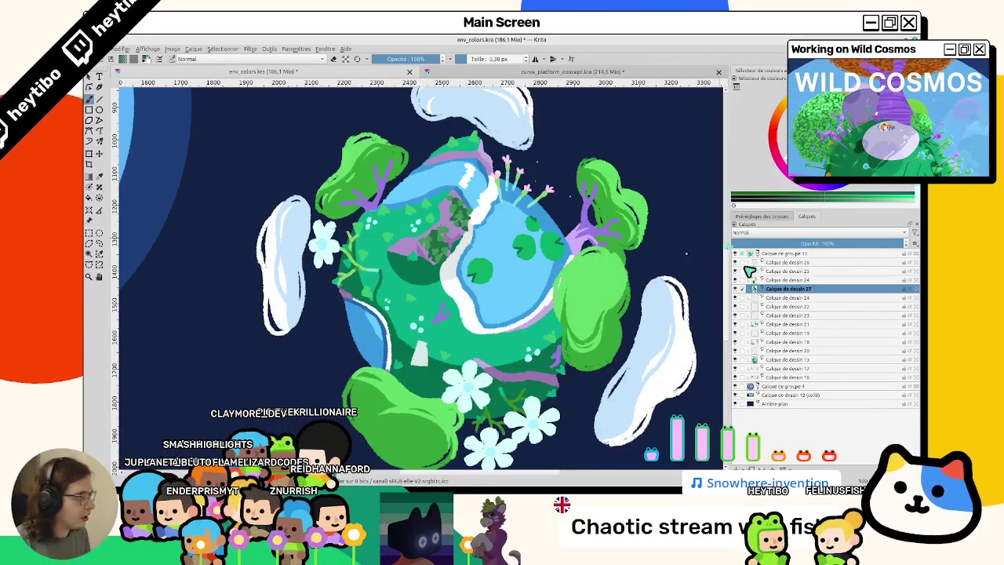
Add a new paint layer, Calque de dessin 28, above Calque de dessin 24
{"action": "mouse_move", "coordinate": [641, 296]}
{"action": "left_mouse_down"}
{"action": "mouse_move", "coordinate": [424, 253]}
{"action": "mouse_move", "coordinate": [418, 226]}
{"action": "mouse_move", "coordinate": [402, 271]}
{"action": "left_mouse_up"}
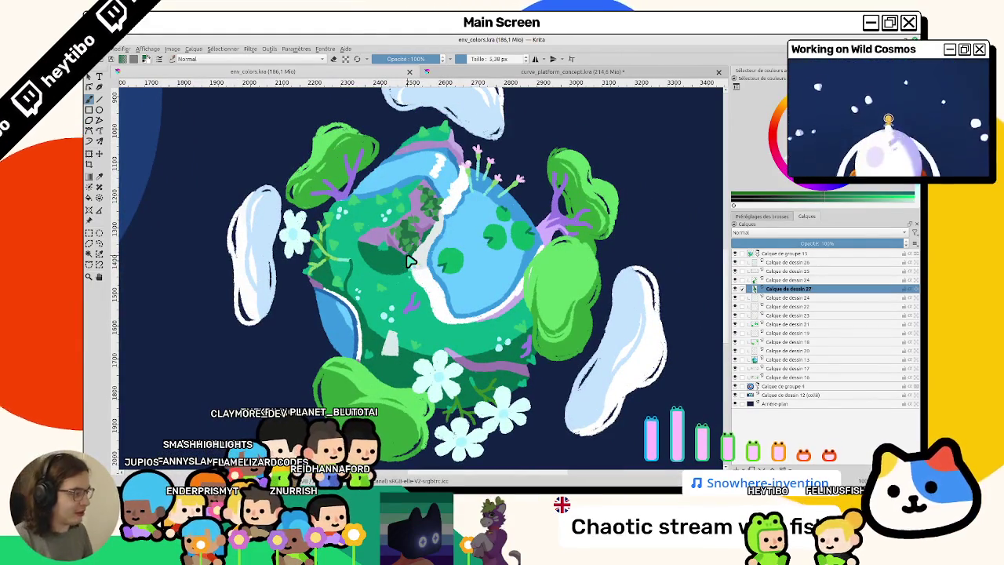
{"action": "left_click_drag", "start_coordinate": [706, 289], "coordinate": [729, 265]}
{"action": "left_click", "coordinate": [757, 280]}
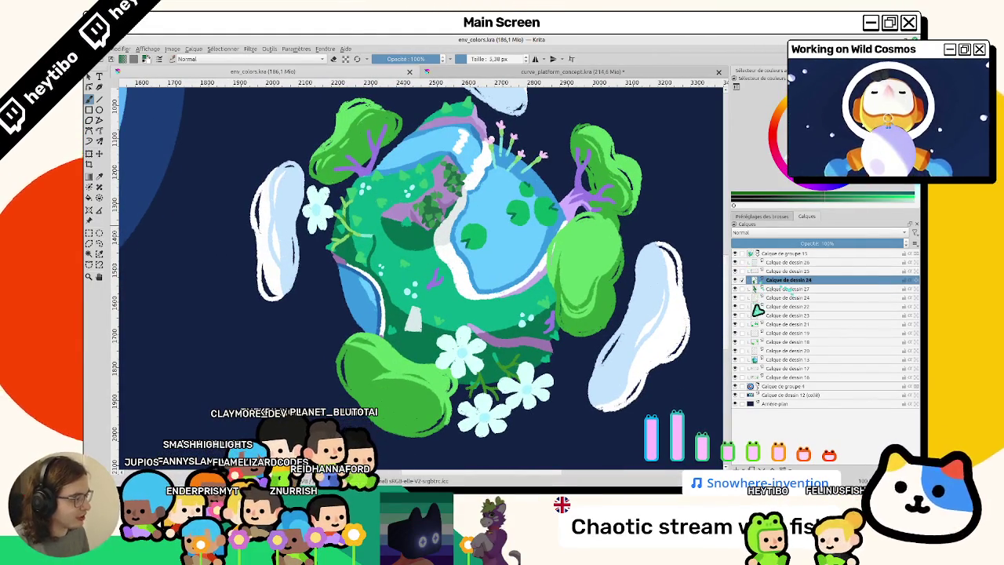
{"action": "mouse_move", "coordinate": [540, 274]}
{"action": "left_mouse_down"}
{"action": "mouse_move", "coordinate": [534, 287]}
{"action": "mouse_move", "coordinate": [493, 278]}
{"action": "left_mouse_up"}
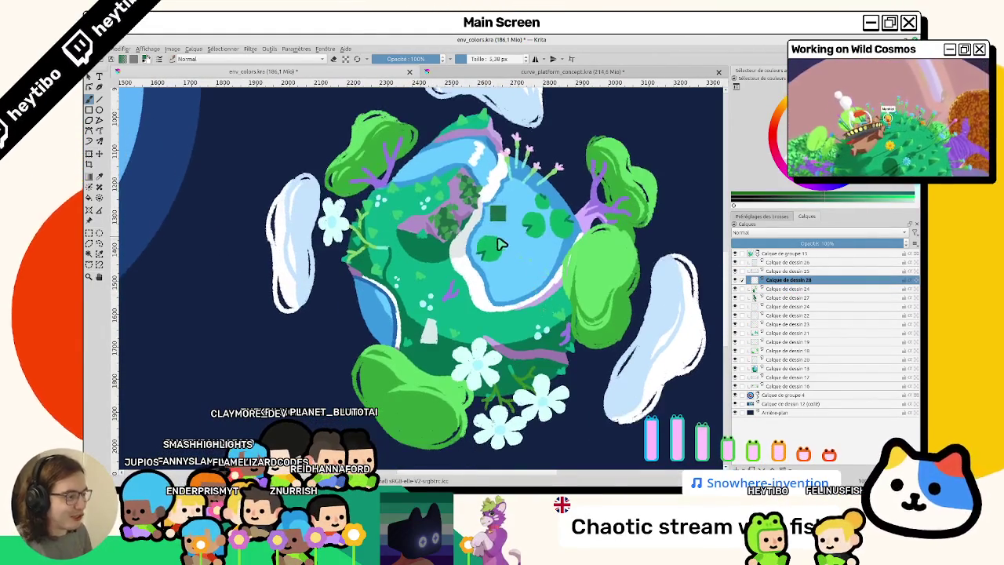
{"action": "key", "text": "Insert"}
{"action": "scroll", "coordinate": [488, 251], "scroll_direction": "up", "scroll_amount": 3}
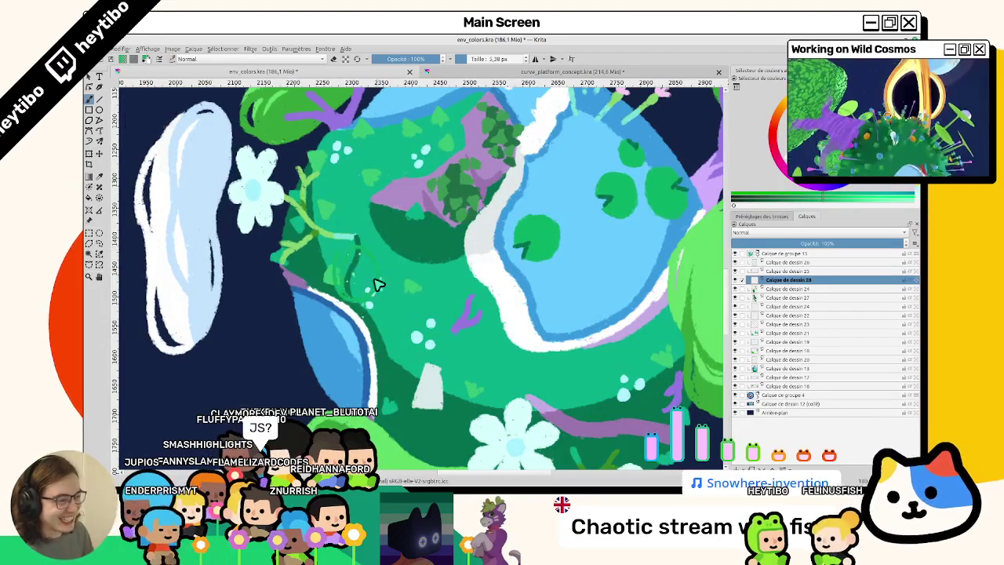
{"action": "left_click_drag", "start_coordinate": [697, 287], "coordinate": [650, 261]}
{"action": "left_click_drag", "start_coordinate": [369, 317], "coordinate": [432, 354]}
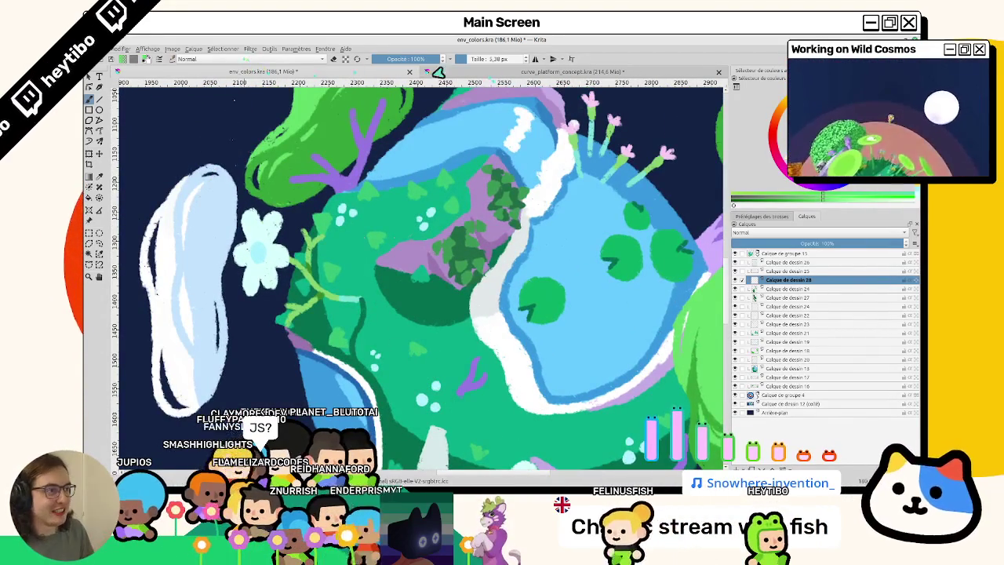
Increase the brush size to 12 px and zoom around the planet to review it
{"action": "key", "text": "/"}
{"action": "scroll", "coordinate": [320, 210], "scroll_direction": "down", "scroll_amount": 2}
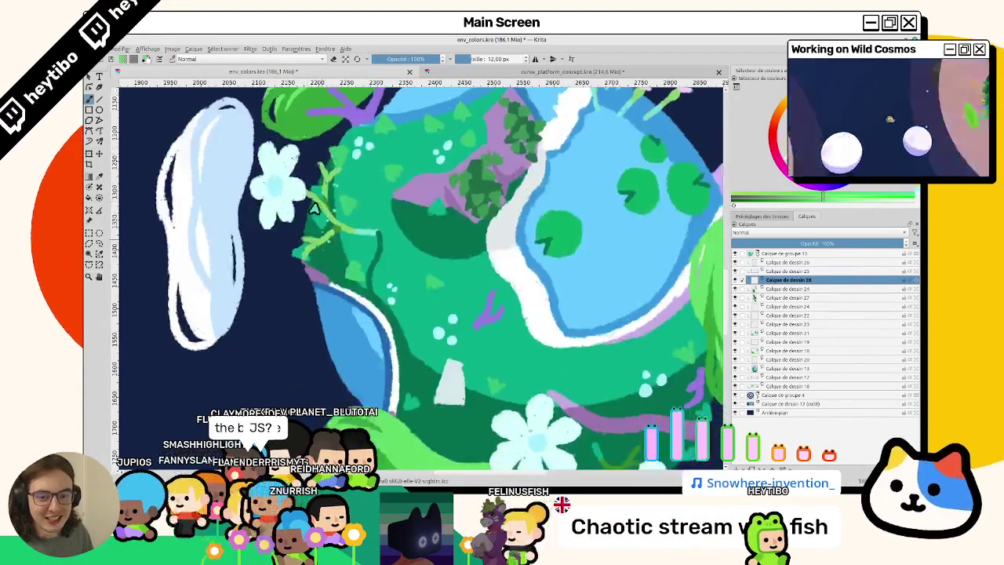
{"action": "scroll", "coordinate": [354, 233], "scroll_direction": "down", "scroll_amount": 2}
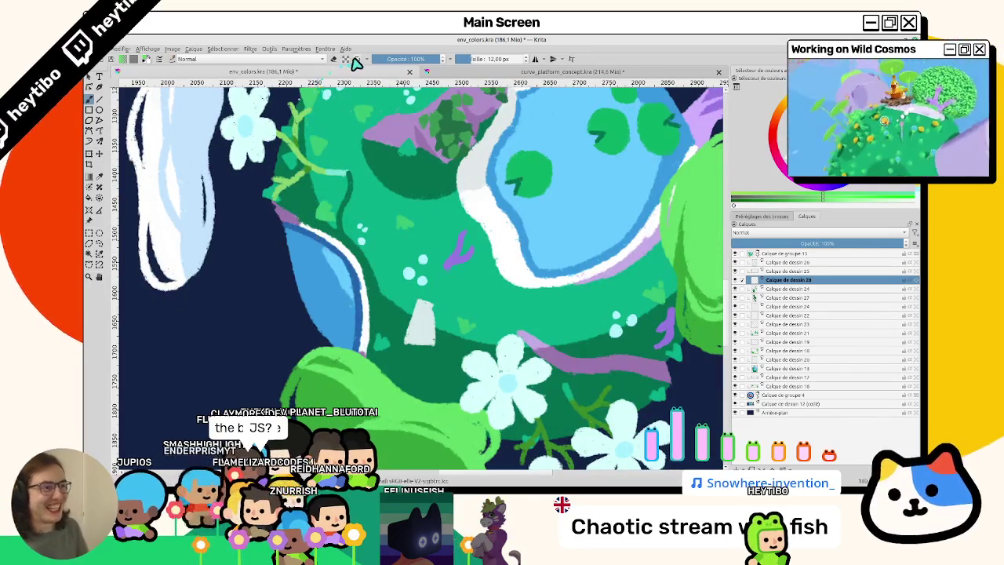
{"action": "scroll", "coordinate": [324, 204], "scroll_direction": "up", "scroll_amount": 1}
{"action": "scroll", "coordinate": [353, 282], "scroll_direction": "up", "scroll_amount": 3}
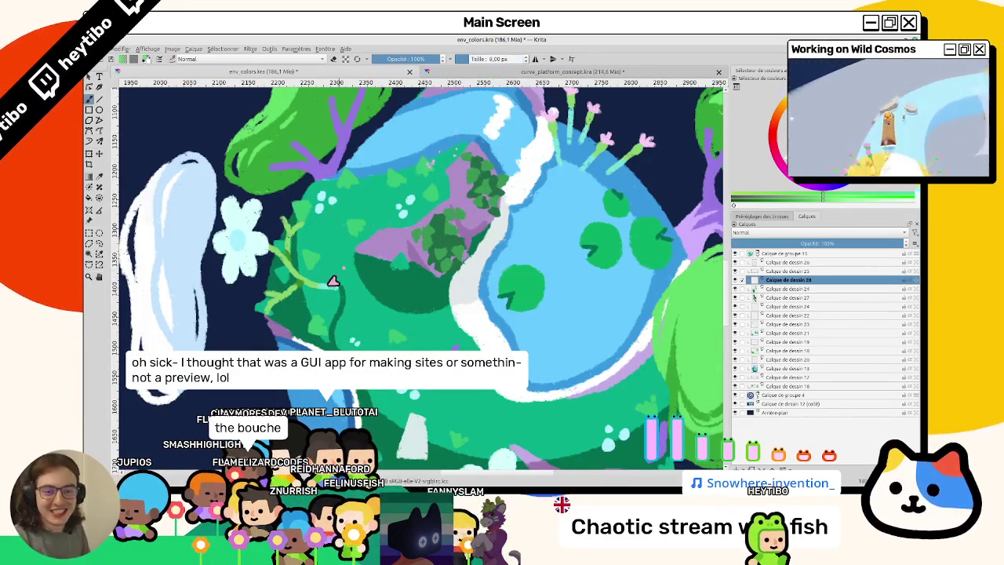
{"action": "scroll", "coordinate": [329, 284], "scroll_direction": "down", "scroll_amount": 1}
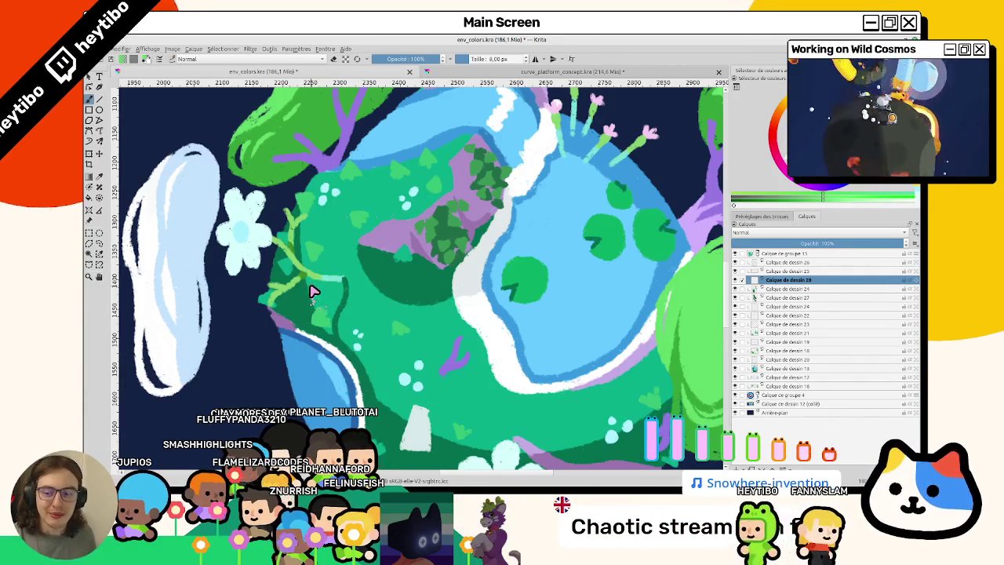
{"action": "scroll", "coordinate": [385, 318], "scroll_direction": "down", "scroll_amount": 2}
{"action": "scroll", "coordinate": [381, 288], "scroll_direction": "down", "scroll_amount": 2}
{"action": "scroll", "coordinate": [393, 282], "scroll_direction": "down", "scroll_amount": 2}
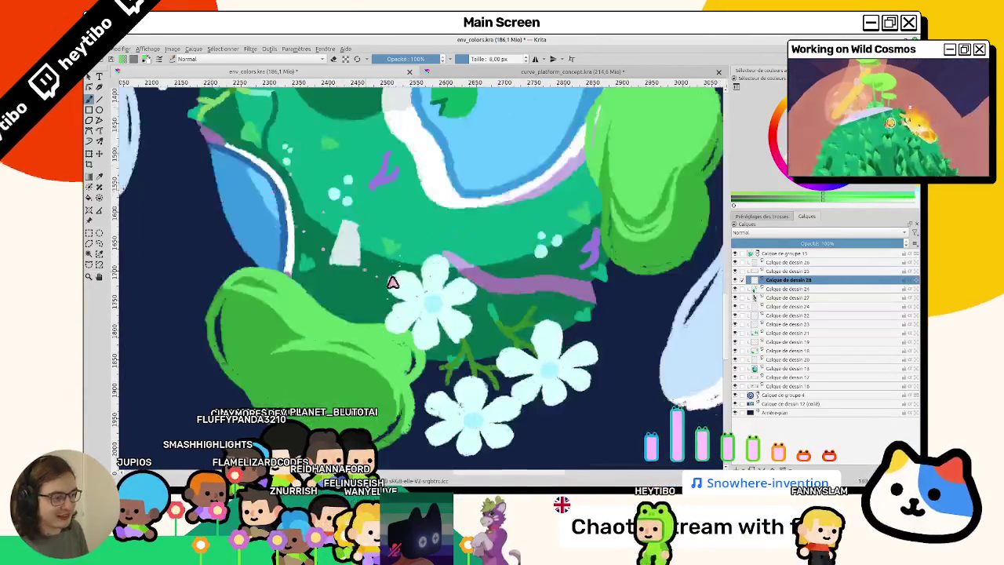
{"action": "scroll", "coordinate": [488, 299], "scroll_direction": "down", "scroll_amount": 1}
{"action": "left_click_drag", "start_coordinate": [488, 299], "coordinate": [682, 274]}
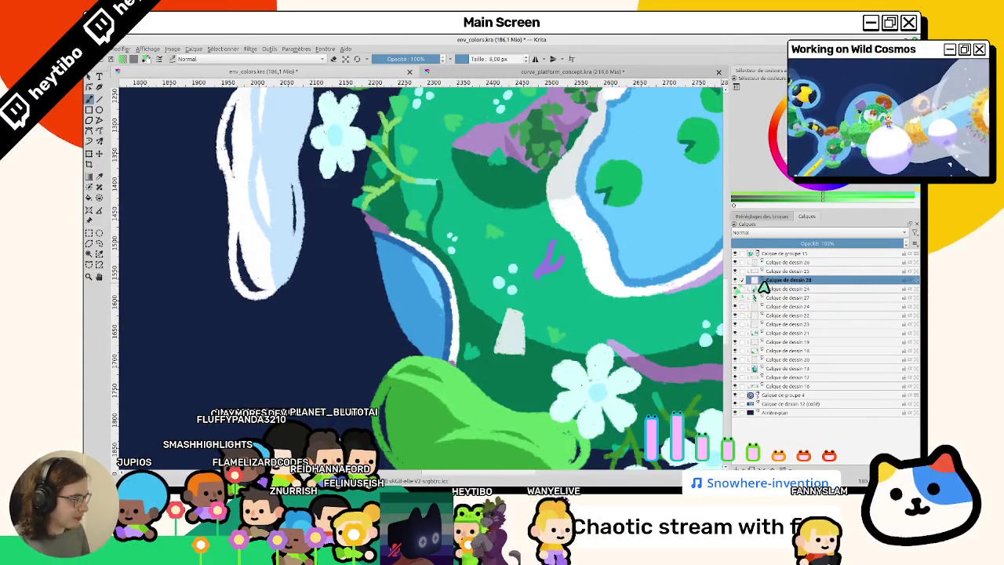
Move Calque de dessin 28 below Calque de dessin 20 and undo the last change
{"action": "mouse_move", "coordinate": [789, 280]}
{"action": "left_mouse_down"}
{"action": "mouse_move", "coordinate": [788, 360]}
{"action": "mouse_move", "coordinate": [780, 350]}
{"action": "left_mouse_up"}
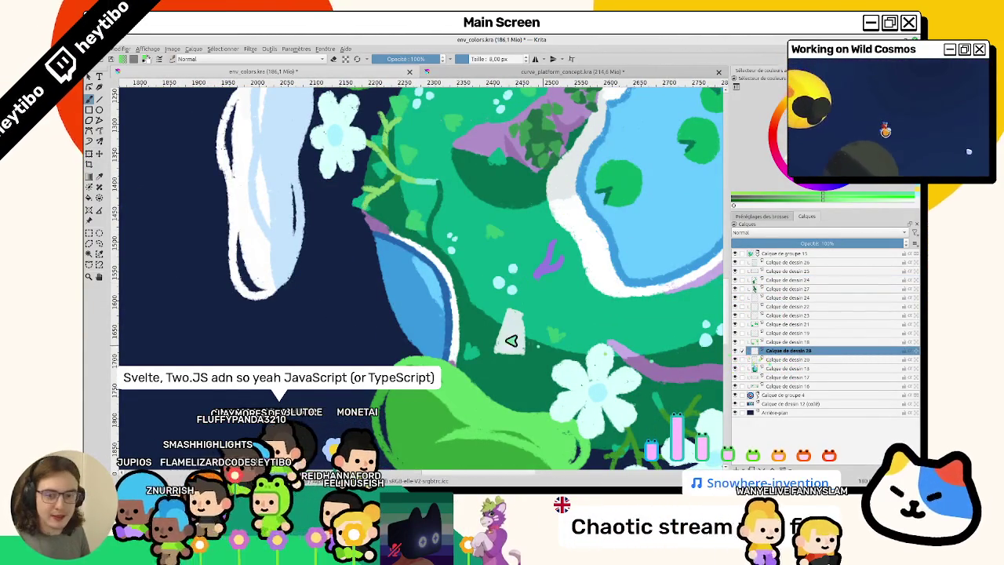
{"action": "scroll", "coordinate": [398, 340], "scroll_direction": "up", "scroll_amount": 3}
{"action": "scroll", "coordinate": [396, 337], "scroll_direction": "up", "scroll_amount": 2}
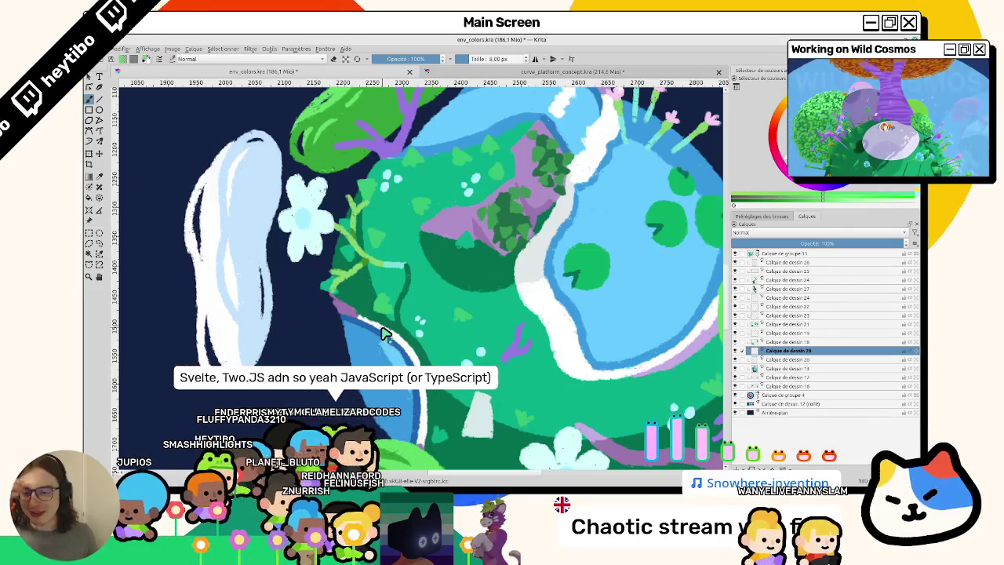
{"action": "key", "text": "ctrl+z"}
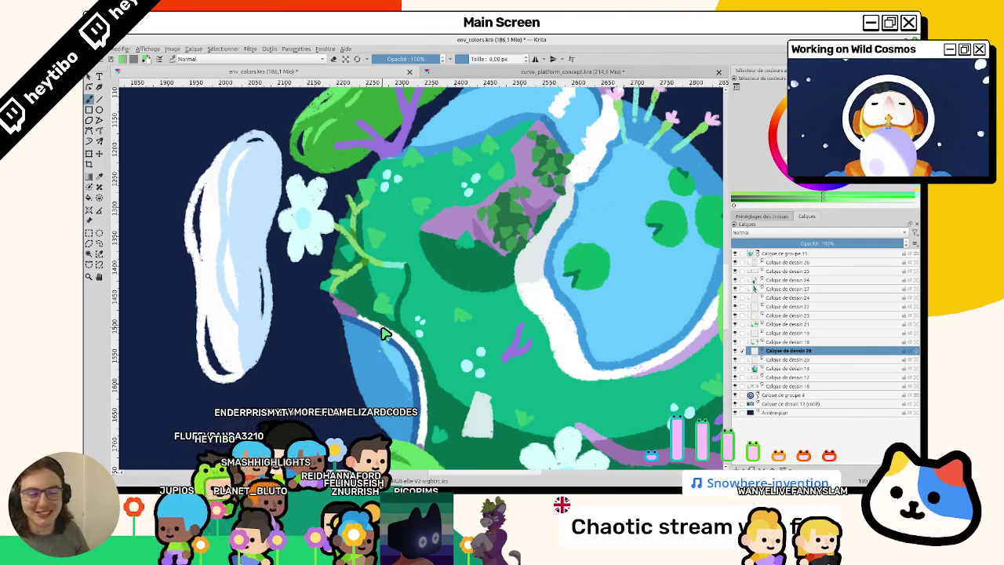
{"action": "scroll", "coordinate": [384, 236], "scroll_direction": "up", "scroll_amount": 2}
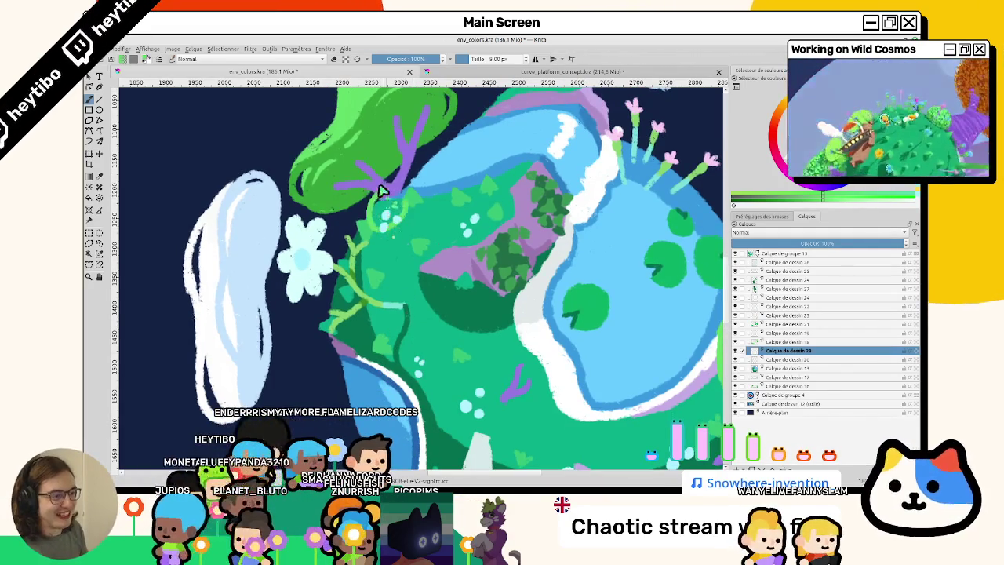
{"action": "scroll", "coordinate": [341, 300], "scroll_direction": "down", "scroll_amount": 3}
{"action": "scroll", "coordinate": [578, 262], "scroll_direction": "up", "scroll_amount": 3}
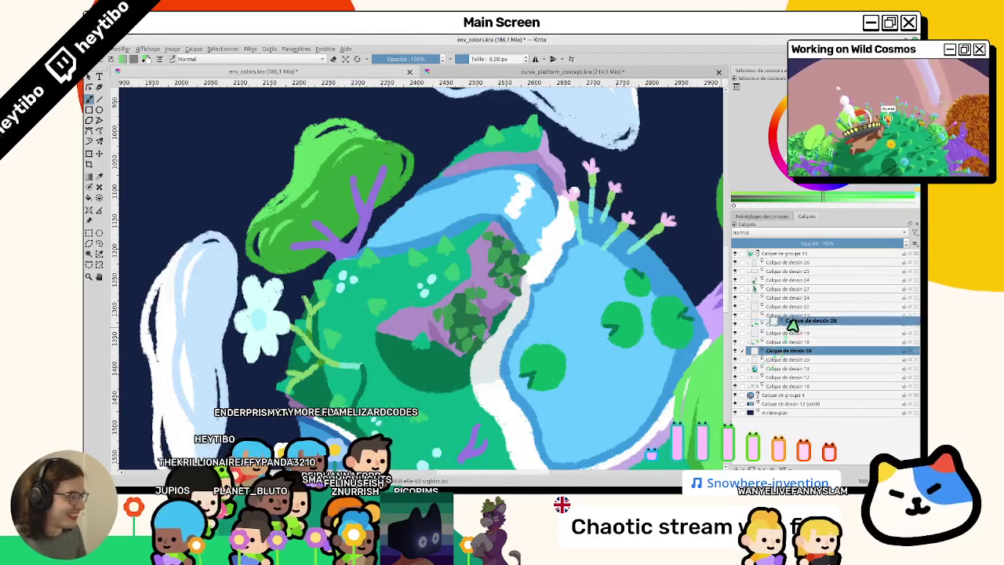
Move Calque de dessin 28 and 19 up the layer stack and add a new paint layer
{"action": "left_click_drag", "start_coordinate": [793, 326], "coordinate": [757, 338]}
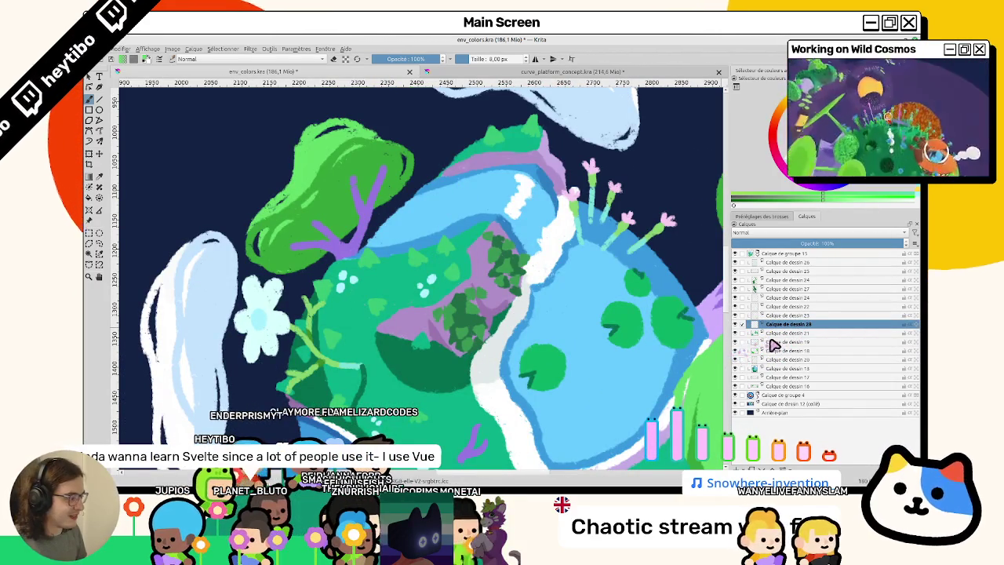
{"action": "mouse_move", "coordinate": [772, 345]}
{"action": "left_mouse_down"}
{"action": "mouse_move", "coordinate": [830, 270]}
{"action": "mouse_move", "coordinate": [739, 267]}
{"action": "left_mouse_up"}
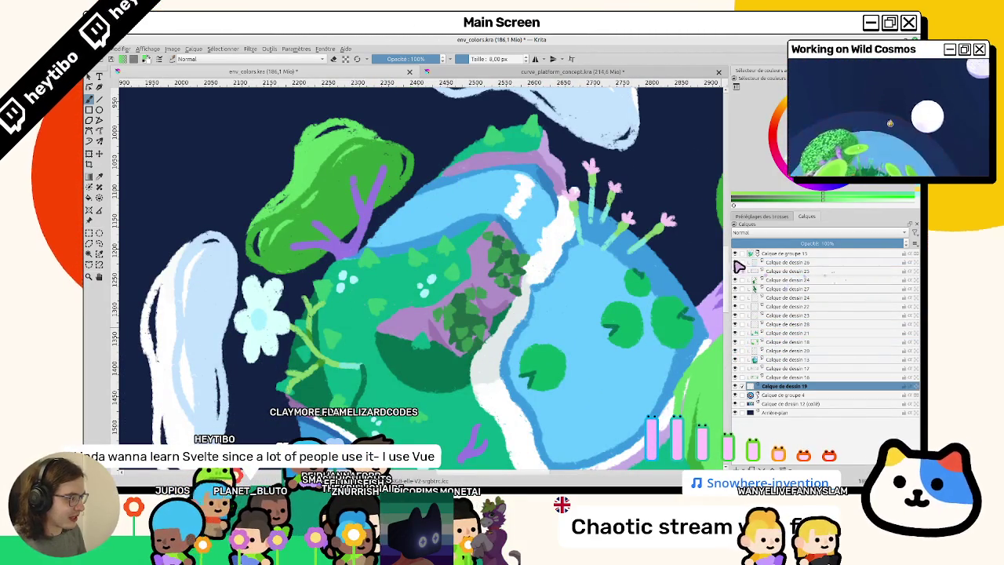
{"action": "mouse_move", "coordinate": [793, 344]}
{"action": "left_mouse_down"}
{"action": "mouse_move", "coordinate": [812, 263]}
{"action": "mouse_move", "coordinate": [785, 291]}
{"action": "mouse_move", "coordinate": [808, 264]}
{"action": "left_mouse_up"}
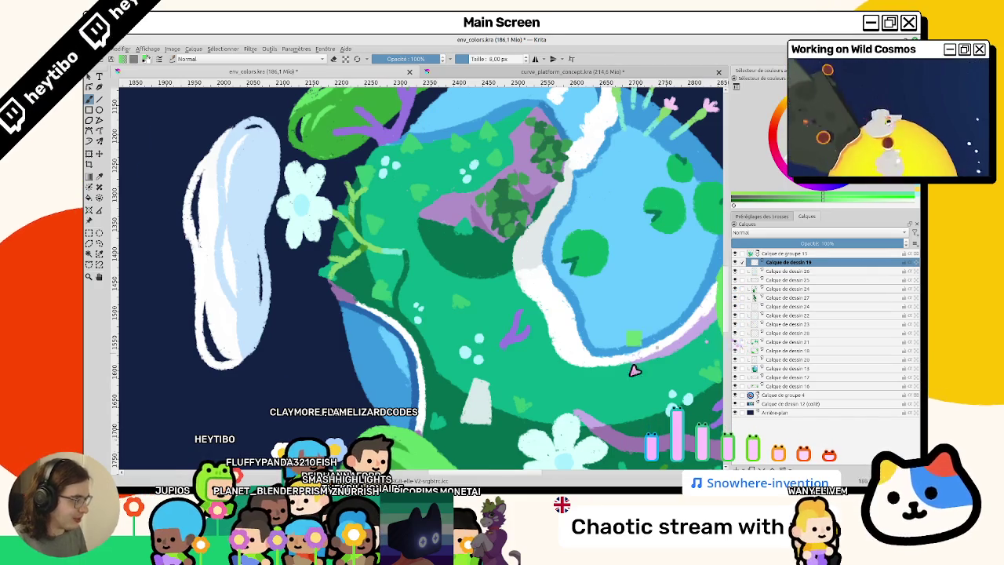
{"action": "scroll", "coordinate": [635, 371], "scroll_direction": "down", "scroll_amount": 3}
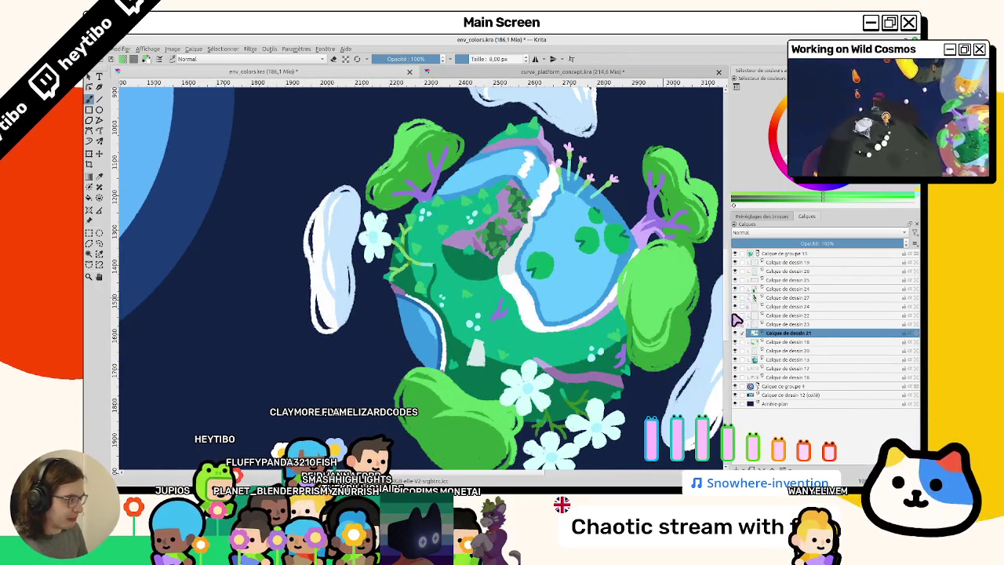
{"action": "key", "text": "Insert"}
Draw and fill a looping light-green leaf shape, covering the purple branch's base
{"action": "scroll", "coordinate": [392, 225], "scroll_direction": "up", "scroll_amount": 4}
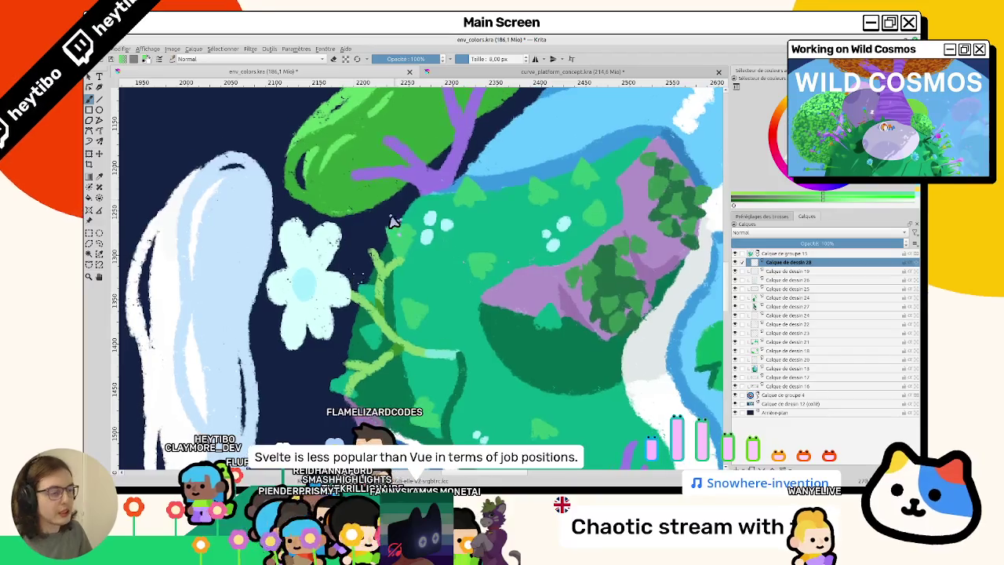
{"action": "mouse_move", "coordinate": [419, 239]}
{"action": "left_mouse_down"}
{"action": "mouse_move", "coordinate": [438, 241]}
{"action": "mouse_move", "coordinate": [399, 225]}
{"action": "mouse_move", "coordinate": [390, 256]}
{"action": "left_mouse_up"}
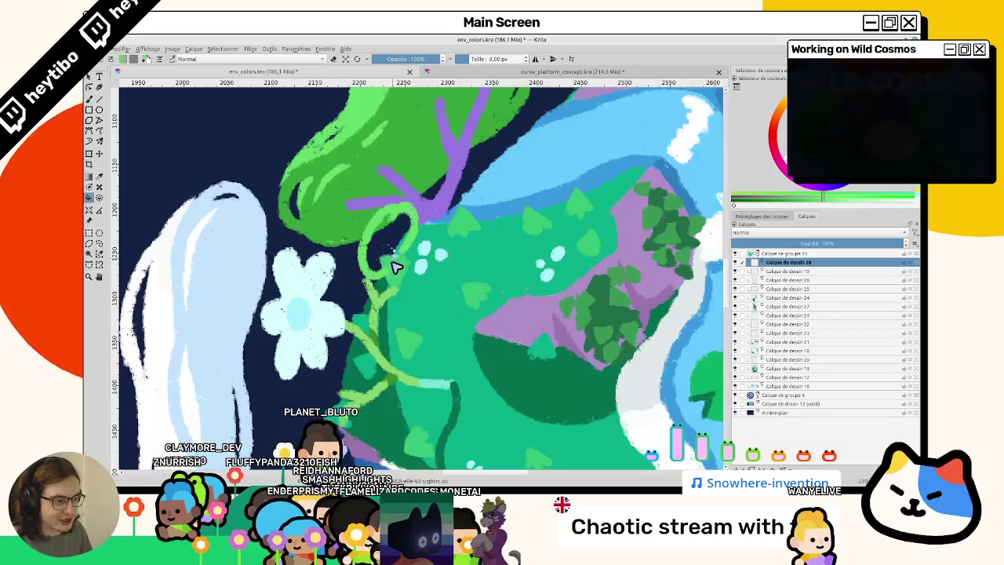
{"action": "left_click", "coordinate": [390, 250]}
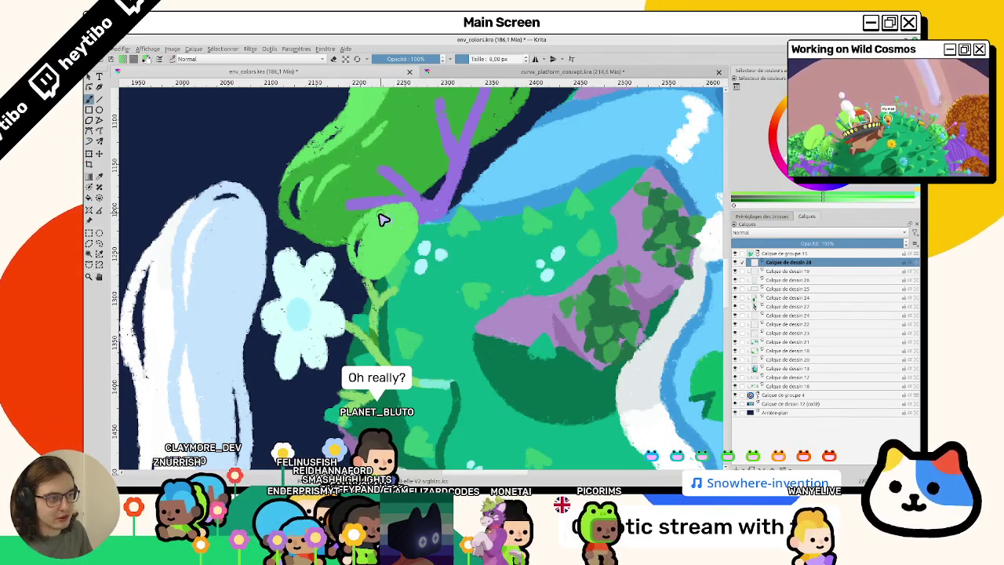
{"action": "left_click_drag", "start_coordinate": [382, 220], "coordinate": [368, 269]}
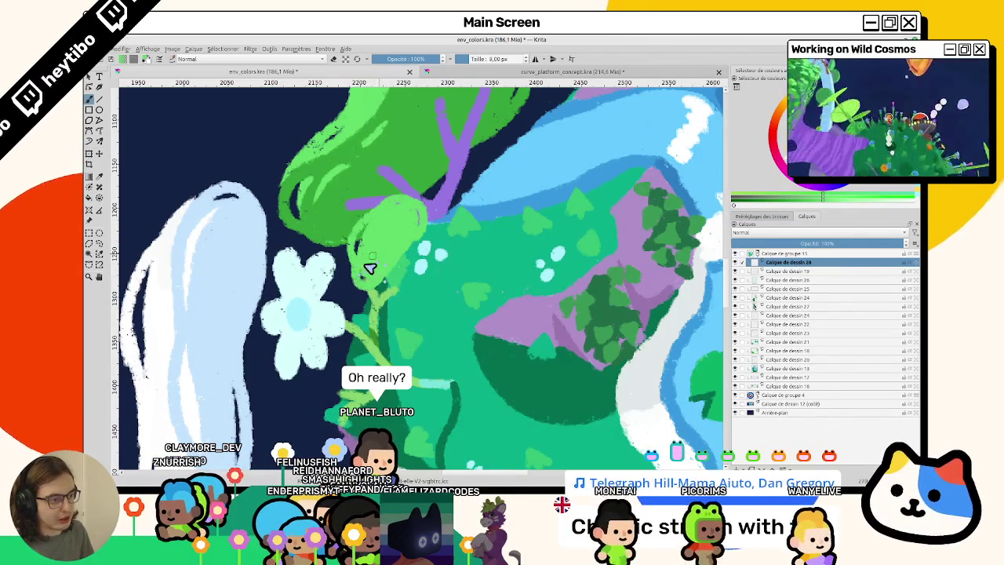
{"action": "scroll", "coordinate": [417, 204], "scroll_direction": "down", "scroll_amount": 3}
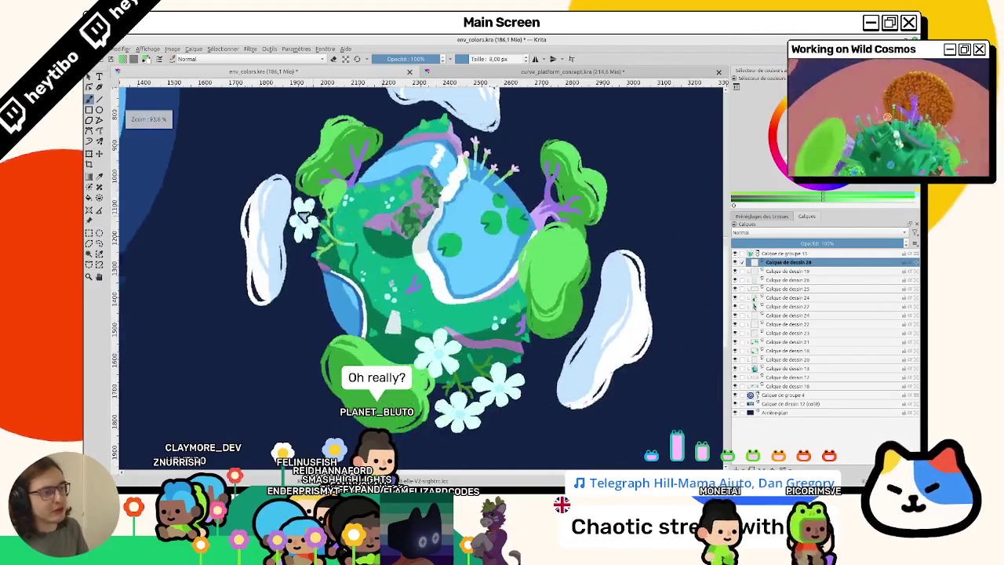
{"action": "scroll", "coordinate": [596, 274], "scroll_direction": "up", "scroll_amount": 2}
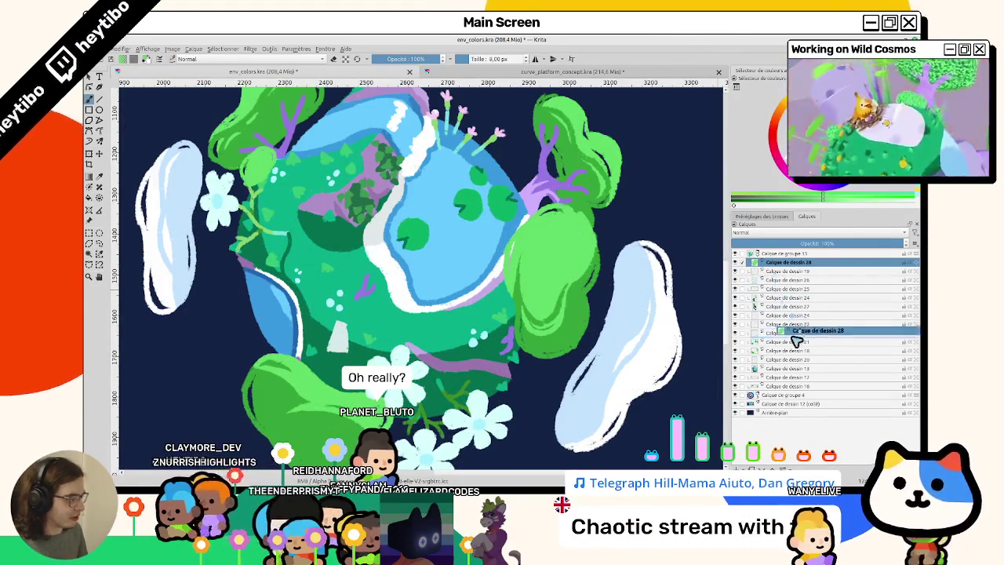
Move Calque de dessin 28 lower in the layer stack and recentre the planet
{"action": "left_click_drag", "start_coordinate": [774, 272], "coordinate": [794, 359]}
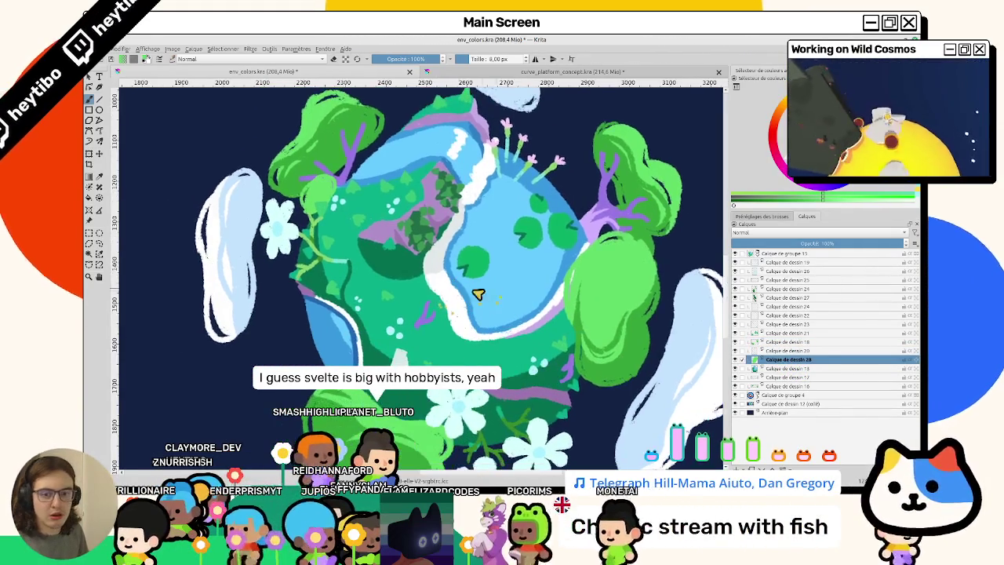
{"action": "scroll", "coordinate": [470, 266], "scroll_direction": "up", "scroll_amount": 2}
{"action": "scroll", "coordinate": [368, 231], "scroll_direction": "up", "scroll_amount": 2}
{"action": "scroll", "coordinate": [334, 192], "scroll_direction": "up", "scroll_amount": 2}
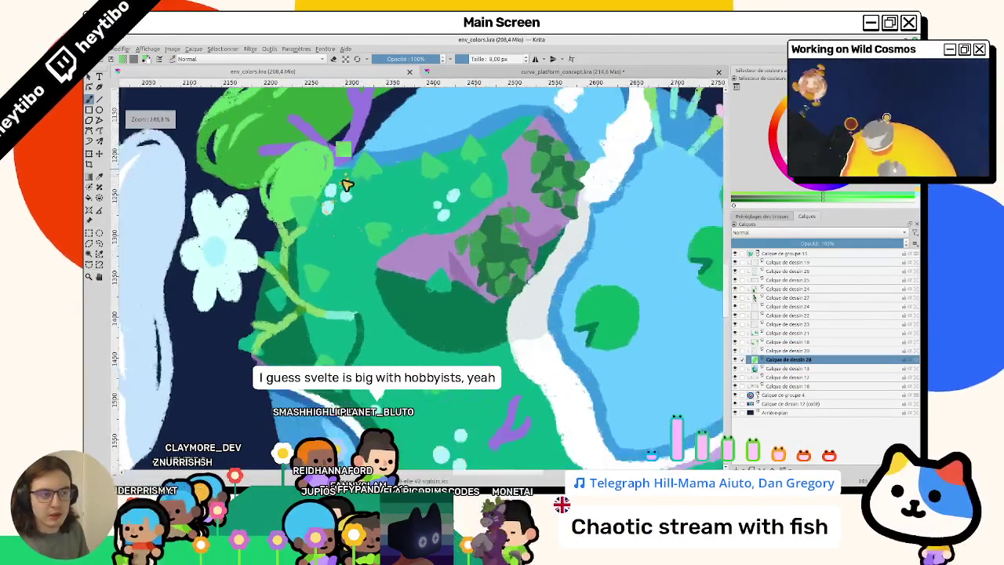
{"action": "scroll", "coordinate": [306, 169], "scroll_direction": "up", "scroll_amount": 1}
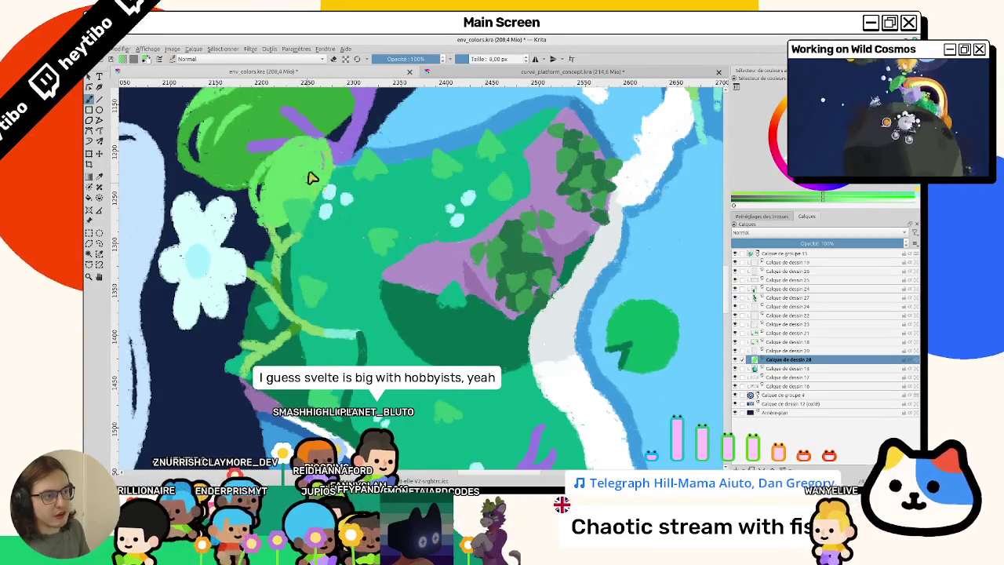
{"action": "scroll", "coordinate": [309, 189], "scroll_direction": "down", "scroll_amount": 3}
{"action": "scroll", "coordinate": [333, 247], "scroll_direction": "down", "scroll_amount": 2}
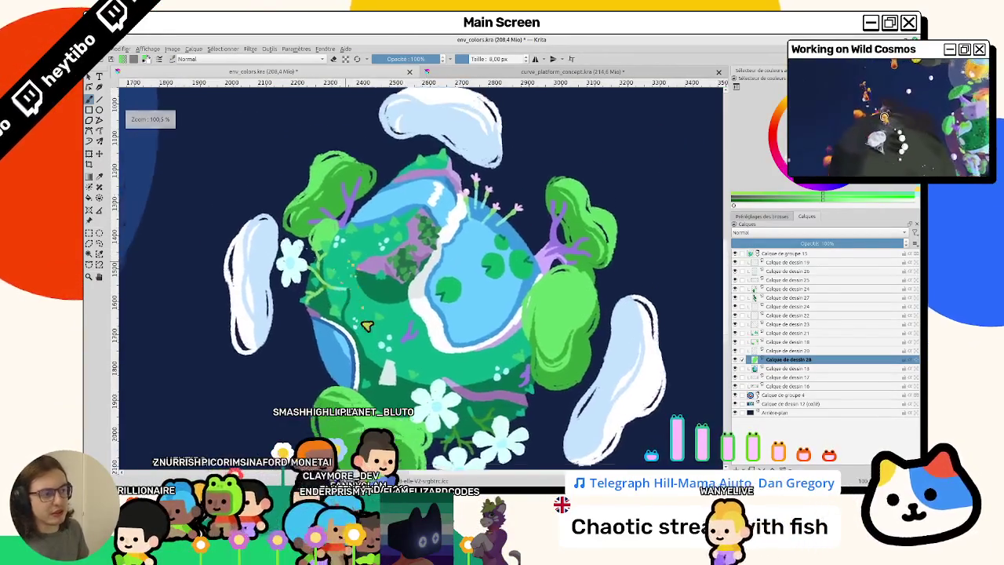
{"action": "left_click_drag", "start_coordinate": [338, 251], "coordinate": [443, 267]}
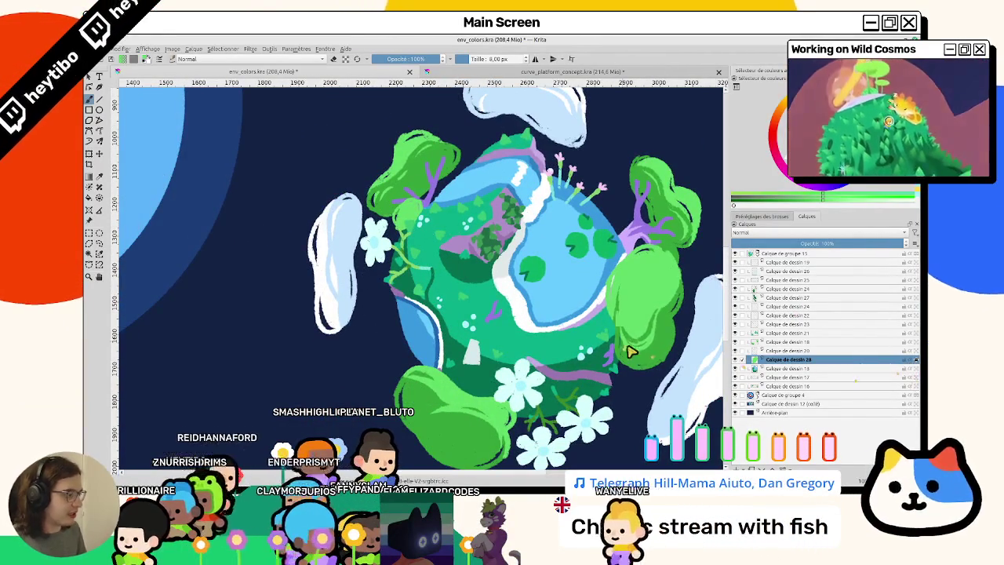
{"action": "scroll", "coordinate": [453, 225], "scroll_direction": "up", "scroll_amount": 1}
{"action": "scroll", "coordinate": [452, 226], "scroll_direction": "up", "scroll_amount": 2}
{"action": "scroll", "coordinate": [453, 225], "scroll_direction": "up", "scroll_amount": 2}
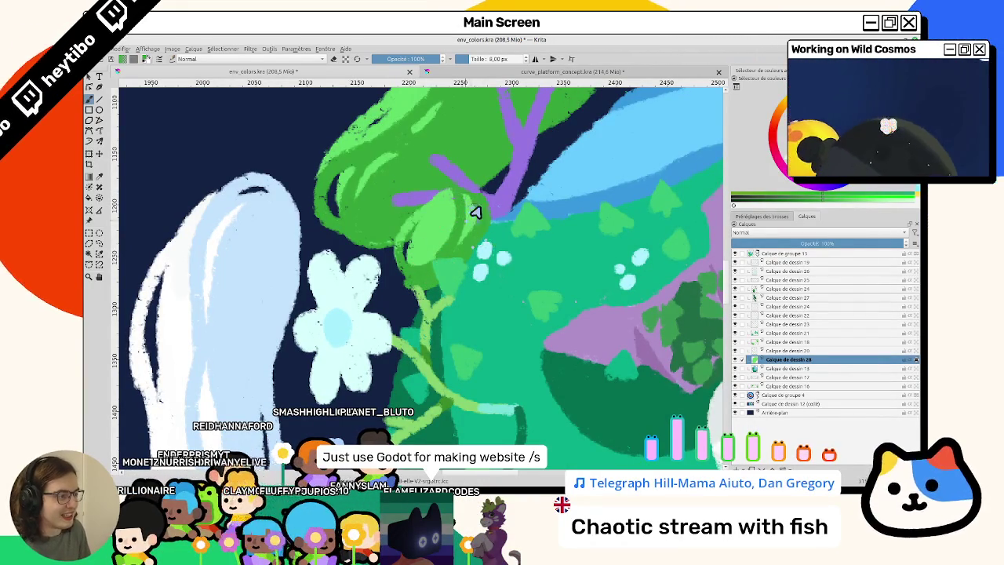
{"action": "scroll", "coordinate": [476, 212], "scroll_direction": "down", "scroll_amount": 5}
{"action": "scroll", "coordinate": [394, 196], "scroll_direction": "up", "scroll_amount": 1}
{"action": "scroll", "coordinate": [394, 196], "scroll_direction": "up", "scroll_amount": 4}
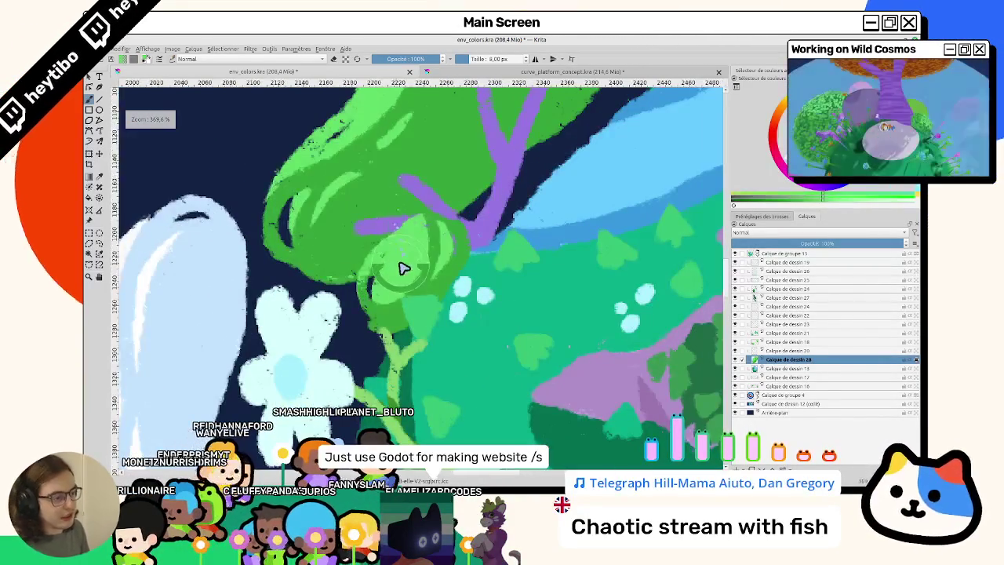
{"action": "scroll", "coordinate": [400, 268], "scroll_direction": "down", "scroll_amount": 2}
{"action": "scroll", "coordinate": [358, 193], "scroll_direction": "down", "scroll_amount": 4}
{"action": "scroll", "coordinate": [391, 237], "scroll_direction": "up", "scroll_amount": 3}
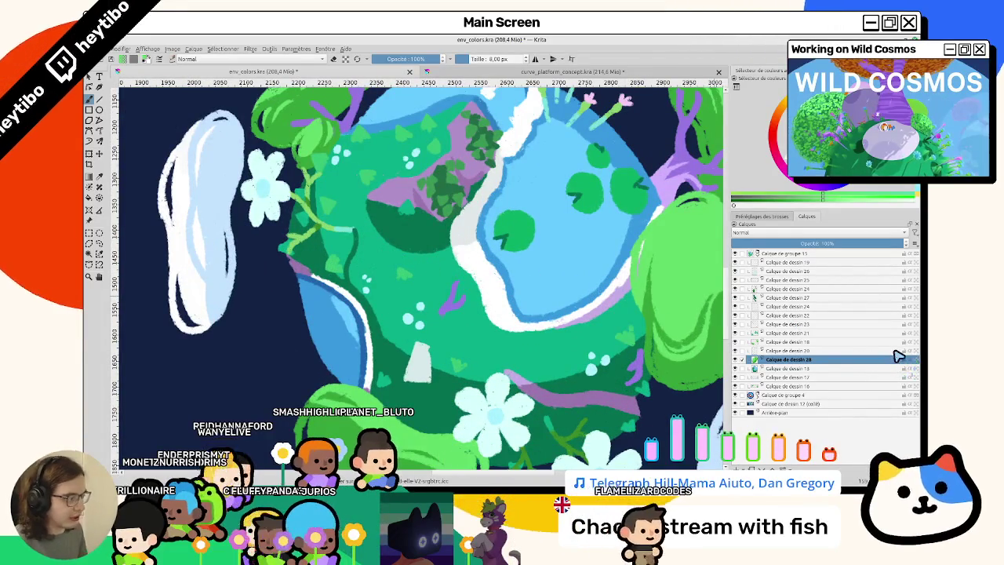
{"action": "left_click_drag", "start_coordinate": [437, 232], "coordinate": [436, 302]}
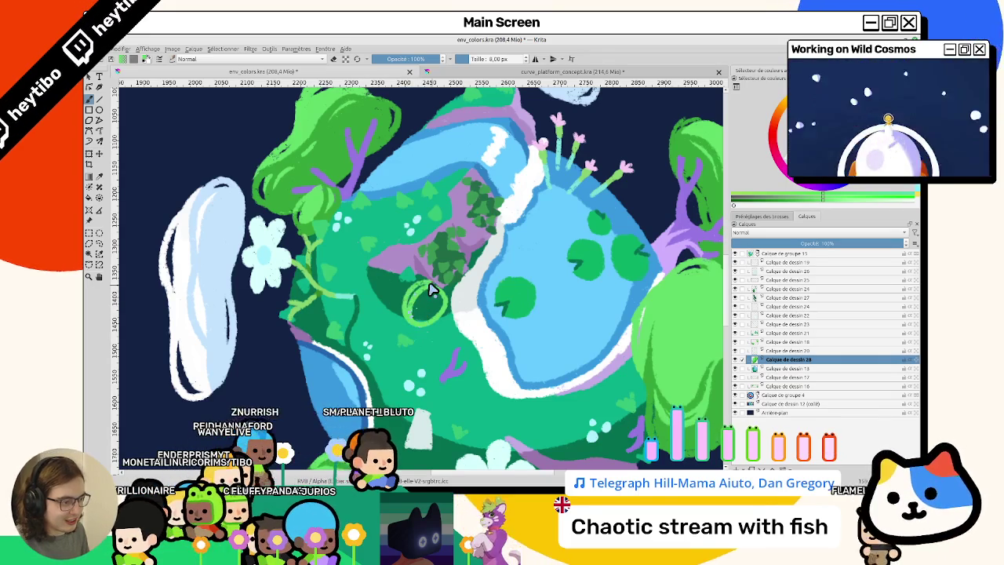
Outline and fill a round green bush on the hillside below the rock
{"action": "mouse_move", "coordinate": [430, 290]}
{"action": "left_mouse_down"}
{"action": "mouse_move", "coordinate": [447, 310]}
{"action": "mouse_move", "coordinate": [418, 324]}
{"action": "left_mouse_up"}
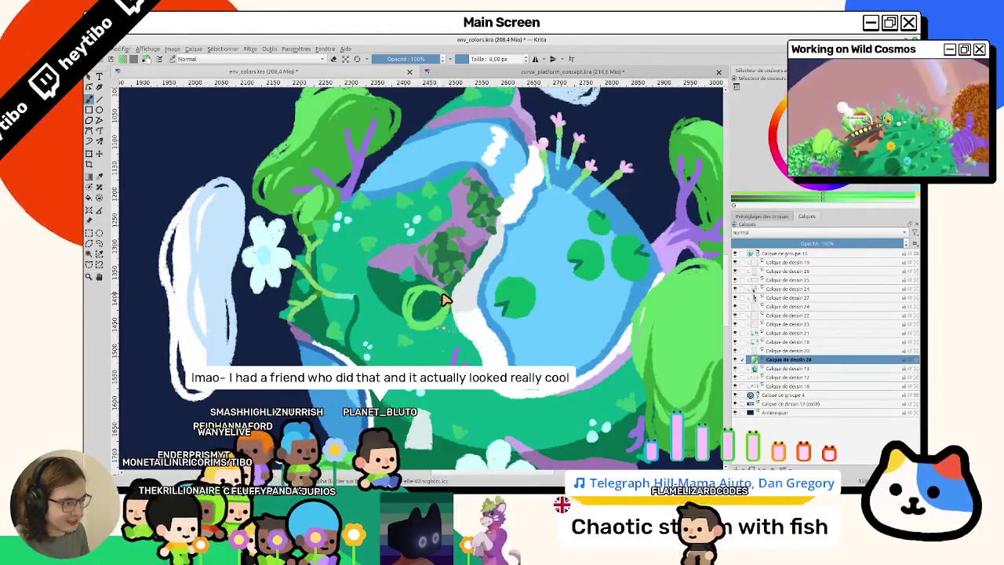
{"action": "left_click_drag", "start_coordinate": [427, 312], "coordinate": [425, 325]}
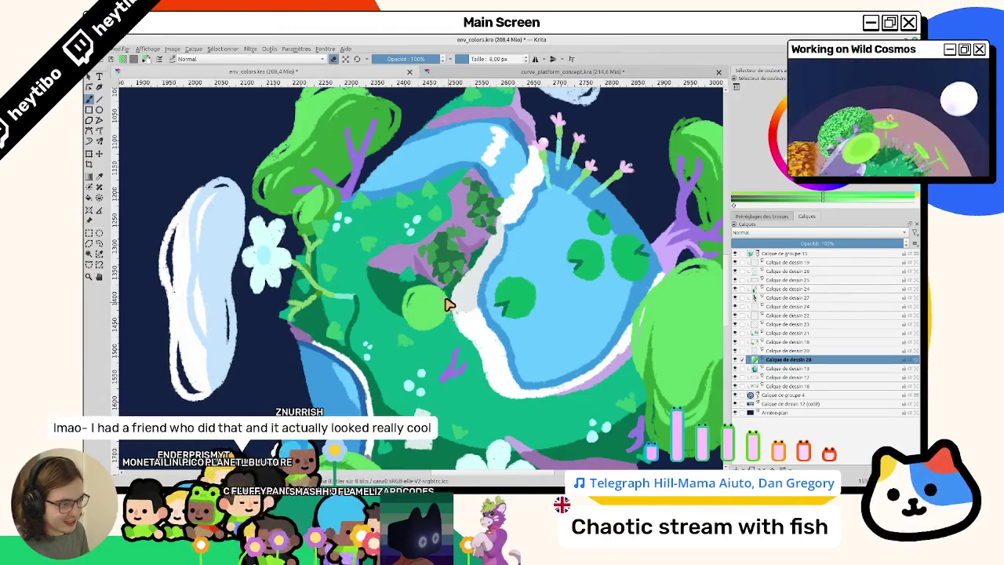
{"action": "scroll", "coordinate": [435, 312], "scroll_direction": "up", "scroll_amount": 3}
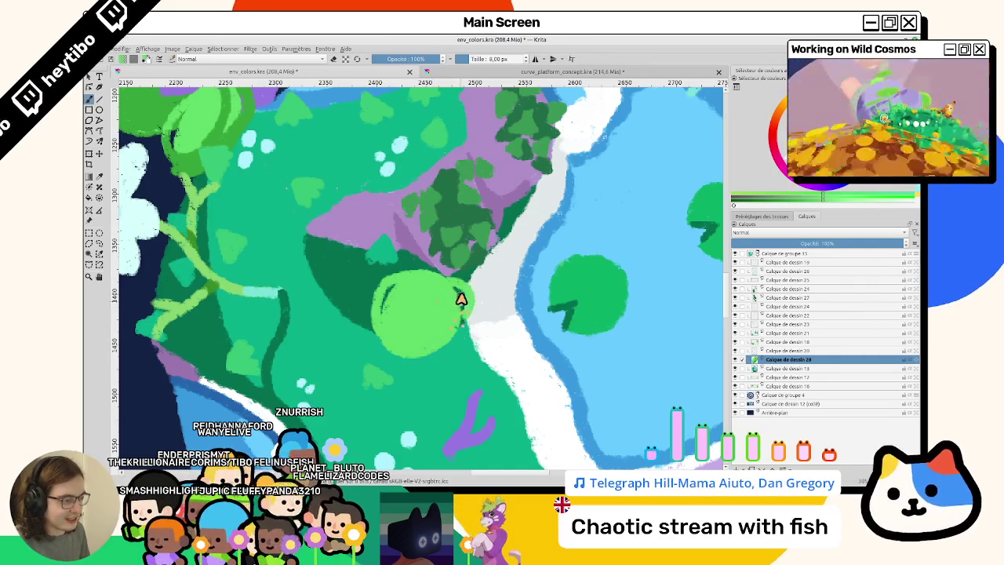
{"action": "left_click_drag", "start_coordinate": [438, 343], "coordinate": [421, 247]}
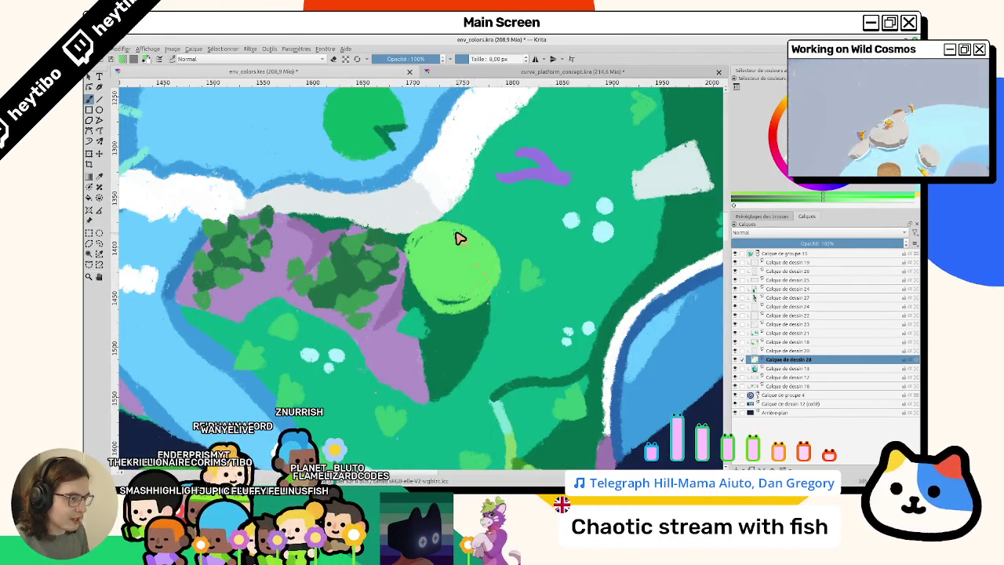
{"action": "left_click_drag", "start_coordinate": [456, 195], "coordinate": [309, 278]}
{"action": "key", "text": "5"}
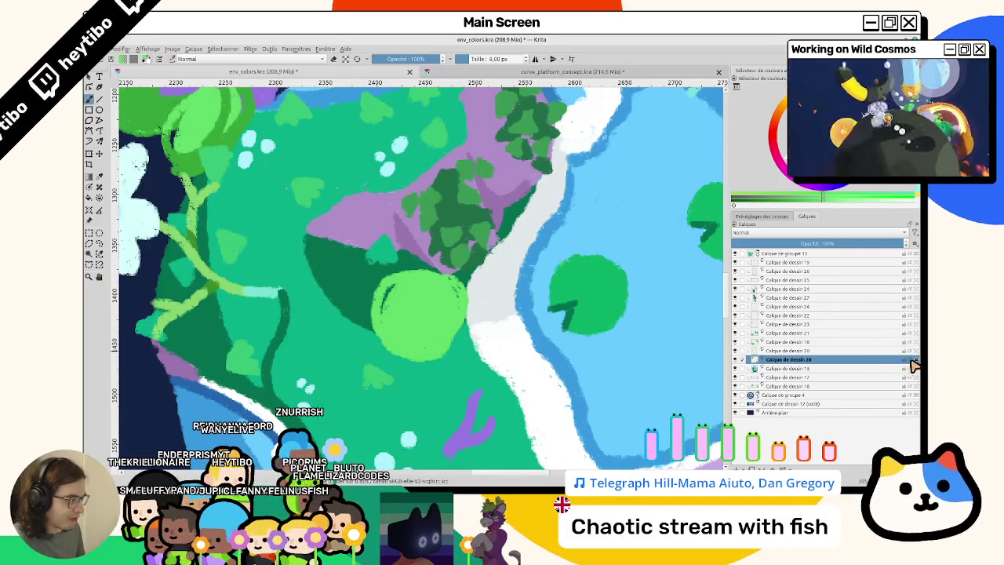
Shade the round bush with darker green curves
{"action": "scroll", "coordinate": [462, 303], "scroll_direction": "down", "scroll_amount": 5}
{"action": "scroll", "coordinate": [415, 196], "scroll_direction": "up", "scroll_amount": 5}
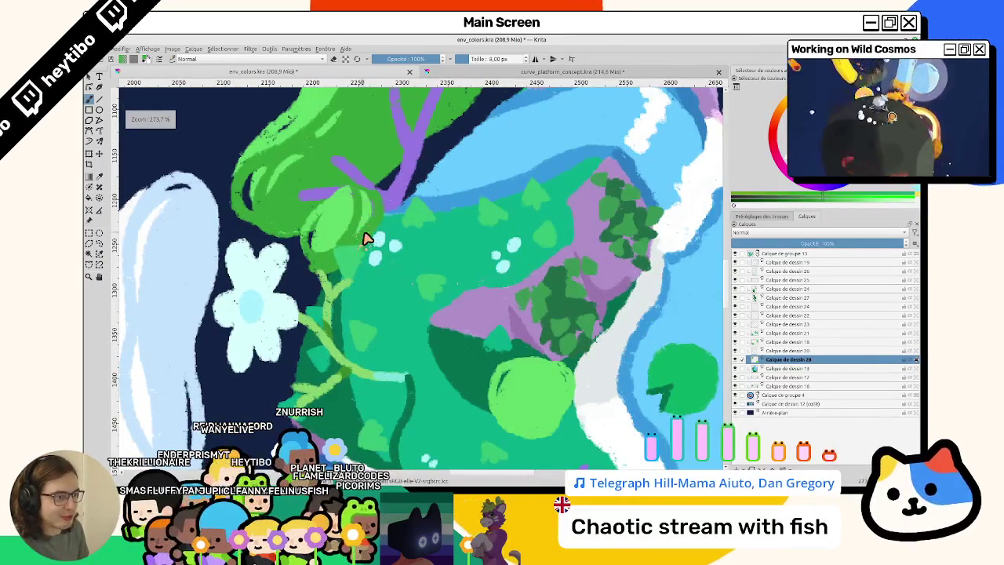
{"action": "left_click_drag", "start_coordinate": [365, 238], "coordinate": [337, 180]}
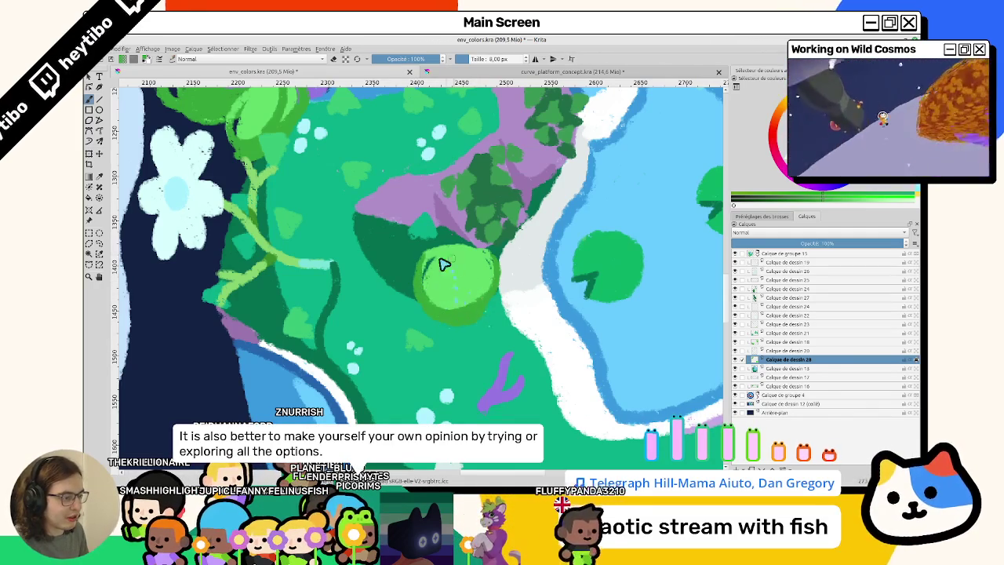
{"action": "left_click_drag", "start_coordinate": [443, 265], "coordinate": [447, 274]}
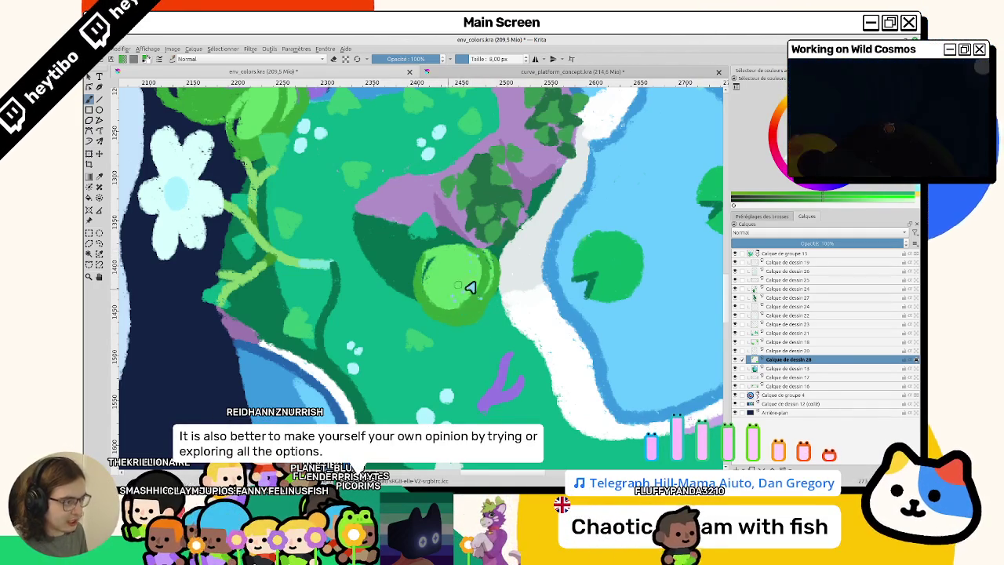
{"action": "scroll", "coordinate": [466, 285], "scroll_direction": "down", "scroll_amount": 5}
{"action": "scroll", "coordinate": [460, 258], "scroll_direction": "up", "scroll_amount": 5}
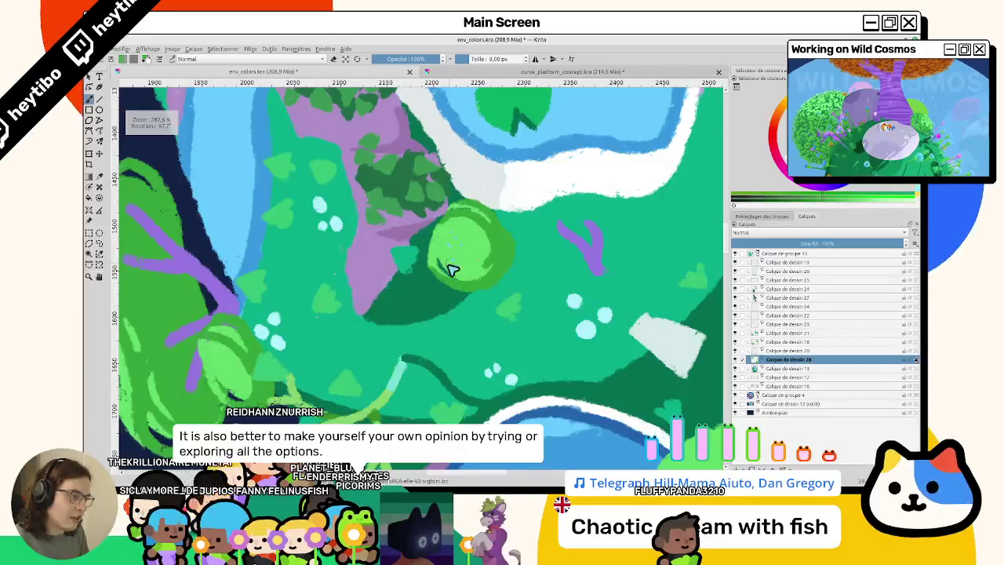
{"action": "scroll", "coordinate": [291, 351], "scroll_direction": "down", "scroll_amount": 2}
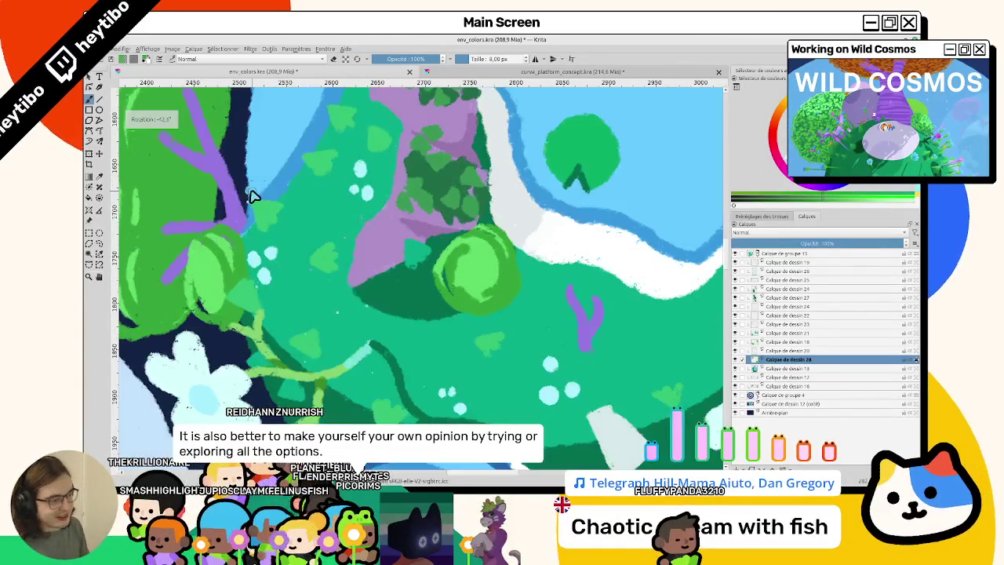
{"action": "scroll", "coordinate": [254, 197], "scroll_direction": "down", "scroll_amount": 2}
{"action": "scroll", "coordinate": [254, 197], "scroll_direction": "down", "scroll_amount": 2}
{"action": "scroll", "coordinate": [540, 261], "scroll_direction": "up", "scroll_amount": 1}
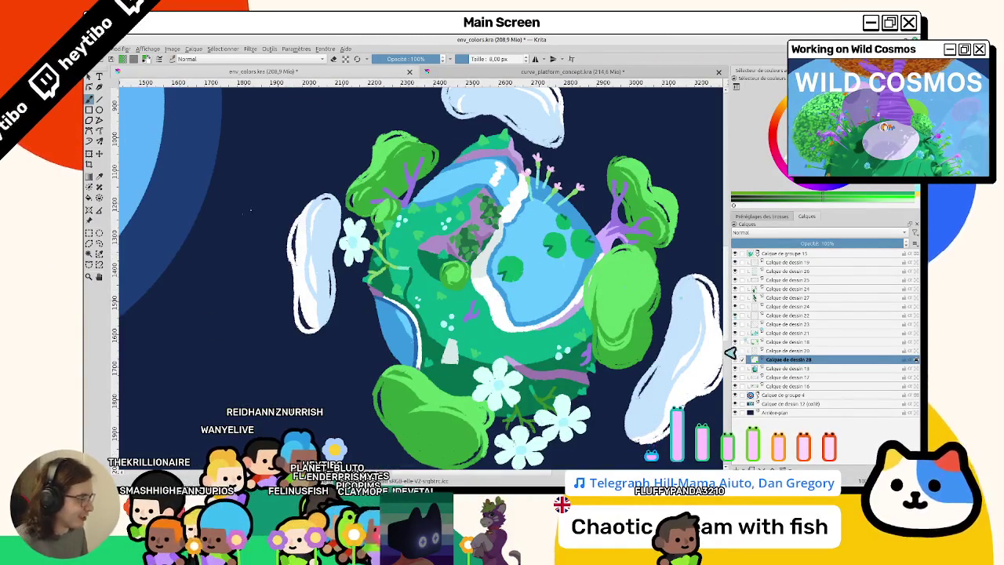
Show Calque de dessin 28 again, close the Filtre menu unused, and test a 33 px brush
{"action": "left_click", "coordinate": [735, 360]}
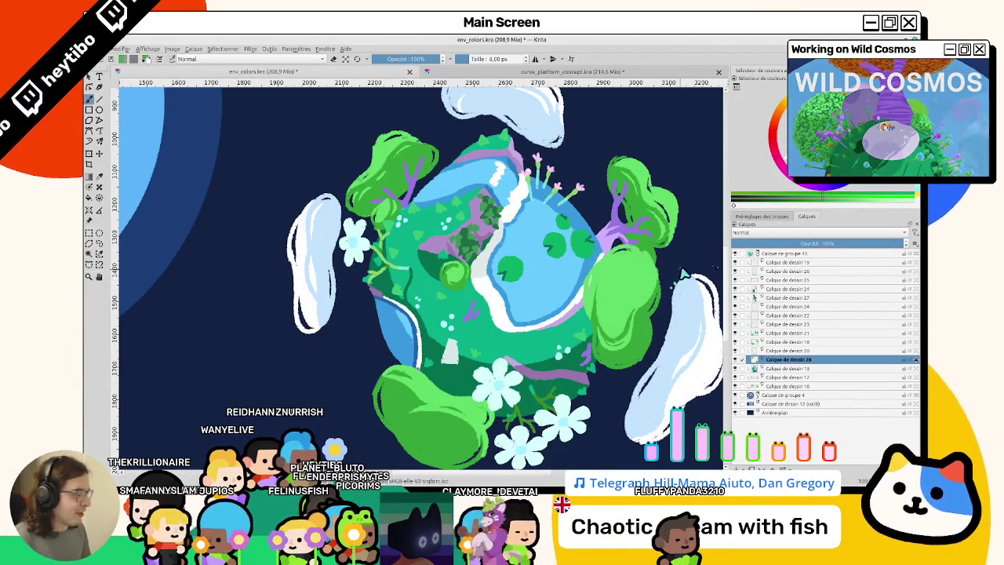
{"action": "left_click", "coordinate": [250, 49]}
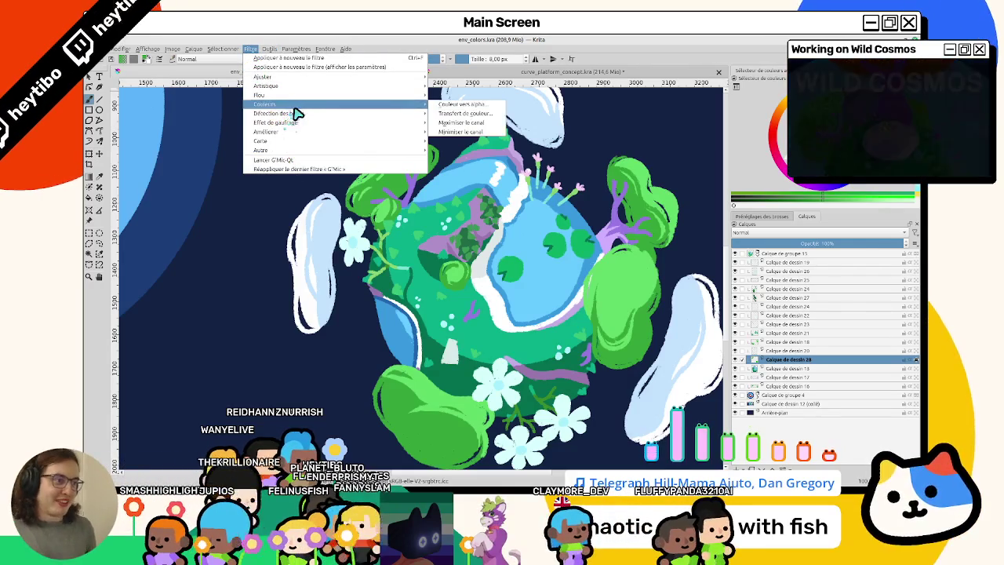
{"action": "key", "text": "Escape"}
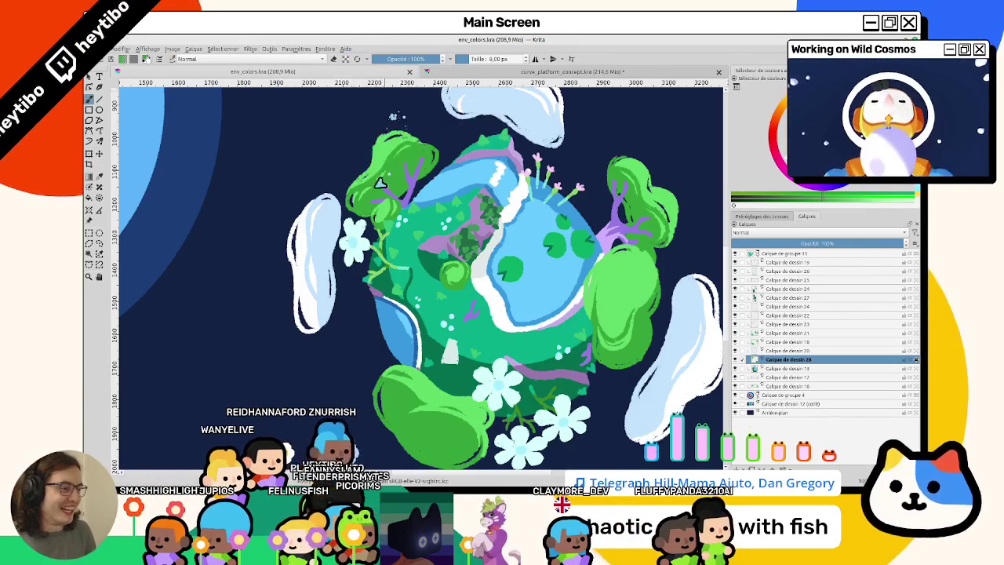
{"action": "scroll", "coordinate": [376, 222], "scroll_direction": "up", "scroll_amount": 4}
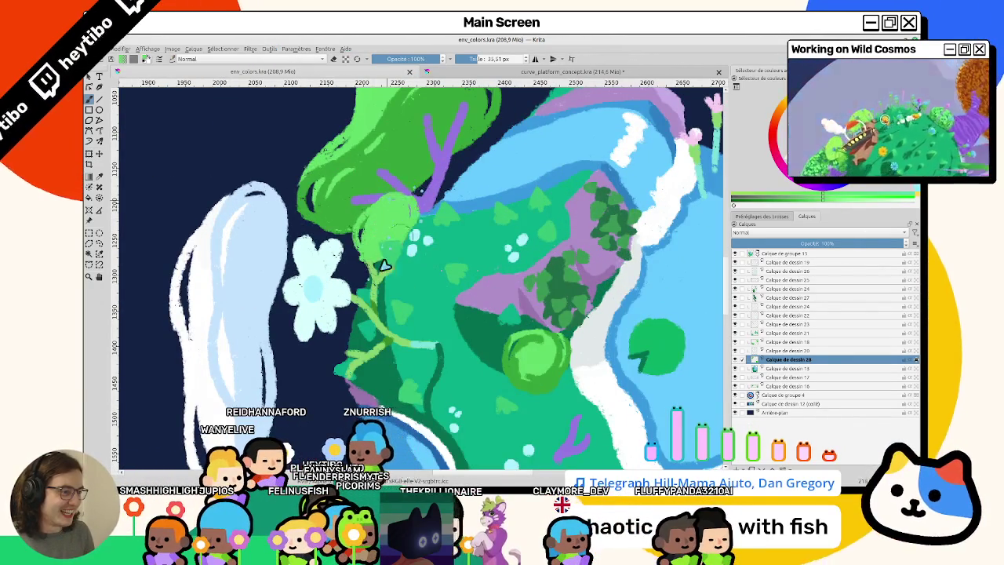
{"action": "mouse_move", "coordinate": [368, 257]}
{"action": "left_mouse_down"}
{"action": "mouse_move", "coordinate": [402, 202]}
{"action": "mouse_move", "coordinate": [368, 243]}
{"action": "left_mouse_up"}
{"action": "key", "text": "ctrl+z"}
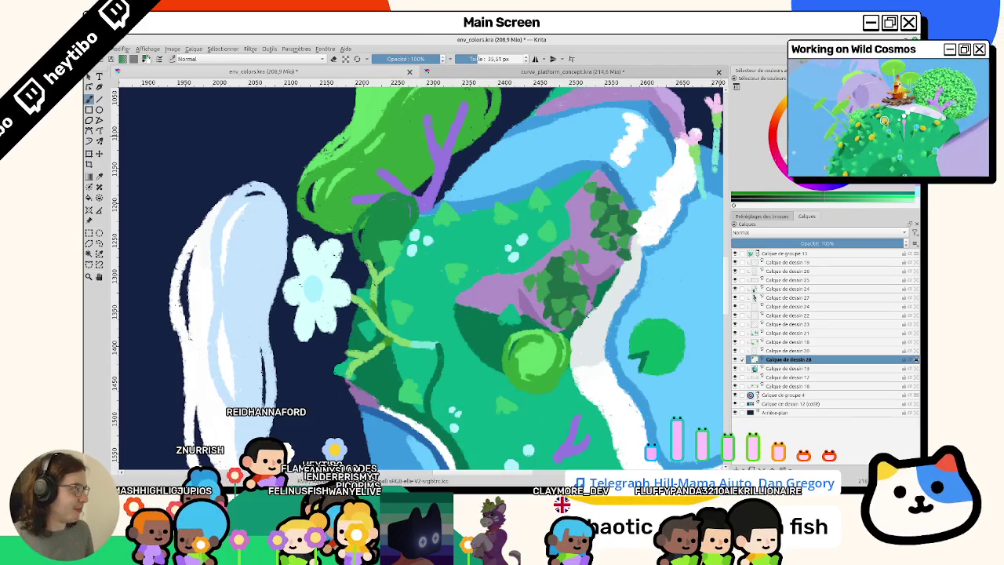
{"action": "key", "text": "e"}
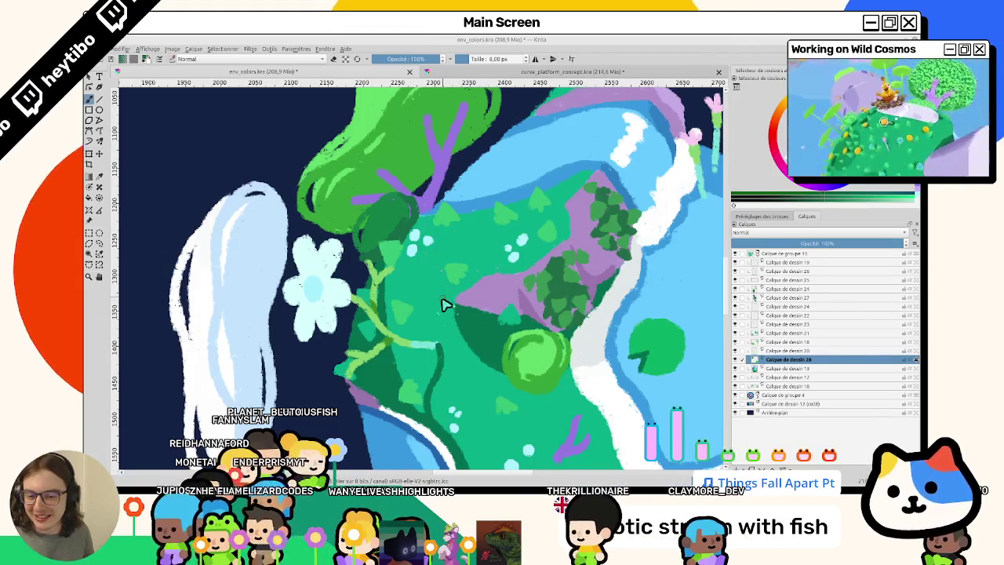
Sample the leaf green and paint a round bush below the rock
{"action": "mouse_move", "coordinate": [443, 299]}
{"action": "left_mouse_down"}
{"action": "mouse_move", "coordinate": [400, 279]}
{"action": "mouse_move", "coordinate": [403, 291]}
{"action": "left_mouse_up"}
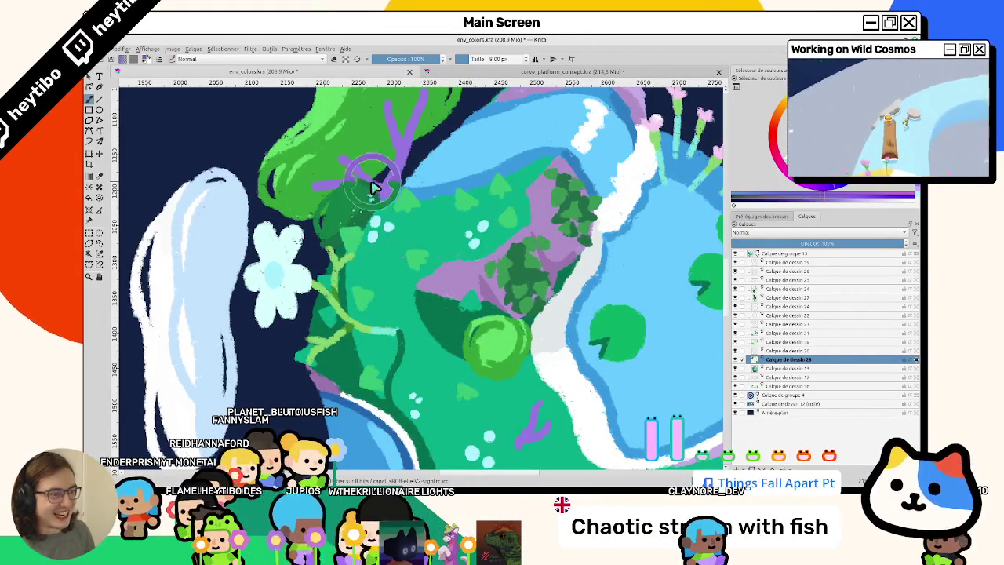
{"action": "left_click", "coordinate": [364, 218], "text": "ctrl"}
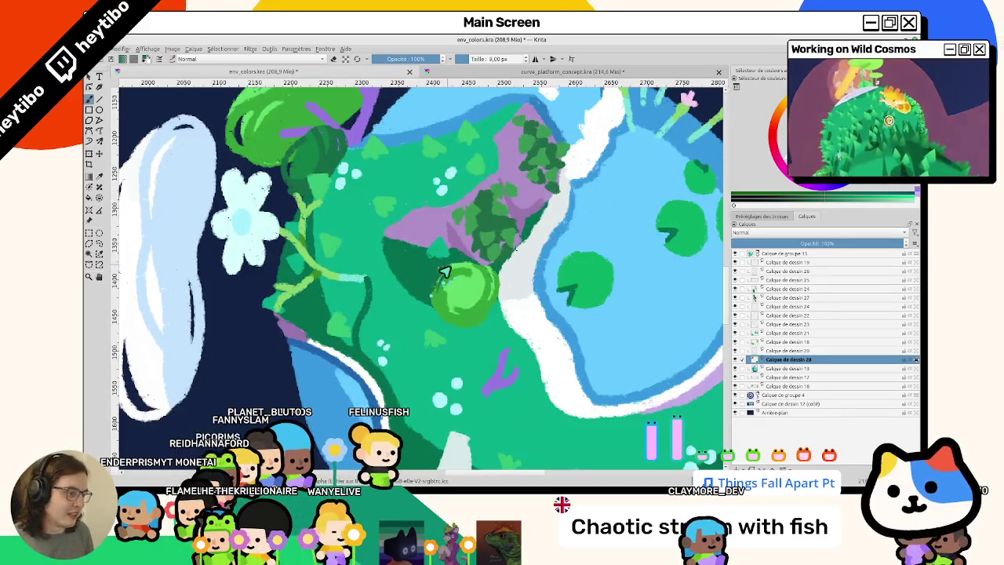
{"action": "mouse_move", "coordinate": [447, 291]}
{"action": "left_mouse_down"}
{"action": "mouse_move", "coordinate": [478, 284]}
{"action": "mouse_move", "coordinate": [454, 312]}
{"action": "left_mouse_up"}
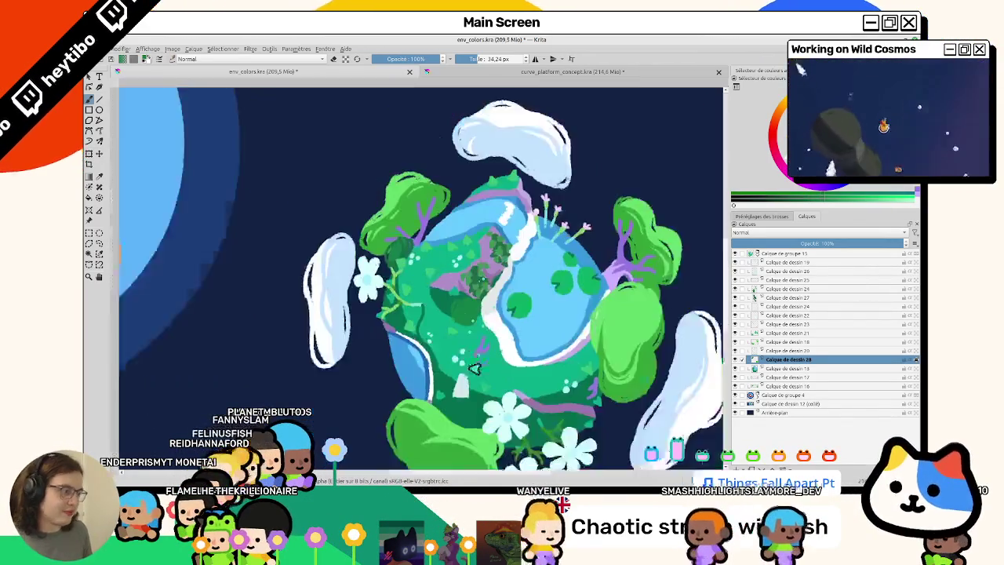
{"action": "scroll", "coordinate": [463, 345], "scroll_direction": "down", "scroll_amount": 3}
{"action": "scroll", "coordinate": [466, 353], "scroll_direction": "up", "scroll_amount": 1}
{"action": "scroll", "coordinate": [464, 314], "scroll_direction": "up", "scroll_amount": 2}
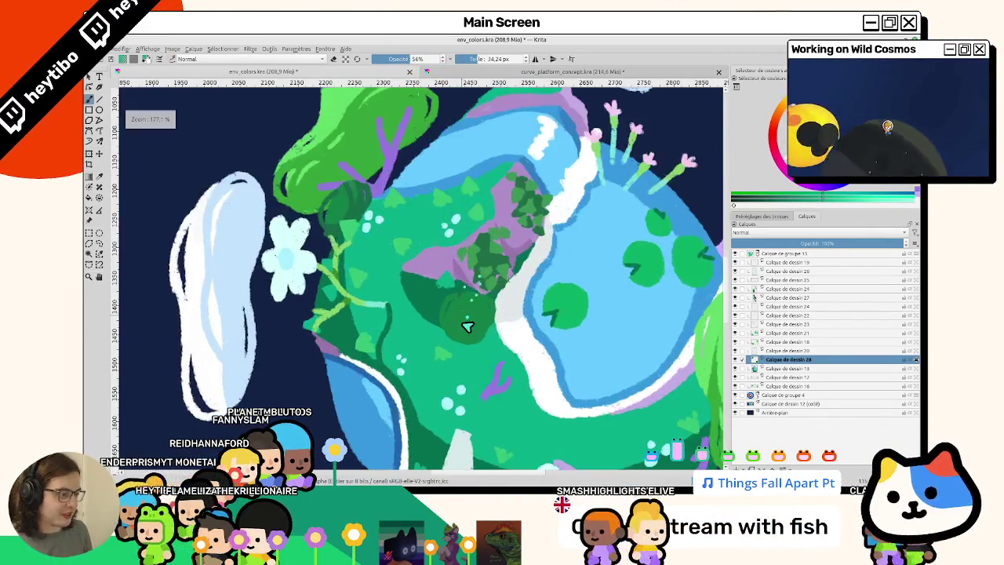
At full brush opacity, reshape the patch into a rounded dark-green bush, undoing one speckled pass
{"action": "left_click_drag", "start_coordinate": [405, 57], "coordinate": [482, 105]}
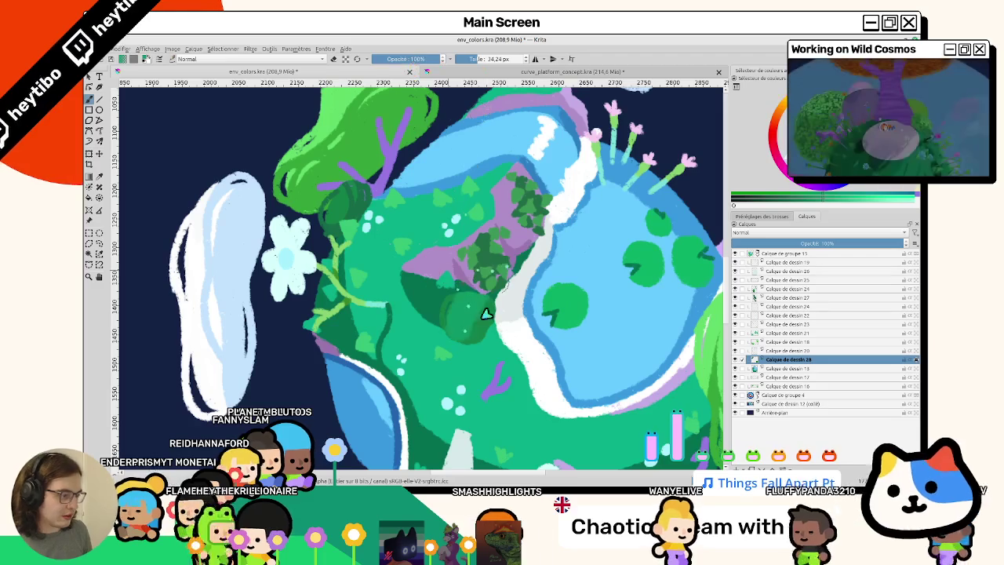
{"action": "scroll", "coordinate": [467, 284], "scroll_direction": "down", "scroll_amount": 5}
{"action": "scroll", "coordinate": [440, 306], "scroll_direction": "up", "scroll_amount": 2}
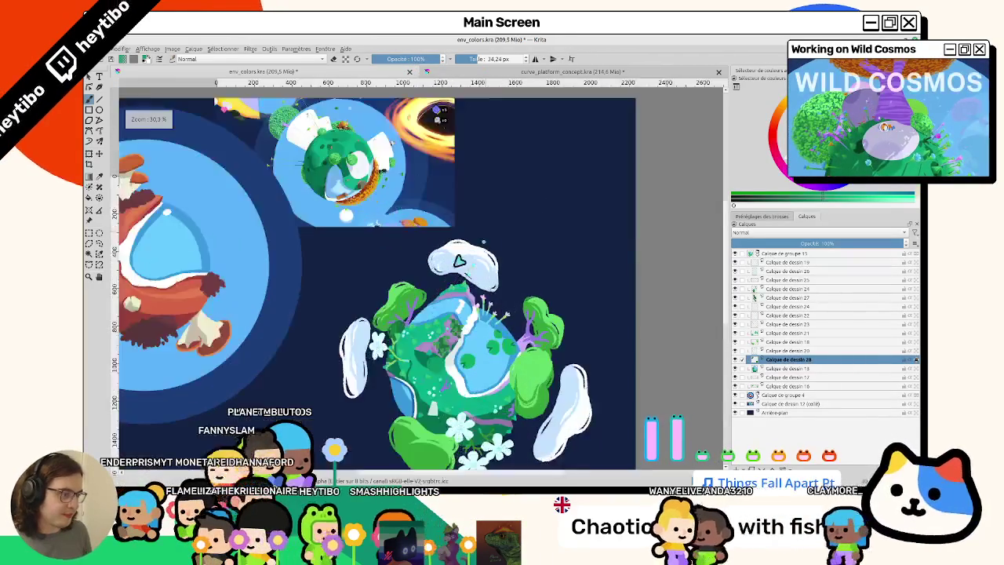
{"action": "scroll", "coordinate": [417, 314], "scroll_direction": "up", "scroll_amount": 2}
{"action": "scroll", "coordinate": [387, 212], "scroll_direction": "up", "scroll_amount": 2}
{"action": "left_click_drag", "start_coordinate": [432, 258], "coordinate": [468, 287]}
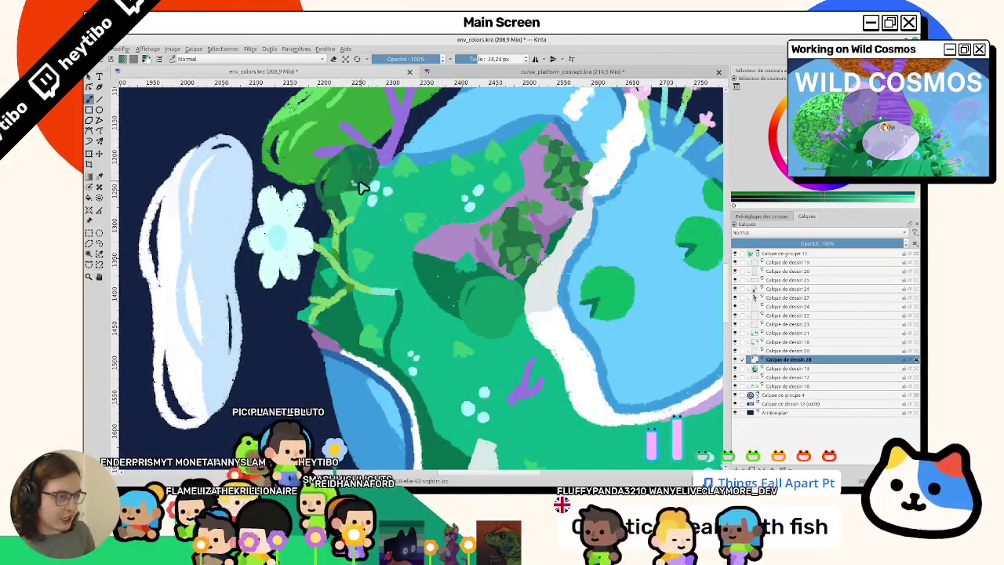
{"action": "left_click_drag", "start_coordinate": [443, 242], "coordinate": [490, 302]}
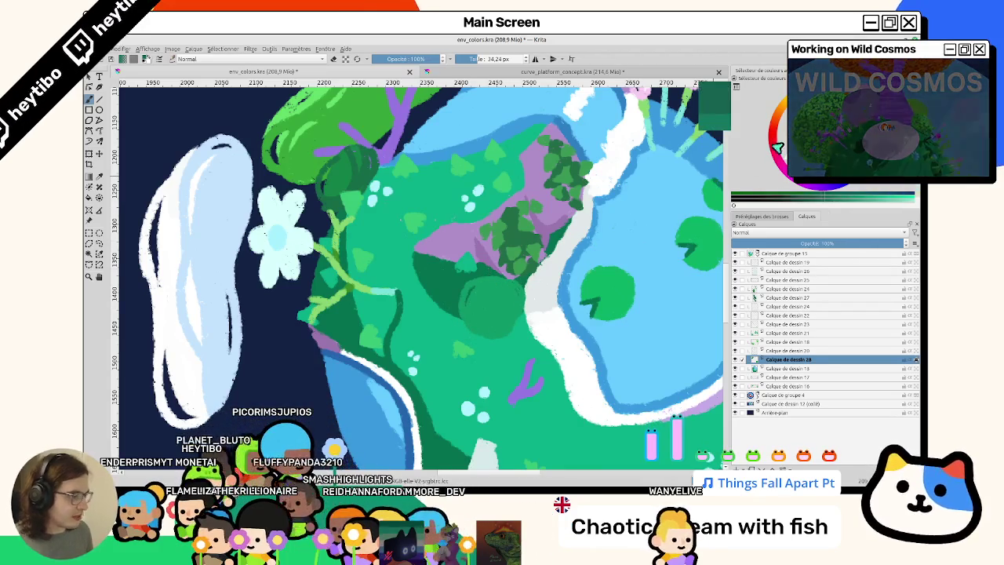
{"action": "left_click_drag", "start_coordinate": [478, 290], "coordinate": [433, 342]}
{"action": "key", "text": "ctrl+z"}
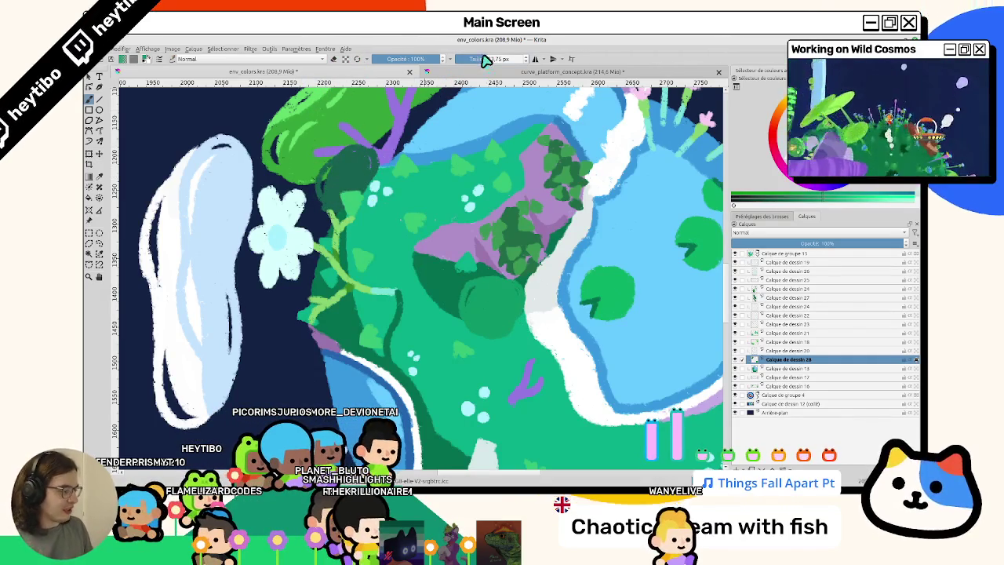
Dab sparse light speckles across the dark-green round bush
{"action": "left_click_drag", "start_coordinate": [342, 306], "coordinate": [324, 279]}
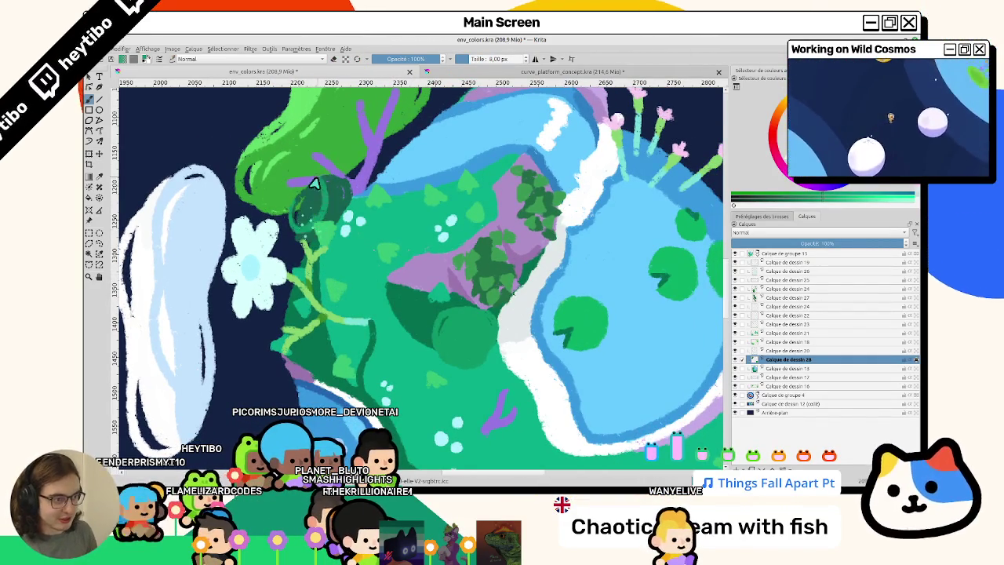
{"action": "left_click_drag", "start_coordinate": [314, 185], "coordinate": [304, 193]}
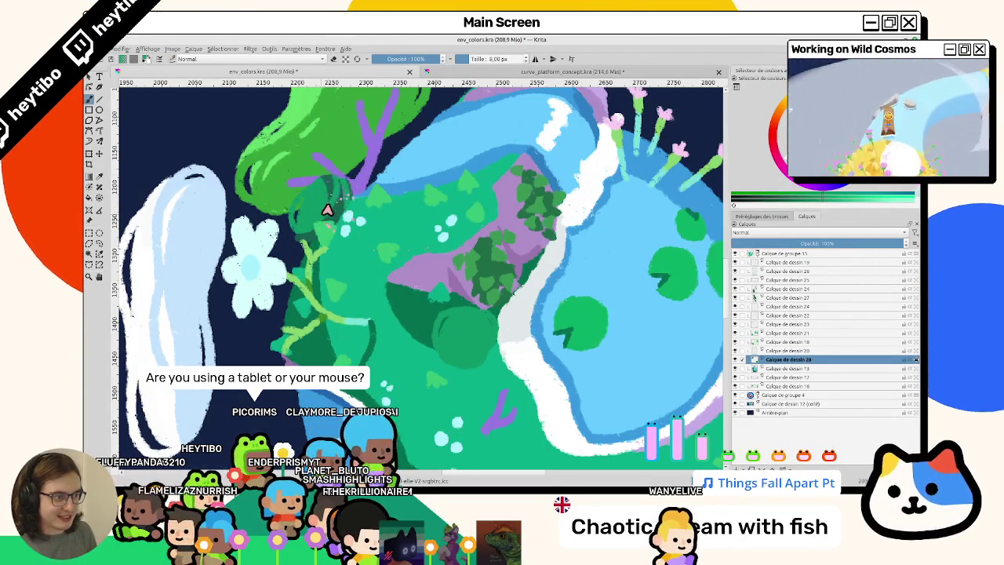
{"action": "left_click_drag", "start_coordinate": [320, 197], "coordinate": [314, 179]}
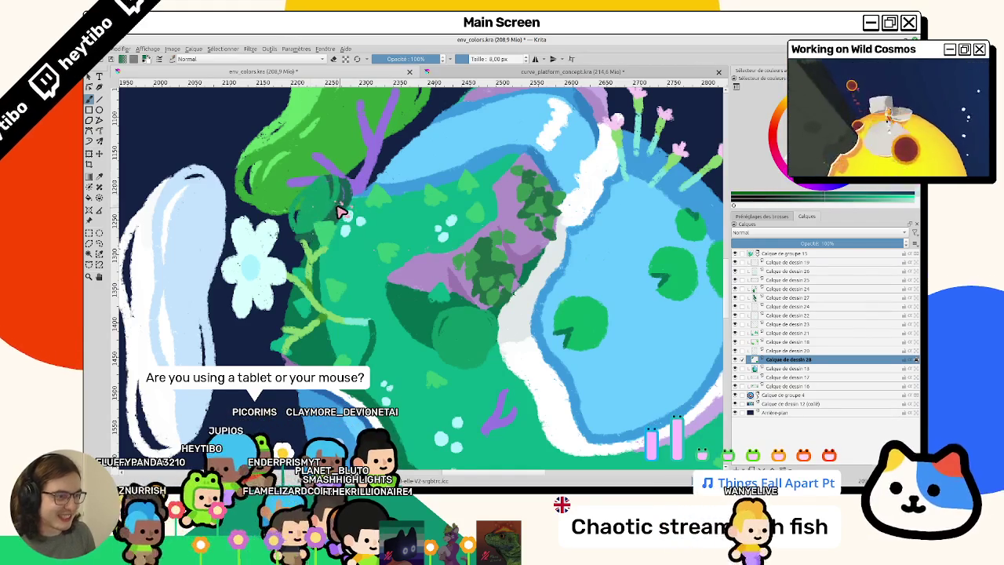
{"action": "scroll", "coordinate": [407, 259], "scroll_direction": "down", "scroll_amount": 2}
{"action": "left_click_drag", "start_coordinate": [432, 316], "coordinate": [435, 287]}
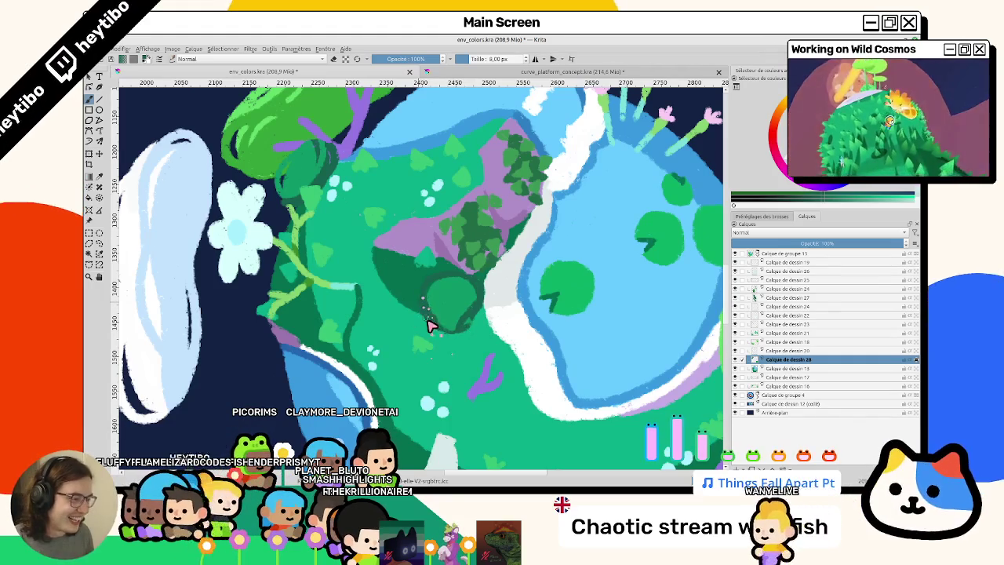
{"action": "scroll", "coordinate": [462, 330], "scroll_direction": "down", "scroll_amount": 5}
{"action": "scroll", "coordinate": [451, 317], "scroll_direction": "up", "scroll_amount": 6}
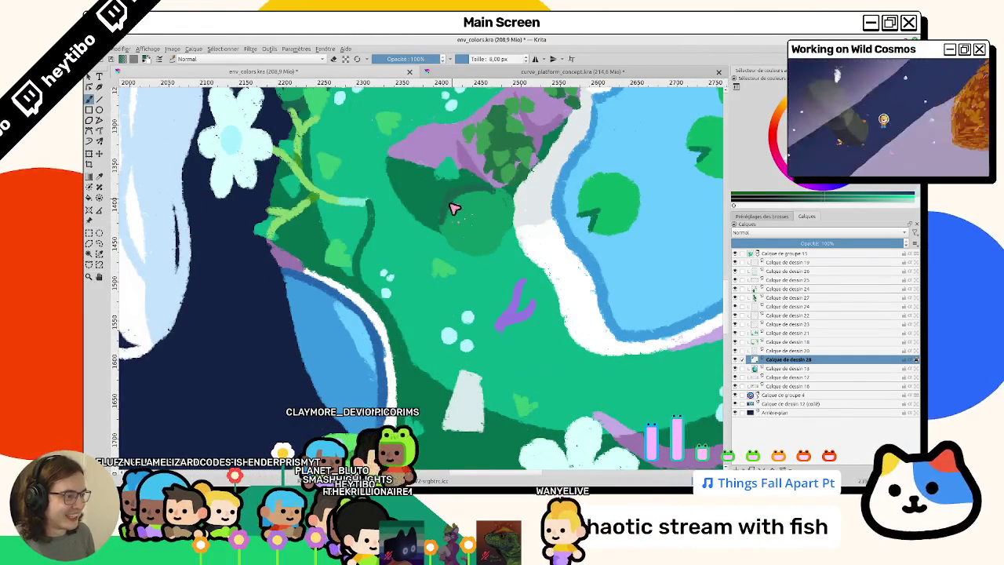
{"action": "left_click_drag", "start_coordinate": [480, 207], "coordinate": [485, 251]}
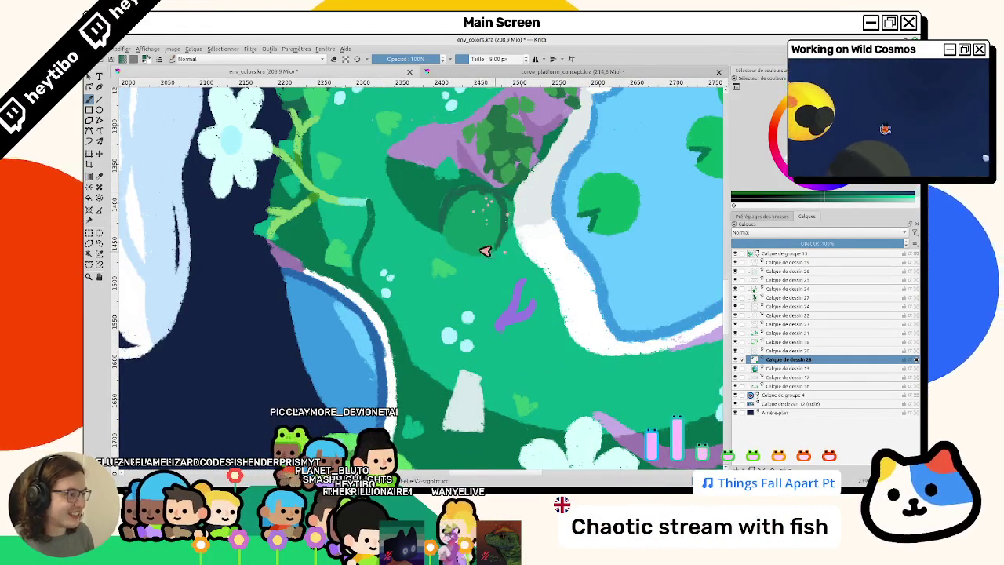
{"action": "scroll", "coordinate": [408, 239], "scroll_direction": "up", "scroll_amount": 4}
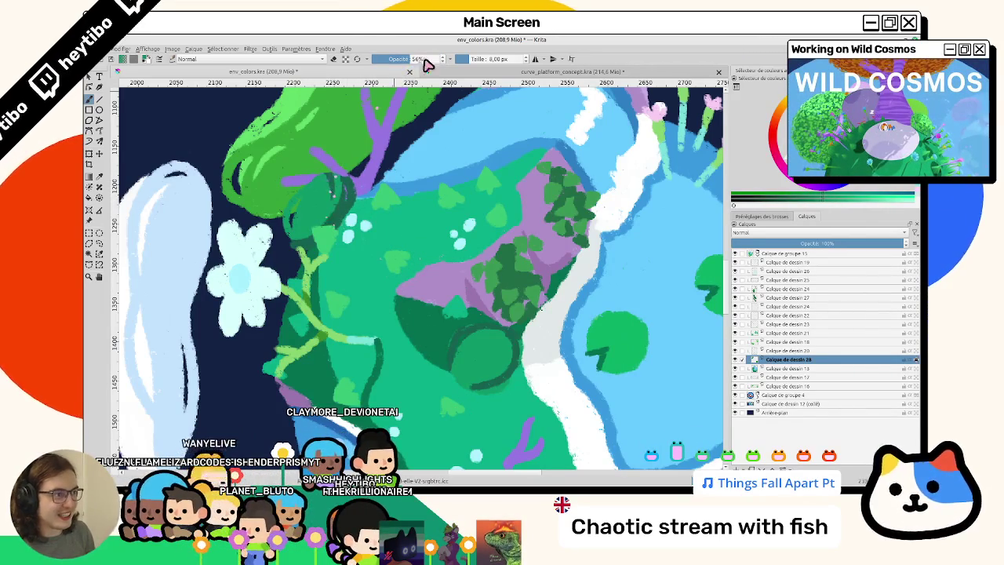
Shade the upper-left bush with softer green strokes at 75% and 50% brush opacity
{"action": "left_click", "coordinate": [426, 61]}
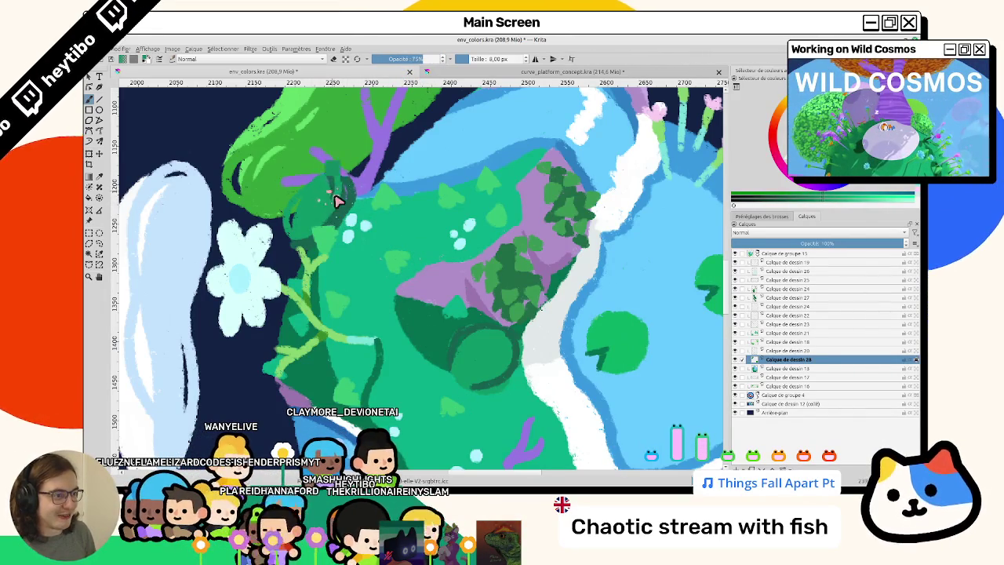
{"action": "left_click_drag", "start_coordinate": [335, 202], "coordinate": [318, 212]}
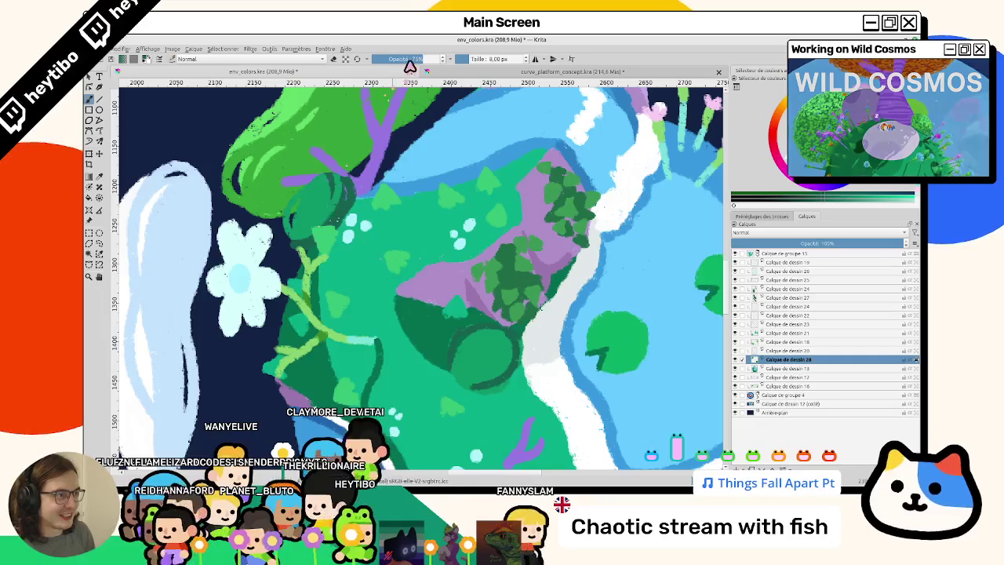
{"action": "key", "text": "i"}
{"action": "key", "text": "i"}
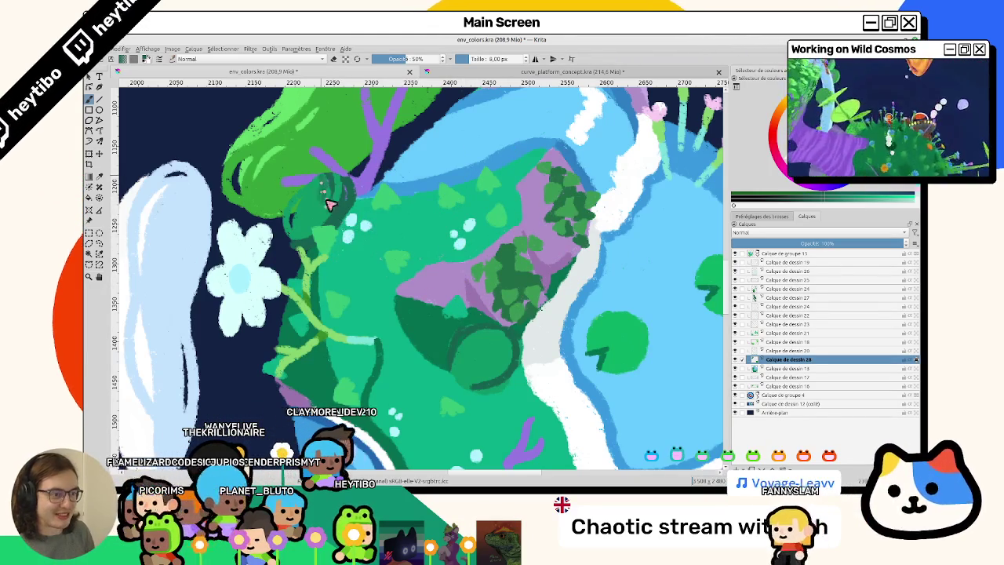
{"action": "key", "text": "o"}
{"action": "key", "text": "o"}
{"action": "key", "text": "o"}
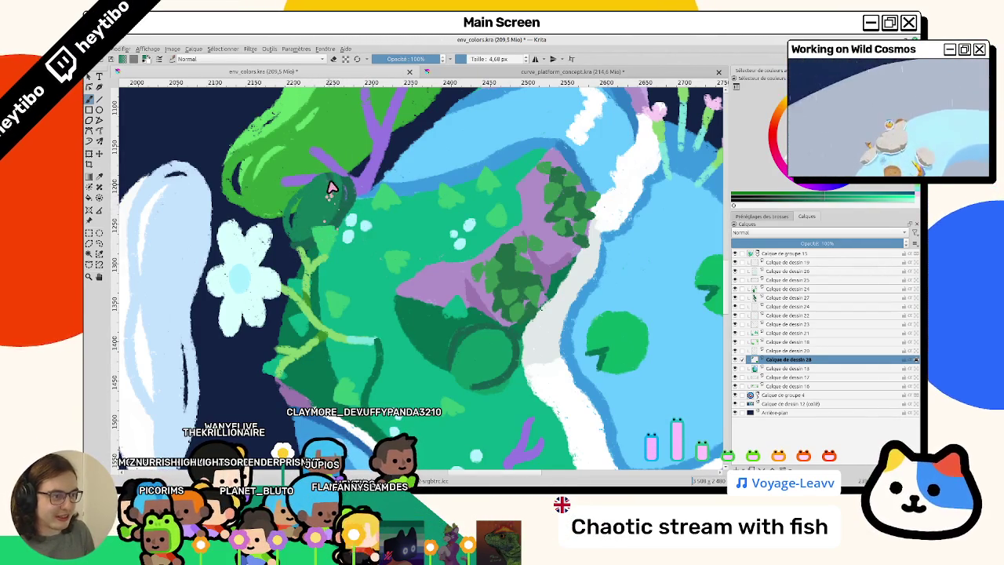
At full opacity, paint dark green over the purple branch base, then rotate the view slightly
{"action": "left_click_drag", "start_coordinate": [330, 188], "coordinate": [350, 198]}
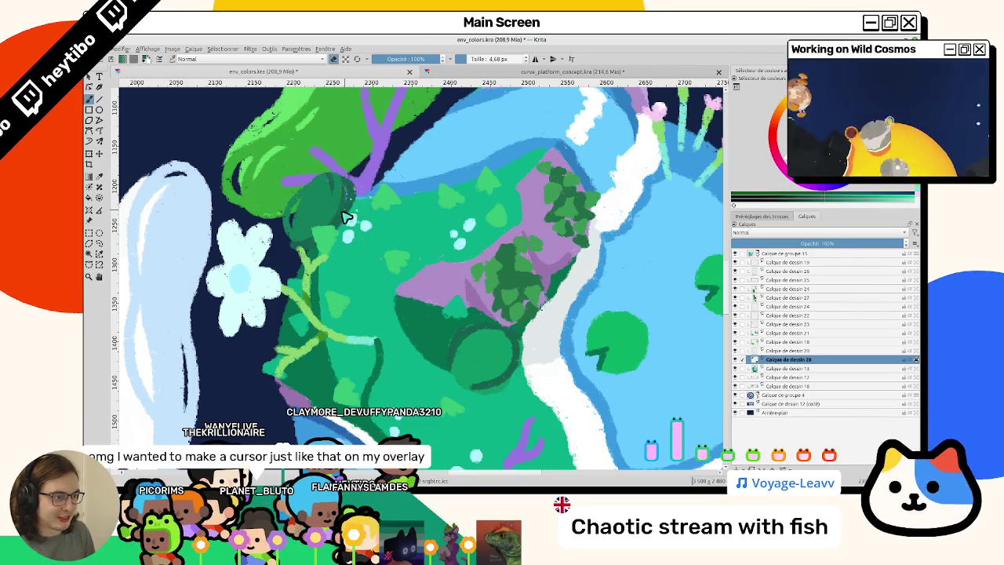
{"action": "left_click_drag", "start_coordinate": [359, 212], "coordinate": [357, 248]}
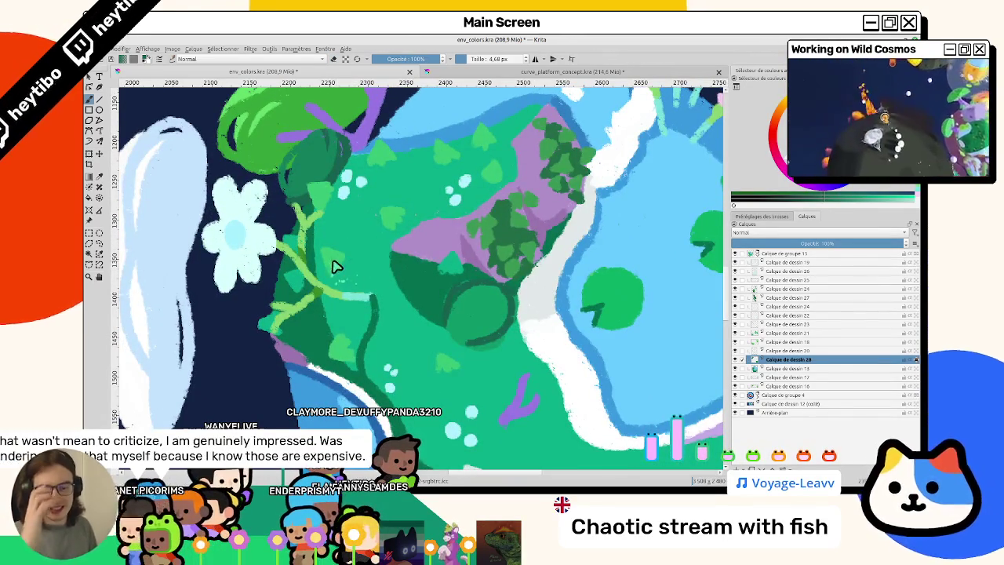
{"action": "left_click_drag", "start_coordinate": [333, 267], "coordinate": [384, 308]}
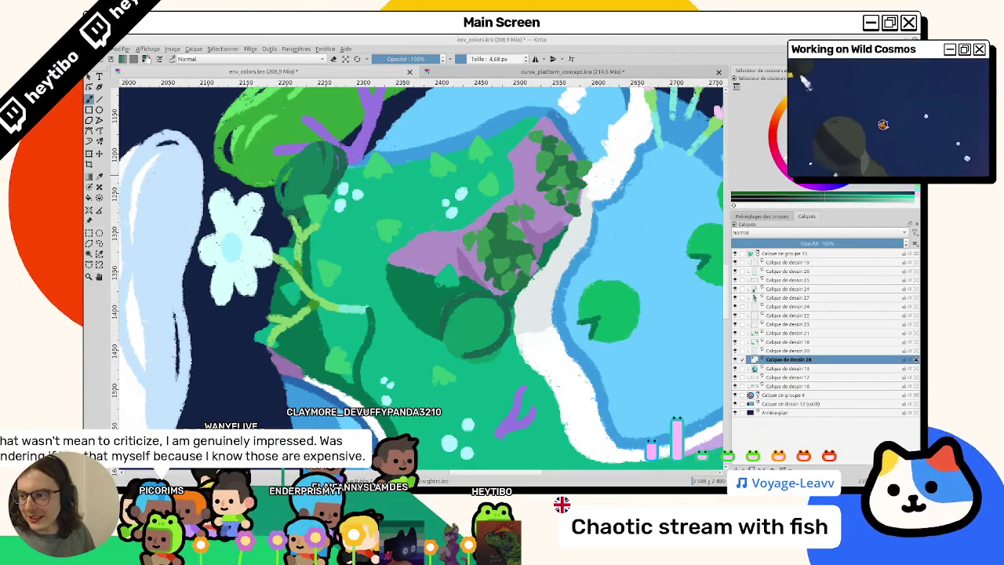
{"action": "mouse_move", "coordinate": [369, 298]}
{"action": "left_mouse_down"}
{"action": "mouse_move", "coordinate": [396, 318]}
{"action": "mouse_move", "coordinate": [385, 280]}
{"action": "left_mouse_up"}
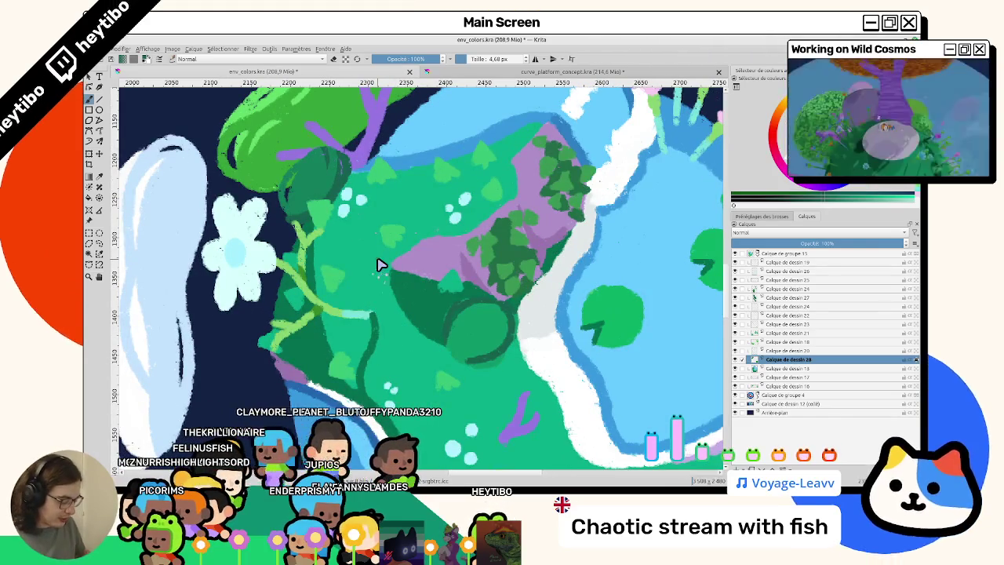
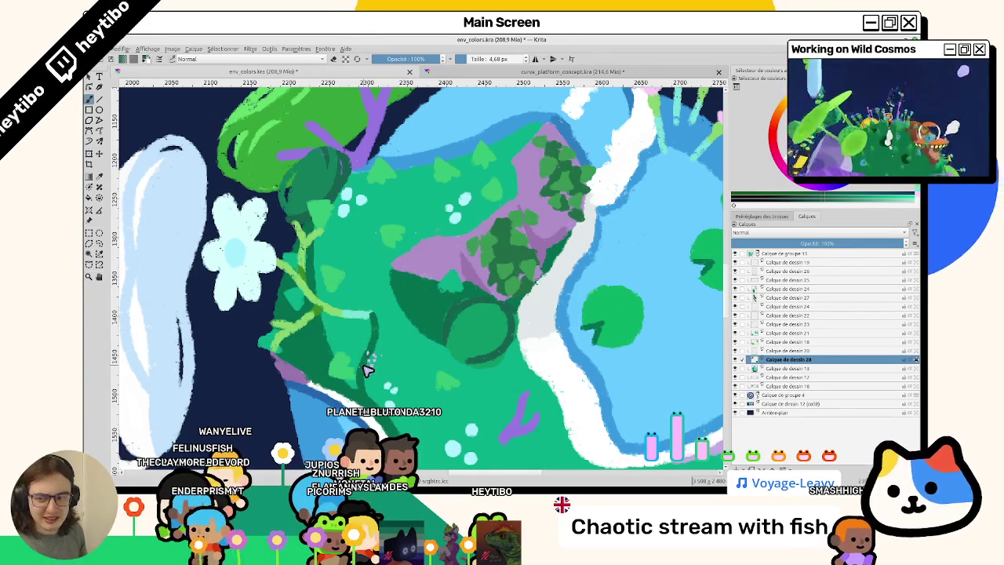
Paint a broad green stroke and small light speckle dots over the dark green bush
{"action": "scroll", "coordinate": [349, 336], "scroll_direction": "up", "scroll_amount": 1}
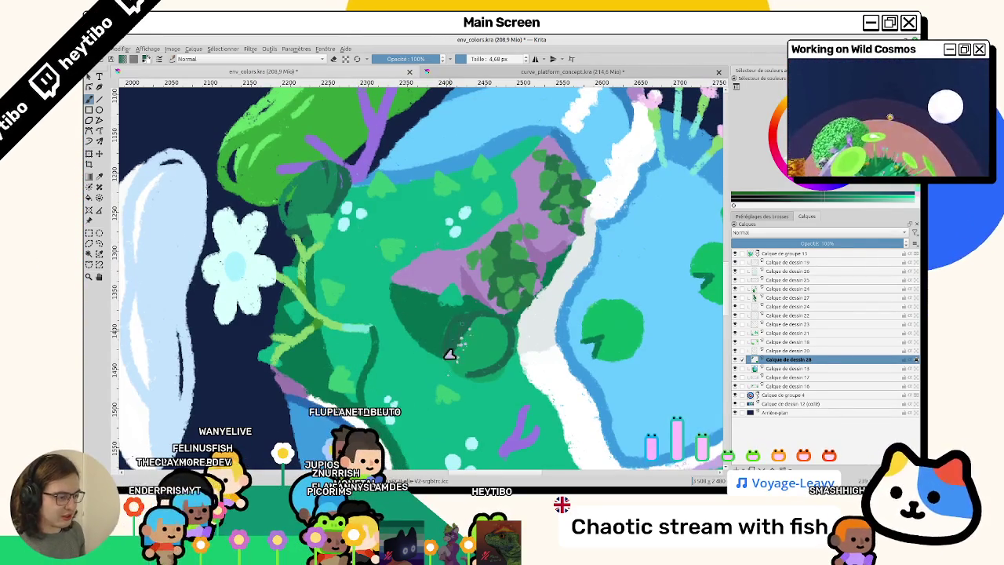
{"action": "left_click_drag", "start_coordinate": [459, 329], "coordinate": [477, 359]}
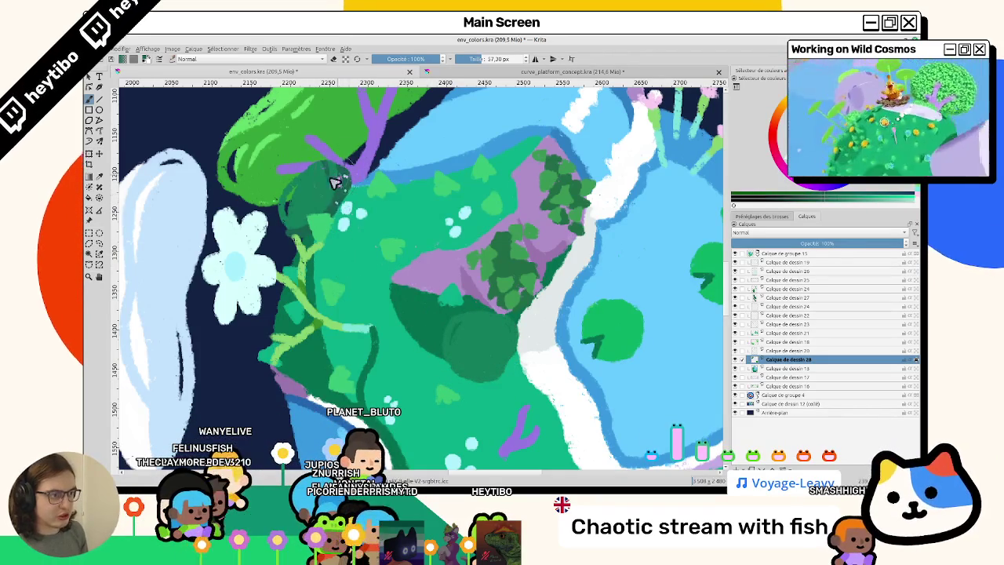
{"action": "key", "text": "bracketleft"}
{"action": "key", "text": "bracketleft"}
{"action": "key", "text": "bracketleft"}
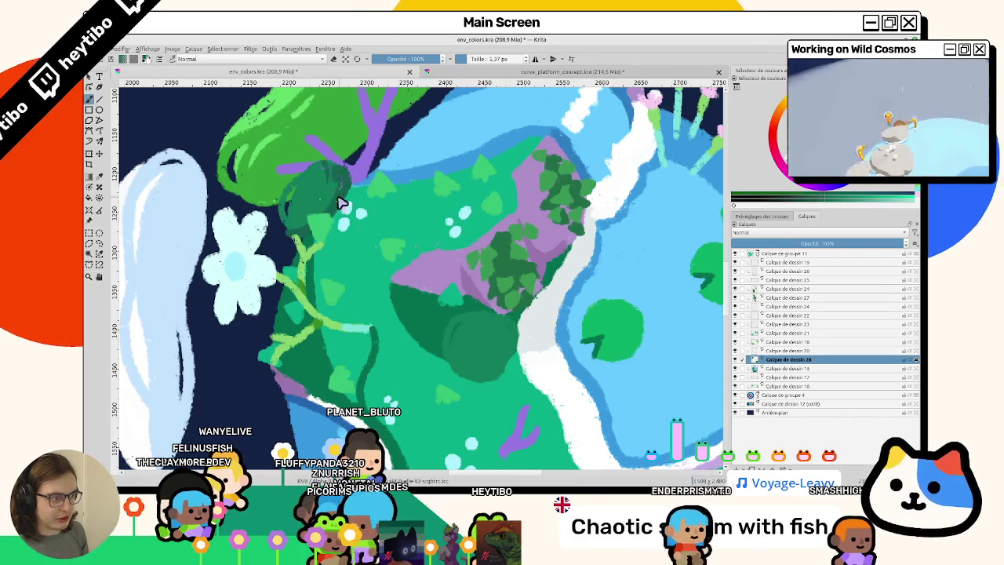
{"action": "scroll", "coordinate": [402, 245], "scroll_direction": "down", "scroll_amount": 1}
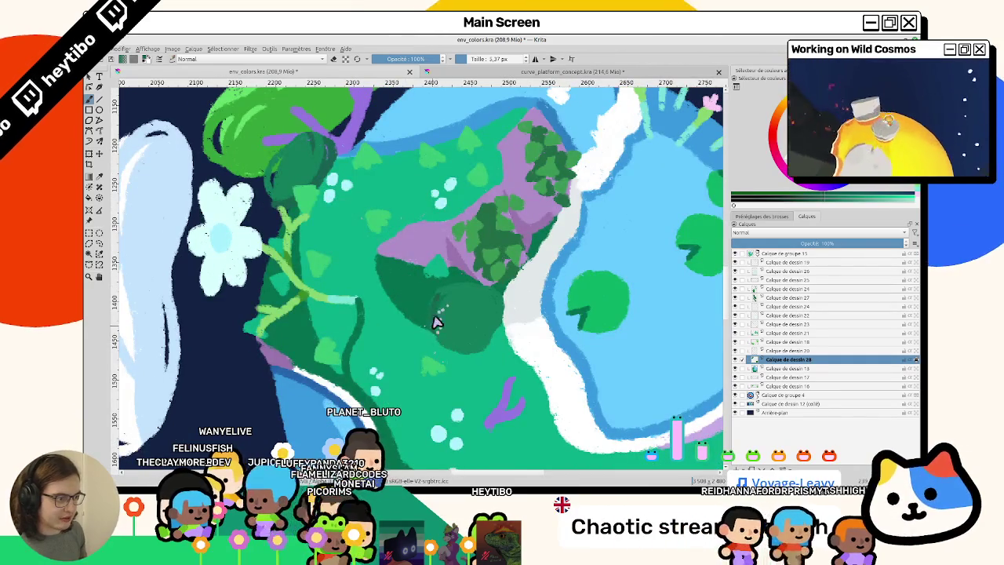
{"action": "mouse_move", "coordinate": [437, 320]}
{"action": "left_mouse_down"}
{"action": "mouse_move", "coordinate": [437, 311]}
{"action": "mouse_move", "coordinate": [463, 347]}
{"action": "left_mouse_up"}
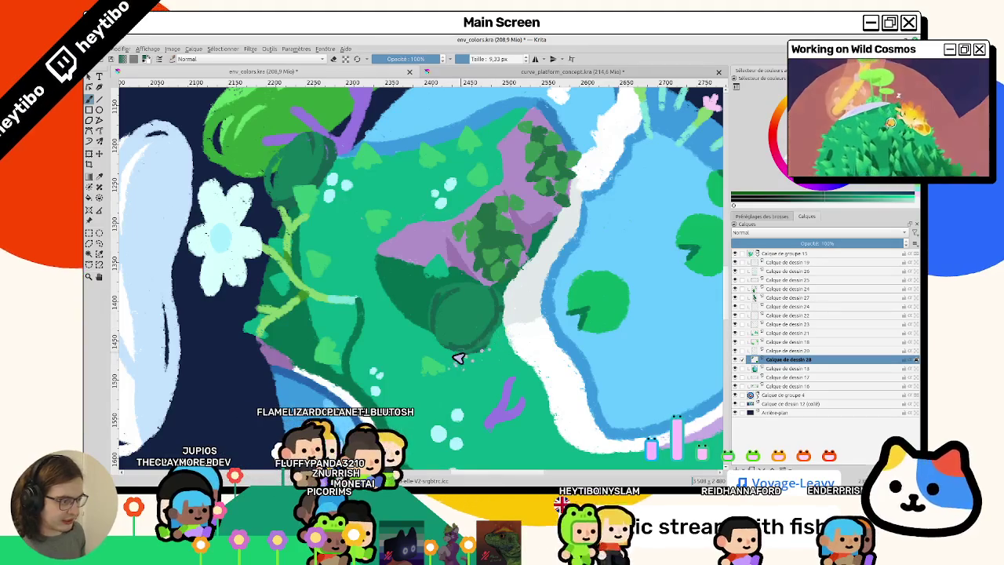
{"action": "left_click_drag", "start_coordinate": [455, 354], "coordinate": [500, 323]}
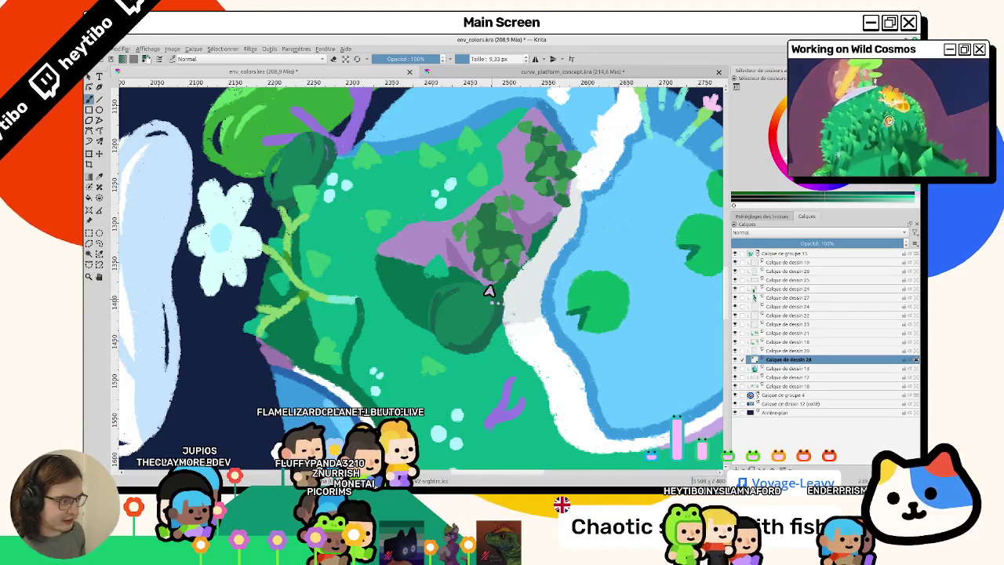
{"action": "left_click_drag", "start_coordinate": [435, 291], "coordinate": [434, 332]}
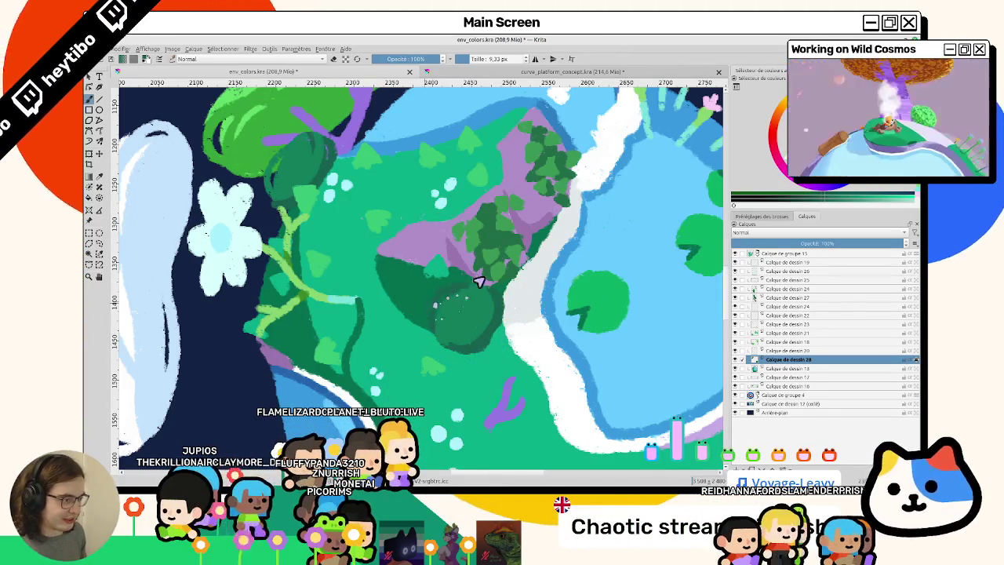
Extend the dark green bush's shape on its lower side to make it rounder
{"action": "left_click_drag", "start_coordinate": [514, 294], "coordinate": [423, 247]}
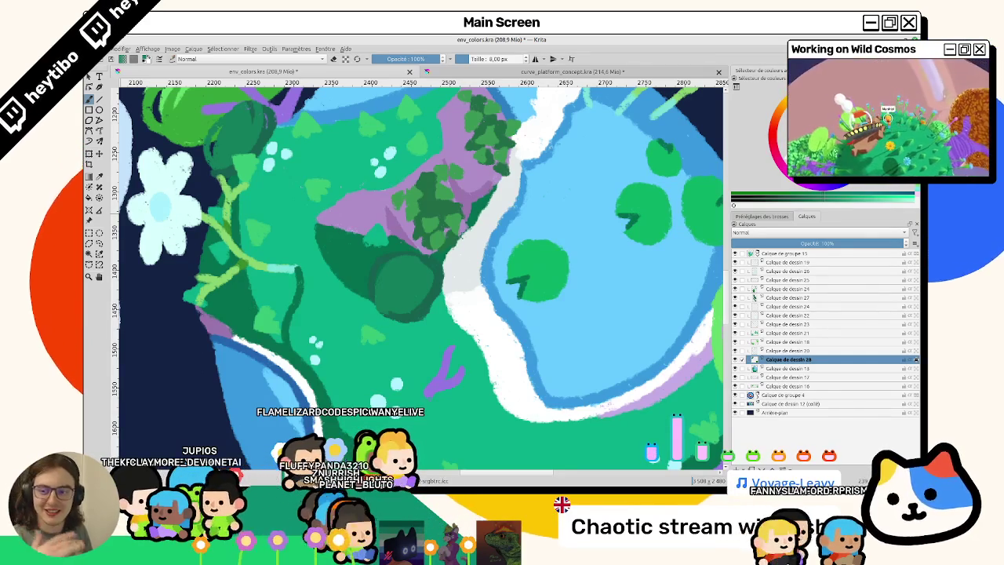
{"action": "left_click_drag", "start_coordinate": [388, 186], "coordinate": [397, 224]}
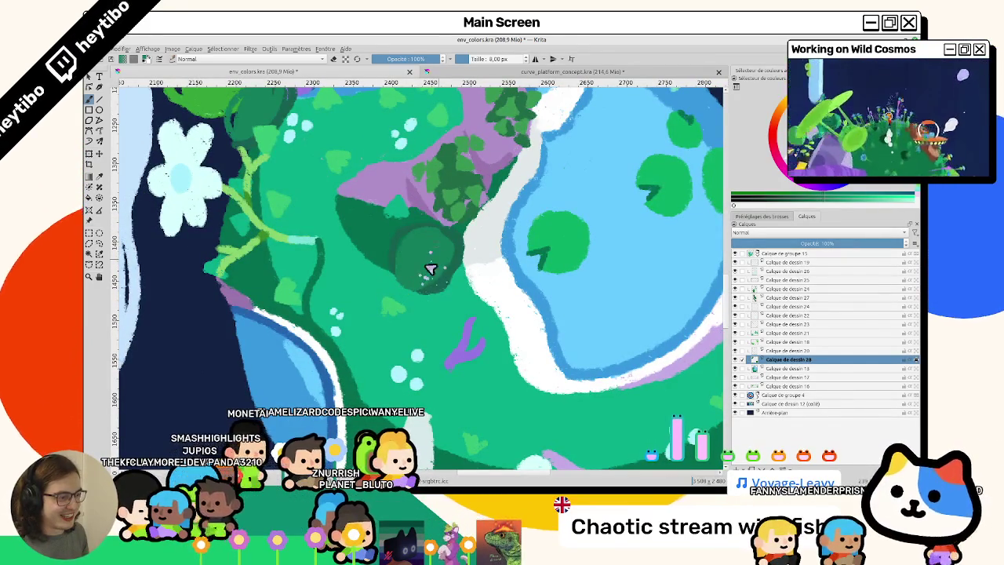
{"action": "mouse_move", "coordinate": [406, 260]}
{"action": "left_mouse_down"}
{"action": "mouse_move", "coordinate": [408, 287]}
{"action": "mouse_move", "coordinate": [445, 259]}
{"action": "left_mouse_up"}
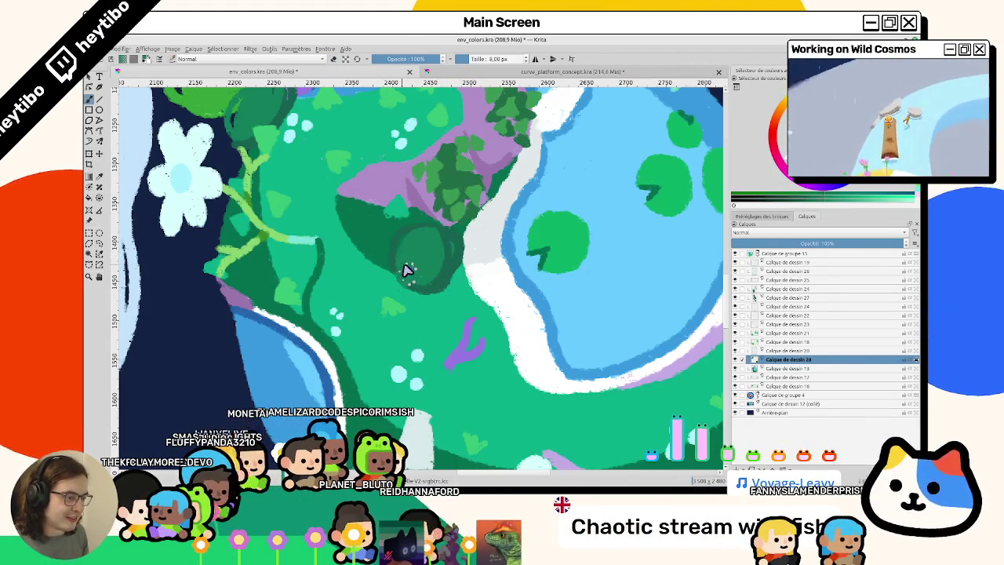
Paint a darker green ring outline around the dark green bush
{"action": "scroll", "coordinate": [410, 283], "scroll_direction": "down", "scroll_amount": 5}
{"action": "scroll", "coordinate": [423, 266], "scroll_direction": "up", "scroll_amount": 2}
{"action": "scroll", "coordinate": [423, 267], "scroll_direction": "up", "scroll_amount": 1}
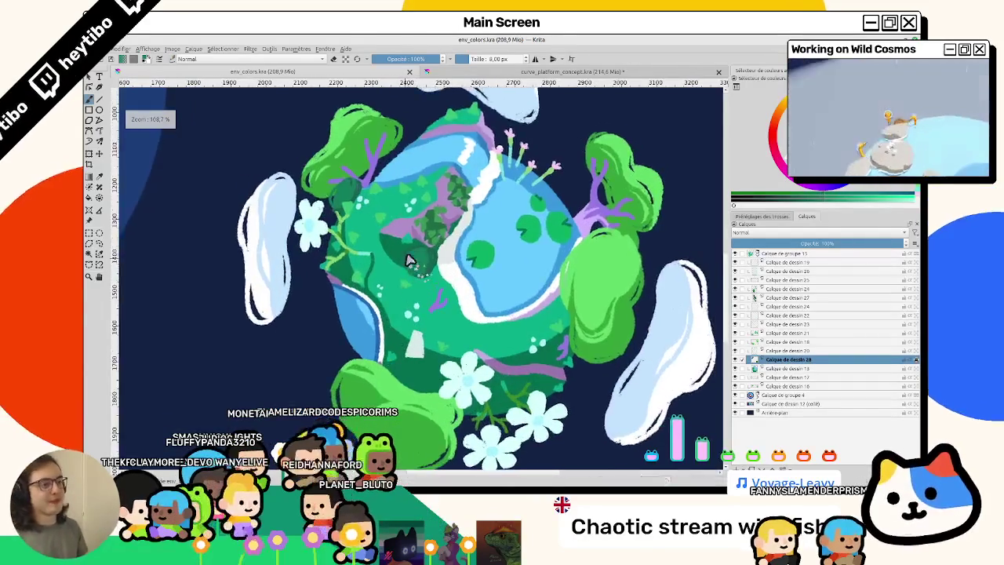
{"action": "scroll", "coordinate": [411, 264], "scroll_direction": "up", "scroll_amount": 2}
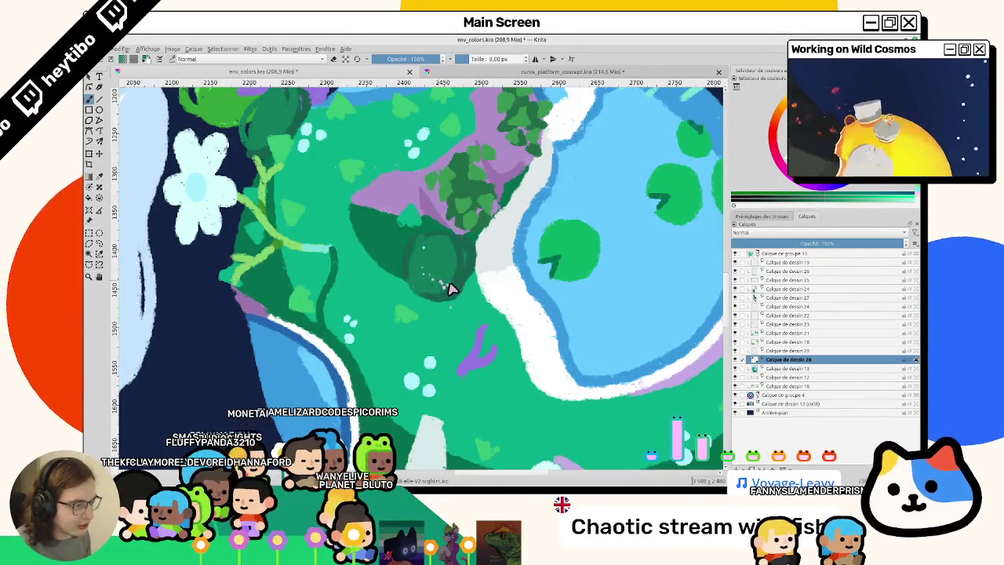
{"action": "left_click_drag", "start_coordinate": [450, 288], "coordinate": [438, 253]}
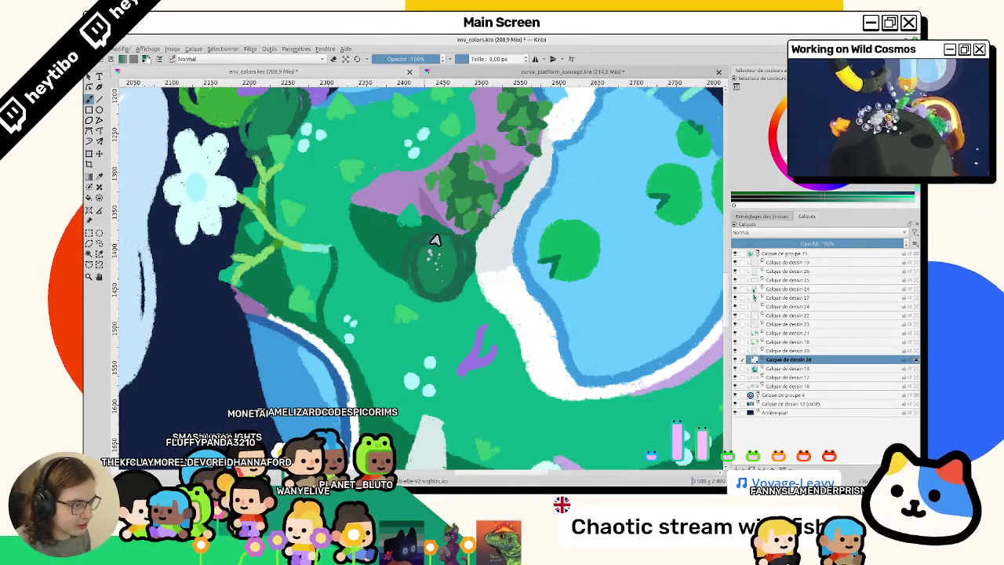
Zoom in and out to check the ringed bush and the whole green planet
{"action": "scroll", "coordinate": [418, 287], "scroll_direction": "down", "scroll_amount": 4}
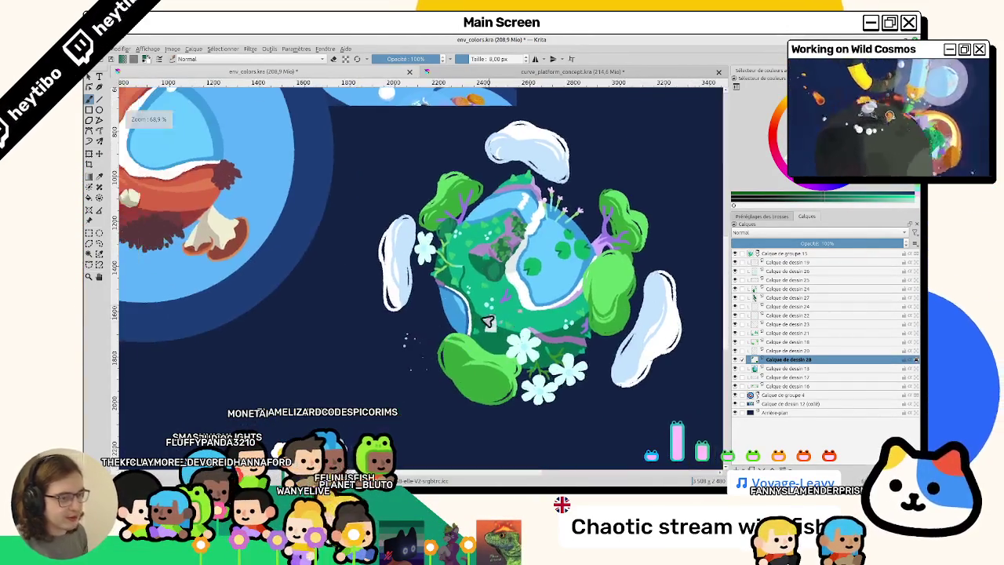
{"action": "scroll", "coordinate": [502, 348], "scroll_direction": "down", "scroll_amount": 2}
{"action": "scroll", "coordinate": [502, 349], "scroll_direction": "up", "scroll_amount": 2}
{"action": "scroll", "coordinate": [503, 348], "scroll_direction": "up", "scroll_amount": 2}
{"action": "scroll", "coordinate": [467, 343], "scroll_direction": "down", "scroll_amount": 2}
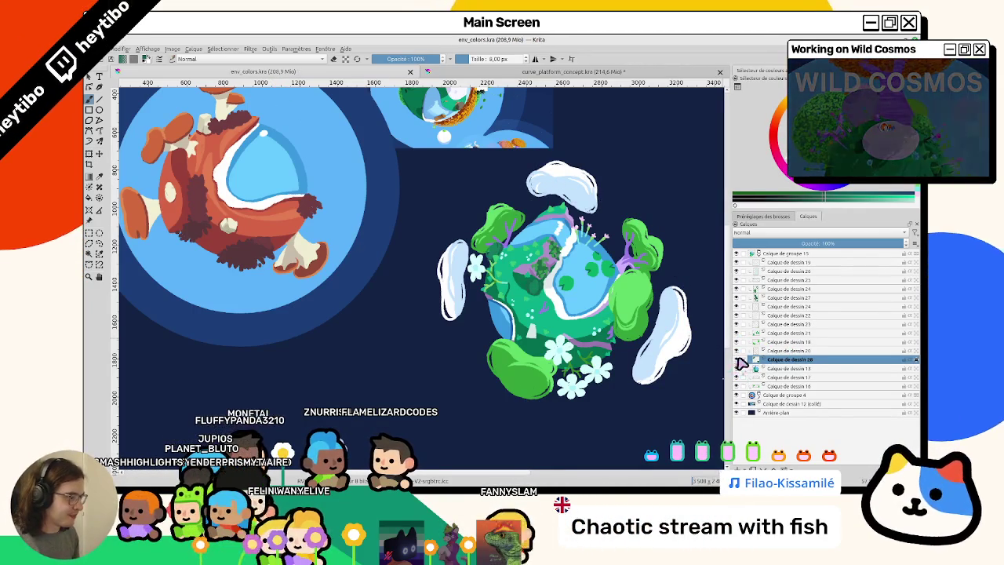
{"action": "scroll", "coordinate": [590, 302], "scroll_direction": "up", "scroll_amount": 1}
{"action": "scroll", "coordinate": [534, 286], "scroll_direction": "up", "scroll_amount": 1}
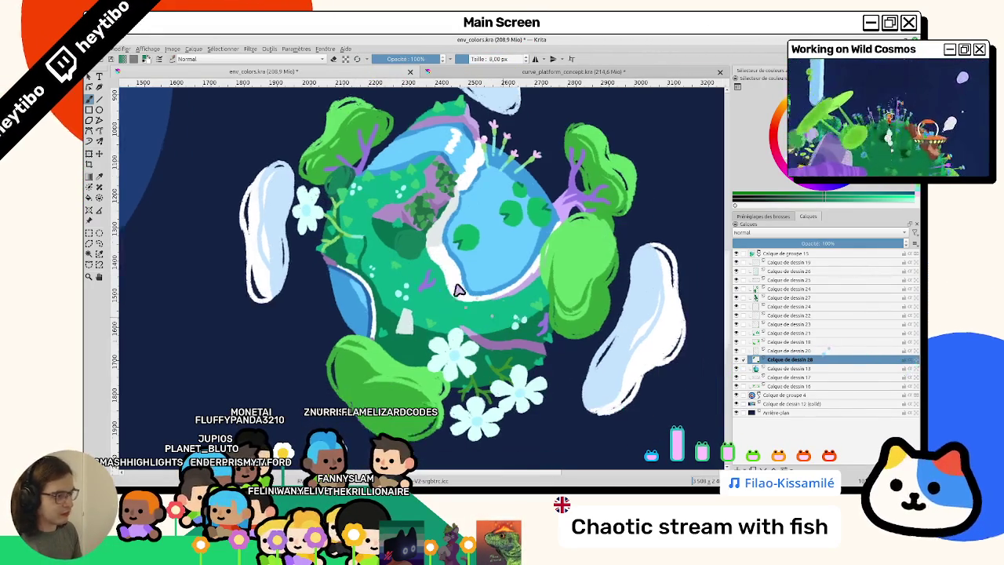
{"action": "scroll", "coordinate": [470, 222], "scroll_direction": "up", "scroll_amount": 1}
{"action": "scroll", "coordinate": [475, 226], "scroll_direction": "up", "scroll_amount": 1}
{"action": "scroll", "coordinate": [494, 275], "scroll_direction": "down", "scroll_amount": 2}
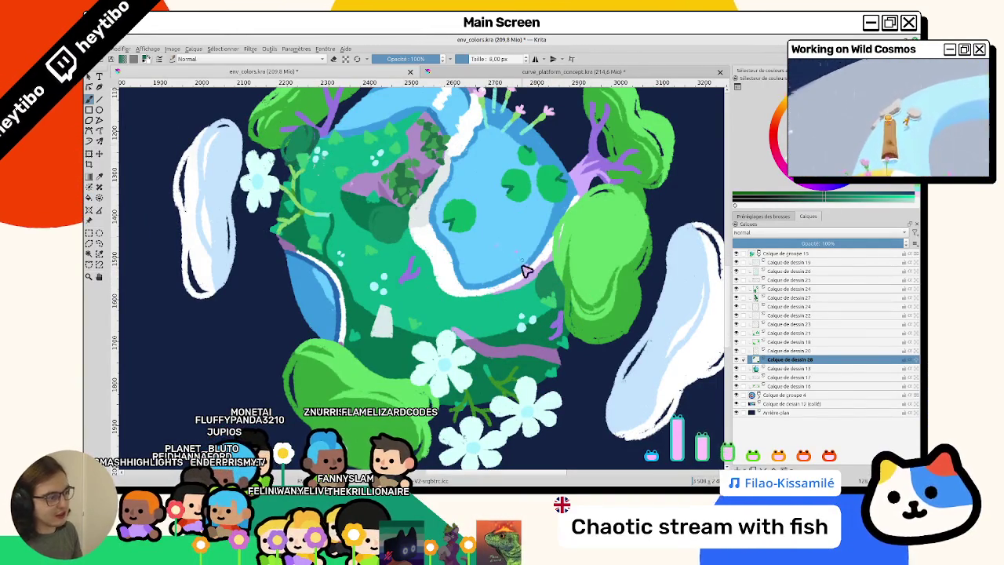
Paint a new dark green round bush with a ring outline on the planet's lower left
{"action": "scroll", "coordinate": [552, 268], "scroll_direction": "up", "scroll_amount": 2}
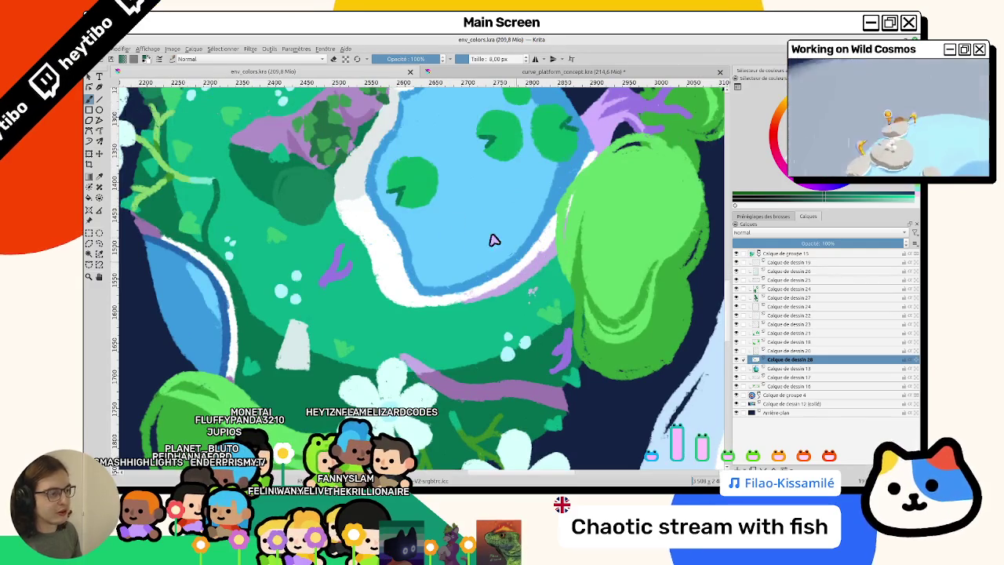
{"action": "left_click_drag", "start_coordinate": [494, 240], "coordinate": [537, 338]}
{"action": "scroll", "coordinate": [328, 299], "scroll_direction": "down", "scroll_amount": 5}
{"action": "scroll", "coordinate": [348, 343], "scroll_direction": "up", "scroll_amount": 4}
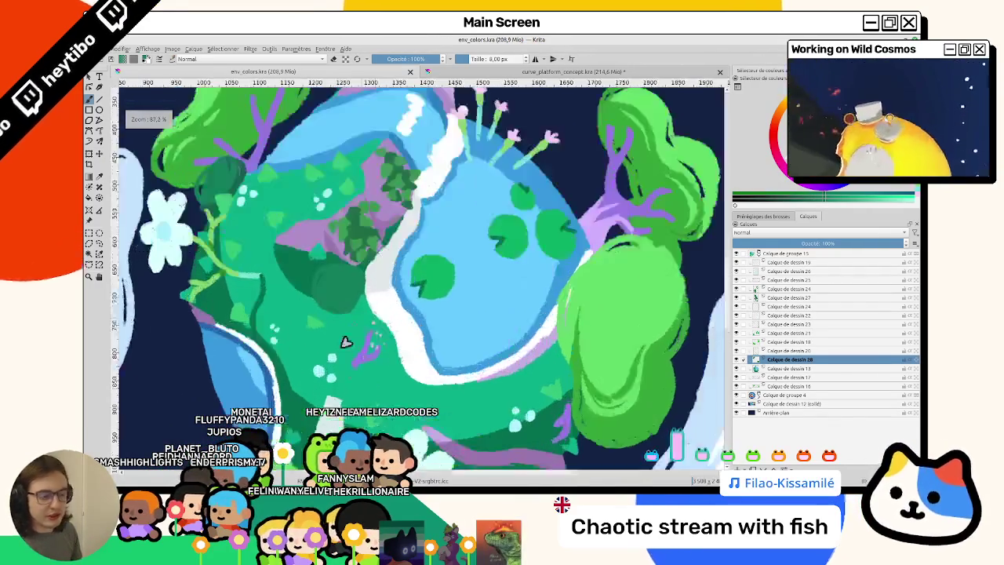
{"action": "scroll", "coordinate": [355, 319], "scroll_direction": "up", "scroll_amount": 1}
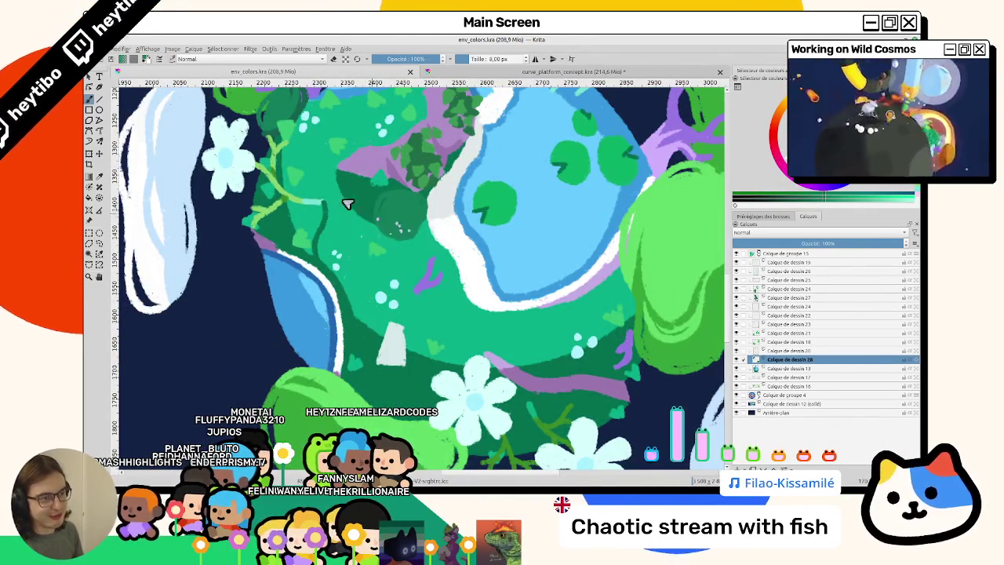
{"action": "left_click_drag", "start_coordinate": [347, 204], "coordinate": [375, 239]}
{"action": "left_click_drag", "start_coordinate": [352, 323], "coordinate": [363, 328]}
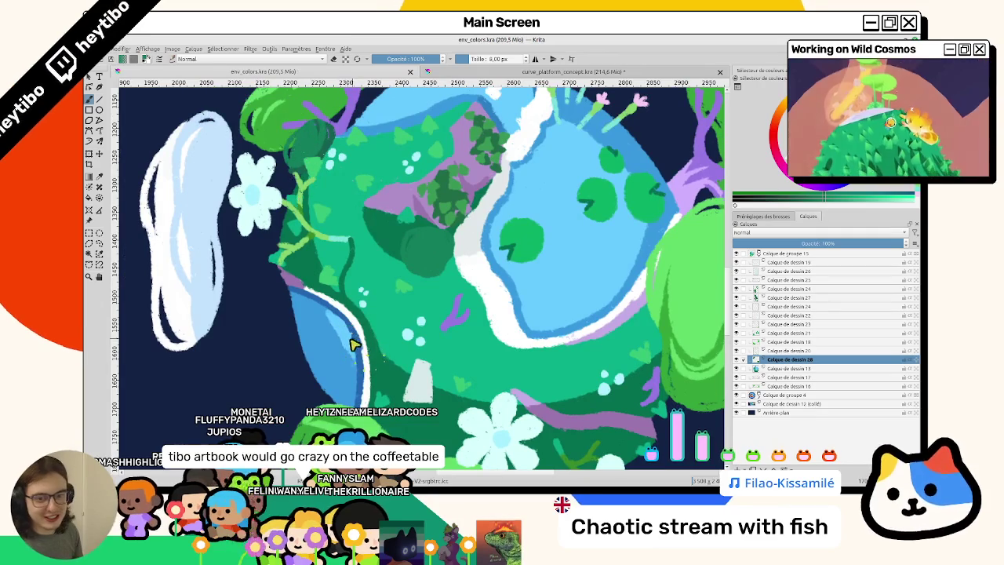
Zoom in and out to review the new bush against the whole planet
{"action": "scroll", "coordinate": [350, 343], "scroll_direction": "down", "scroll_amount": 3}
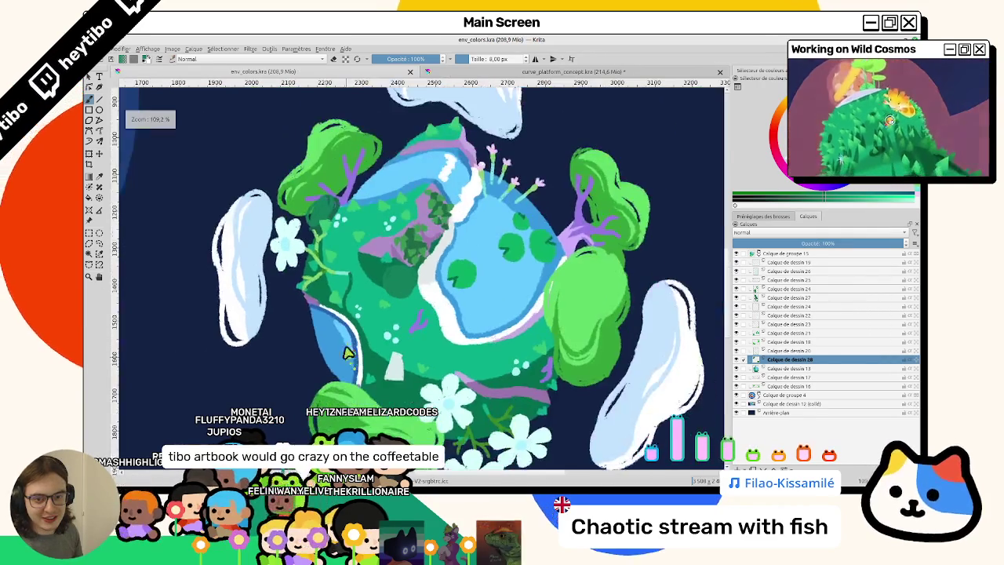
{"action": "scroll", "coordinate": [369, 313], "scroll_direction": "up", "scroll_amount": 1}
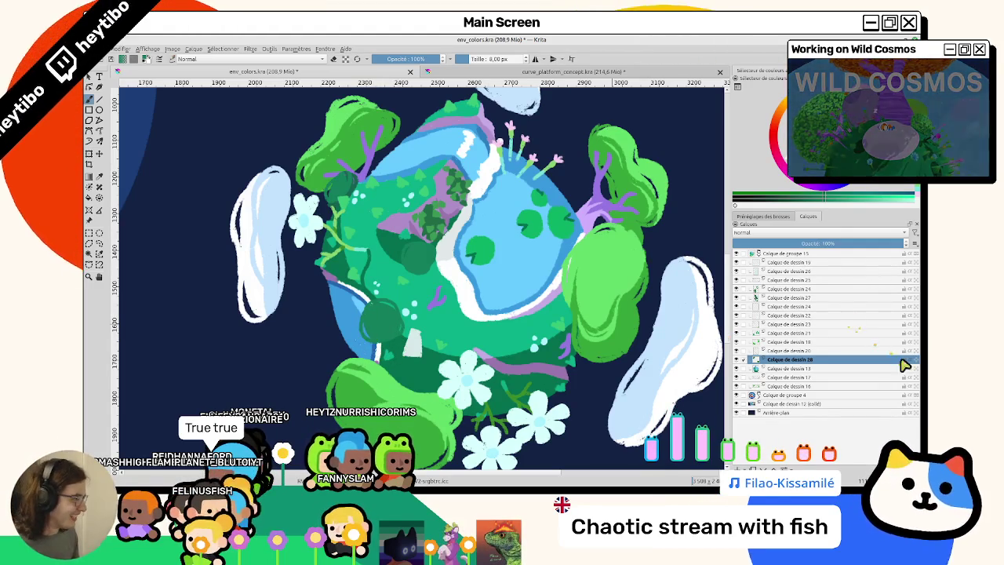
{"action": "scroll", "coordinate": [330, 181], "scroll_direction": "up", "scroll_amount": 3}
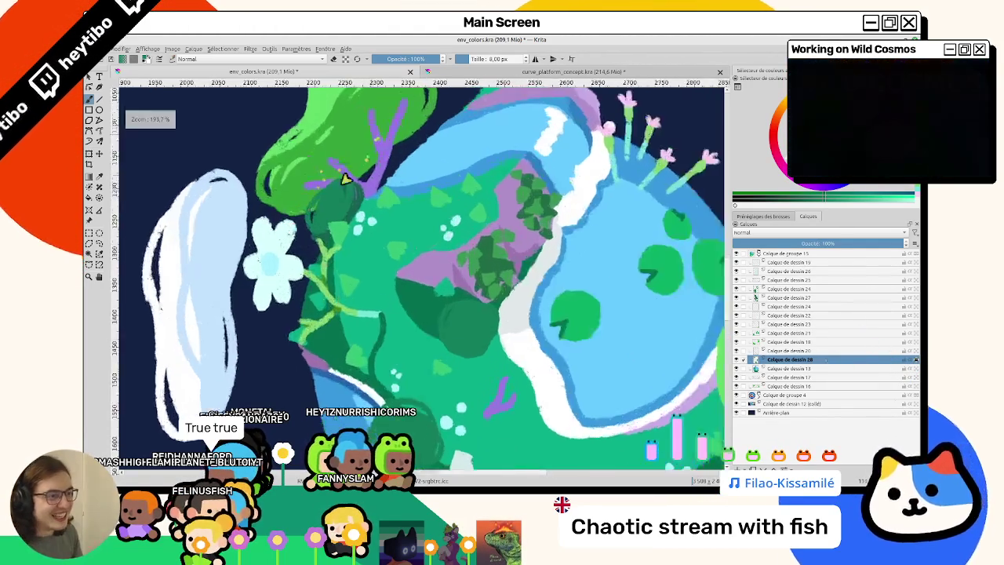
{"action": "scroll", "coordinate": [358, 164], "scroll_direction": "up", "scroll_amount": 2}
{"action": "scroll", "coordinate": [369, 204], "scroll_direction": "up", "scroll_amount": 2}
{"action": "scroll", "coordinate": [357, 326], "scroll_direction": "down", "scroll_amount": 6}
{"action": "scroll", "coordinate": [357, 325], "scroll_direction": "up", "scroll_amount": 2}
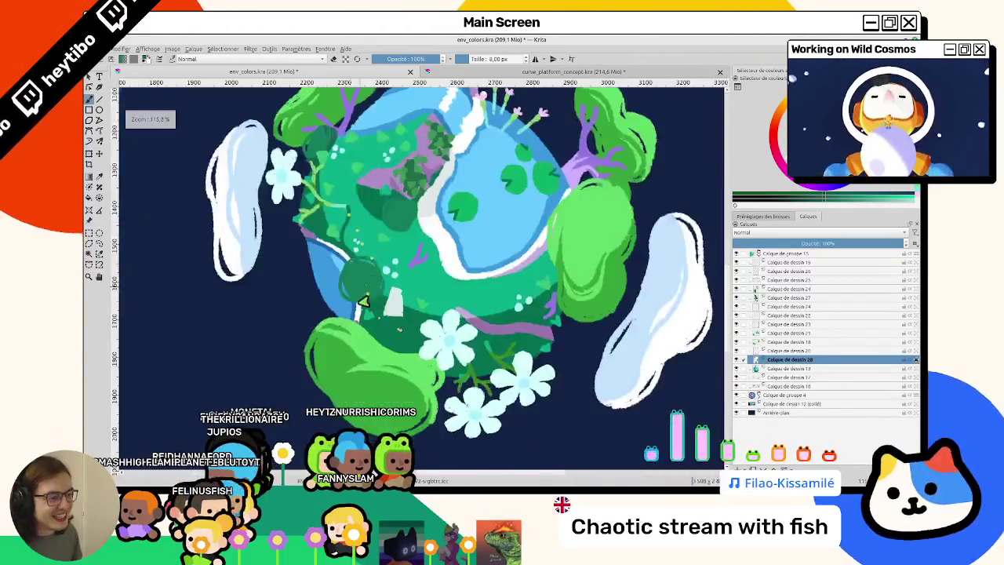
{"action": "scroll", "coordinate": [323, 226], "scroll_direction": "up", "scroll_amount": 3}
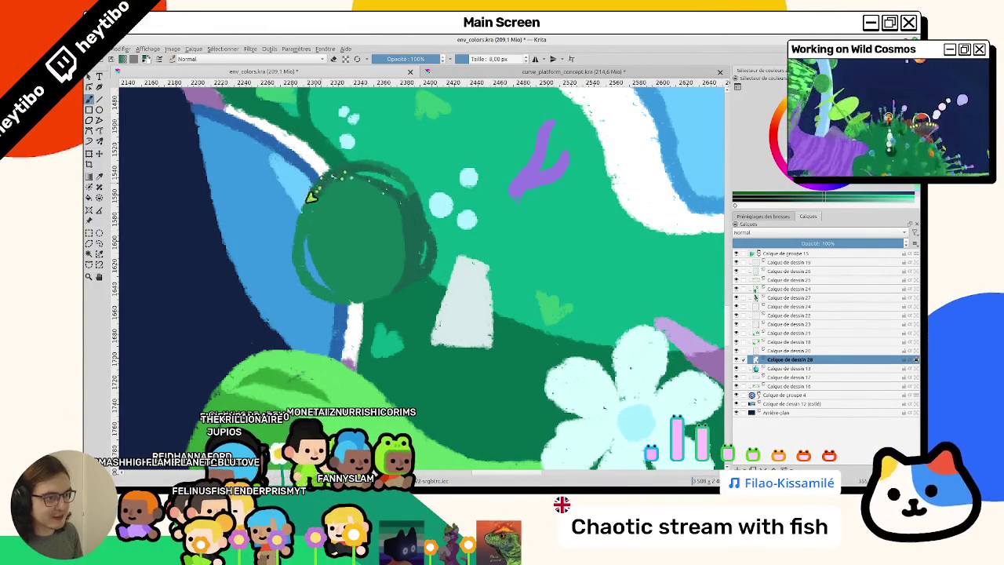
{"action": "scroll", "coordinate": [418, 204], "scroll_direction": "down", "scroll_amount": 2}
{"action": "scroll", "coordinate": [385, 230], "scroll_direction": "down", "scroll_amount": 1}
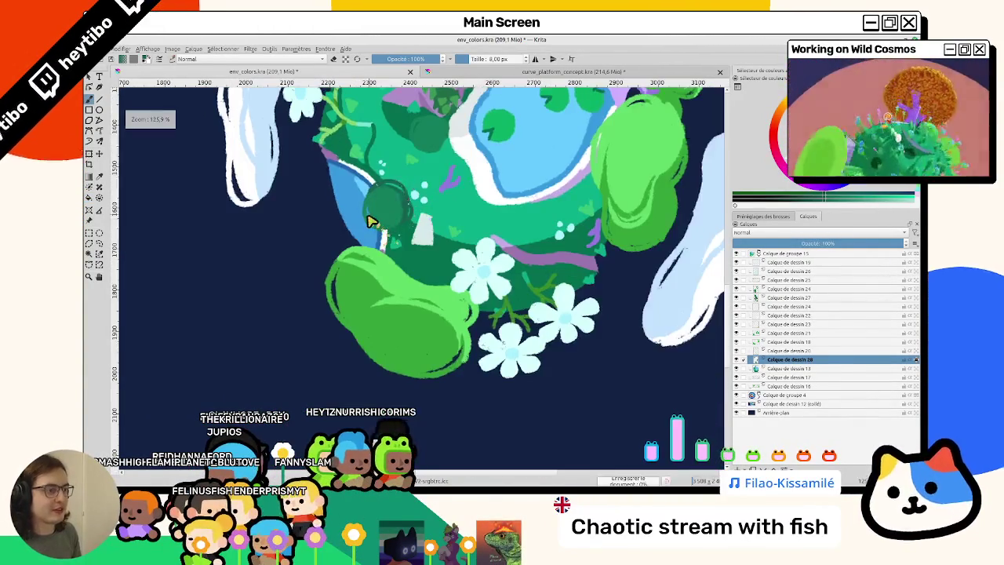
{"action": "scroll", "coordinate": [377, 224], "scroll_direction": "down", "scroll_amount": 2}
{"action": "scroll", "coordinate": [352, 244], "scroll_direction": "down", "scroll_amount": 2}
{"action": "scroll", "coordinate": [236, 157], "scroll_direction": "up", "scroll_amount": 1}
{"action": "scroll", "coordinate": [133, 93], "scroll_direction": "up", "scroll_amount": 1}
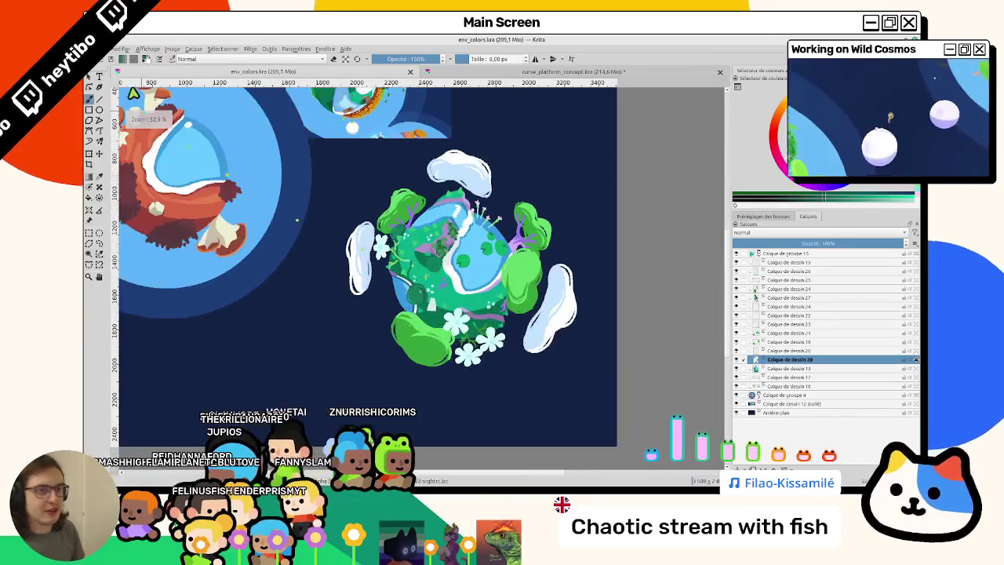
Open insects_concept.kra, concept_creature_music_mini_game.kra and animals_concept.kra from recent files
{"action": "left_click", "coordinate": [102, 48]}
{"action": "mouse_move", "coordinate": [130, 76]}
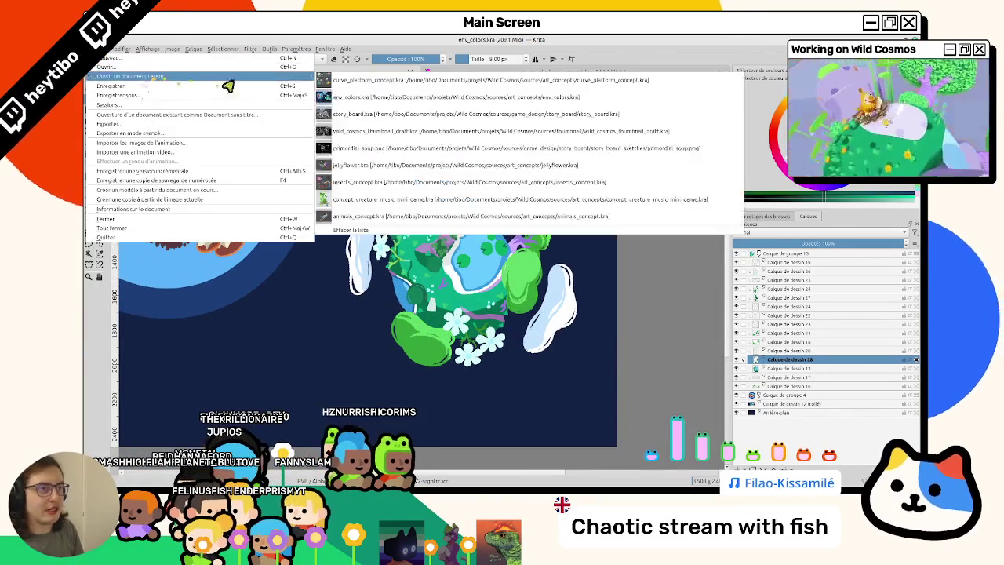
{"action": "left_click", "coordinate": [369, 168]}
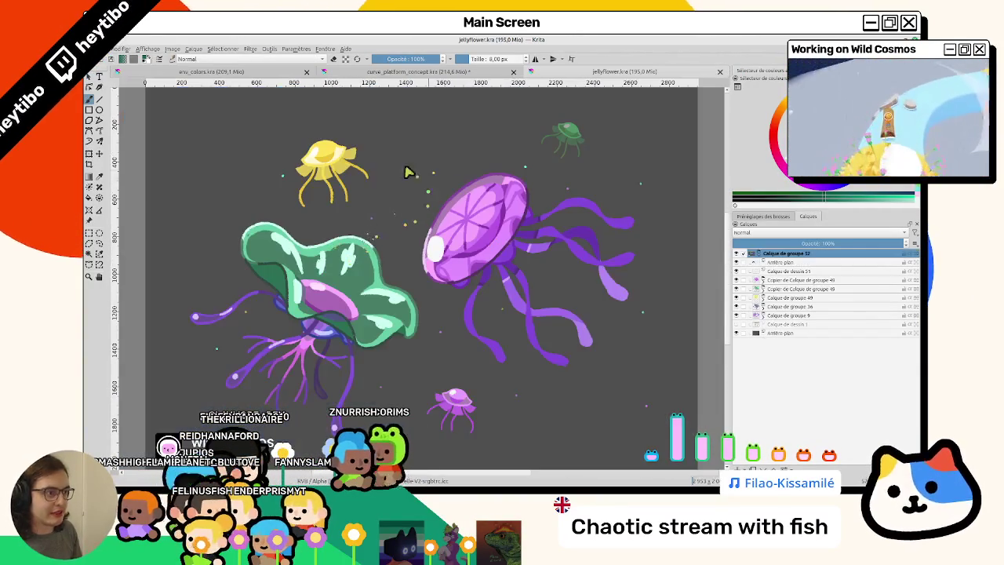
{"action": "left_click", "coordinate": [99, 49]}
{"action": "mouse_move", "coordinate": [130, 76]}
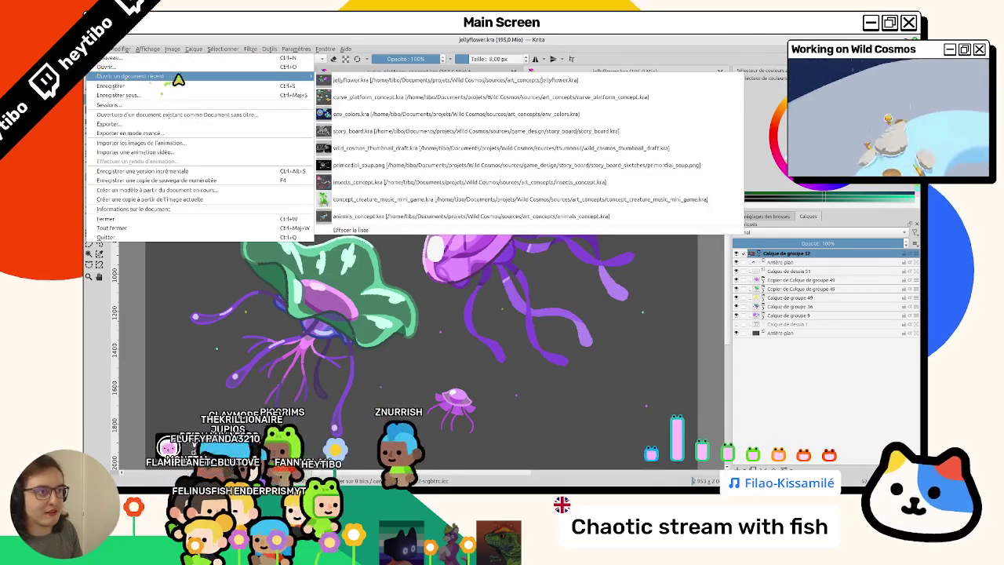
{"action": "left_click", "coordinate": [385, 182]}
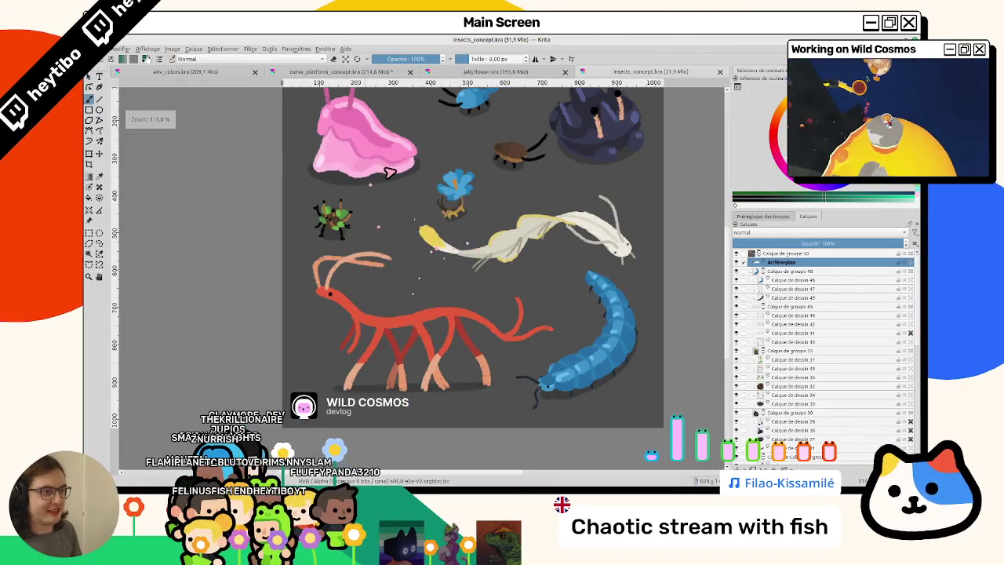
{"action": "left_click", "coordinate": [100, 48]}
{"action": "mouse_move", "coordinate": [130, 76]}
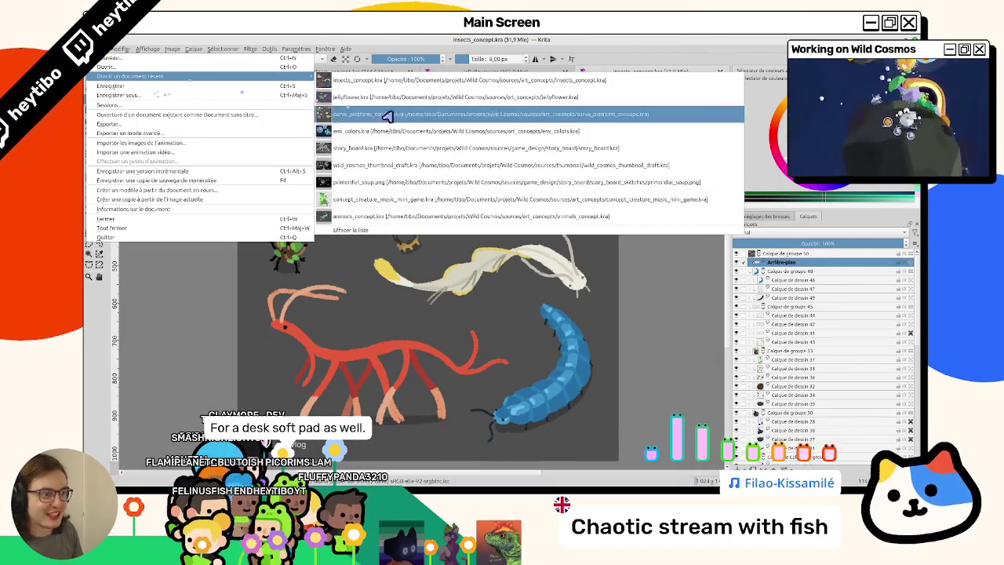
{"action": "left_click", "coordinate": [371, 208]}
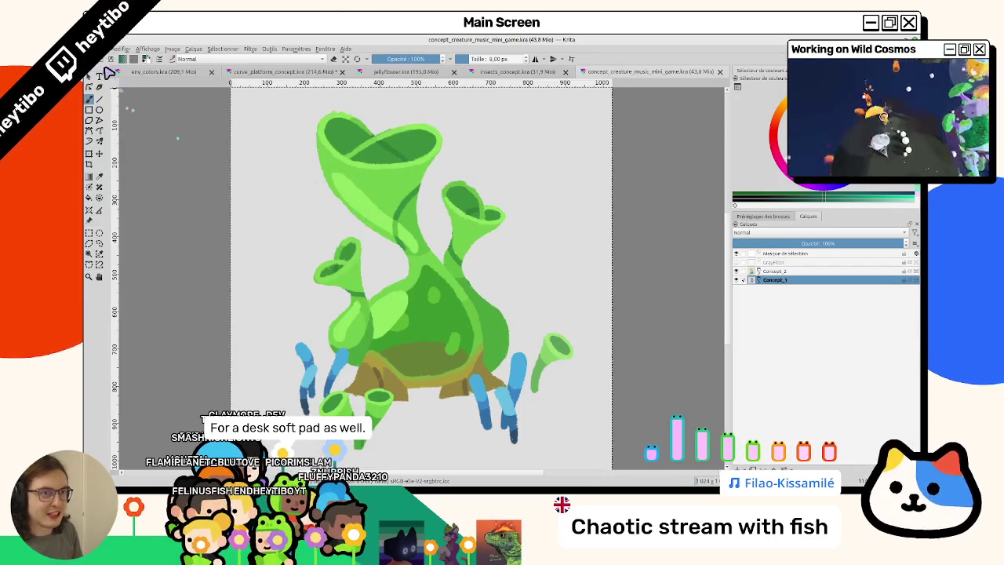
{"action": "left_click", "coordinate": [100, 49]}
{"action": "mouse_move", "coordinate": [130, 76]}
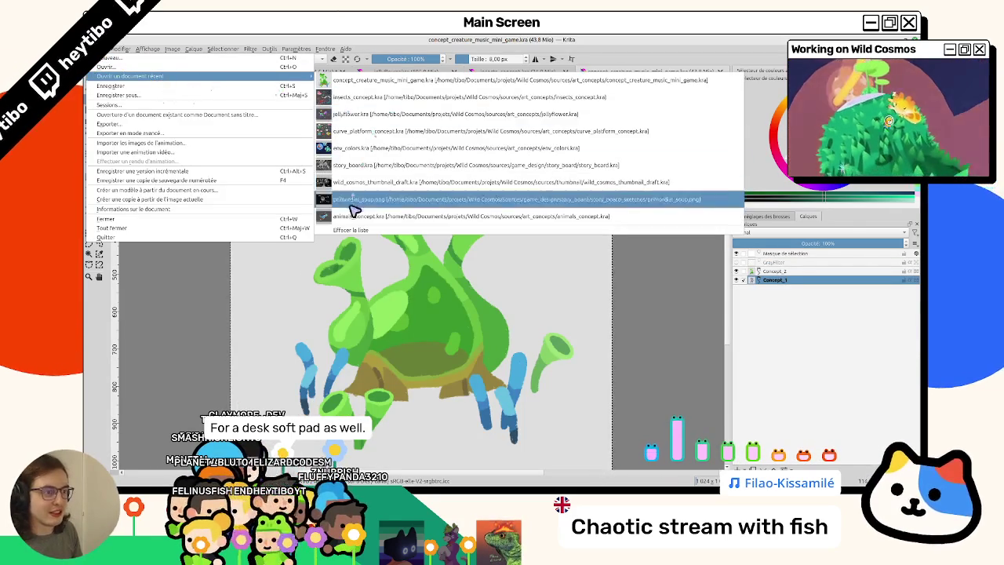
{"action": "left_click", "coordinate": [348, 221]}
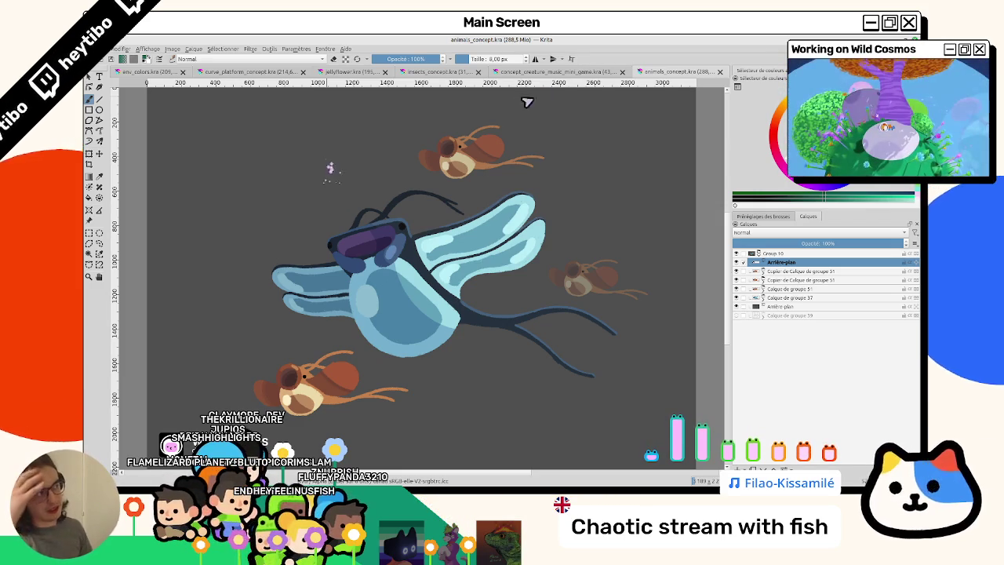
Close the animals, creature music, insects and jellyflower documents, returning to env_colors
{"action": "left_click", "coordinate": [721, 72]}
{"action": "left_click", "coordinate": [721, 72]}
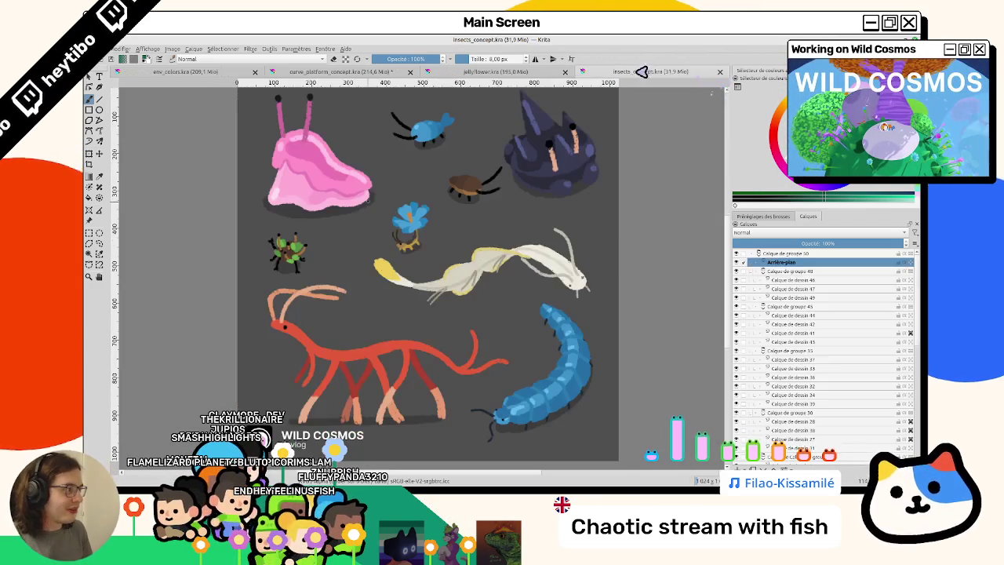
{"action": "left_click", "coordinate": [718, 72]}
{"action": "left_click", "coordinate": [720, 72]}
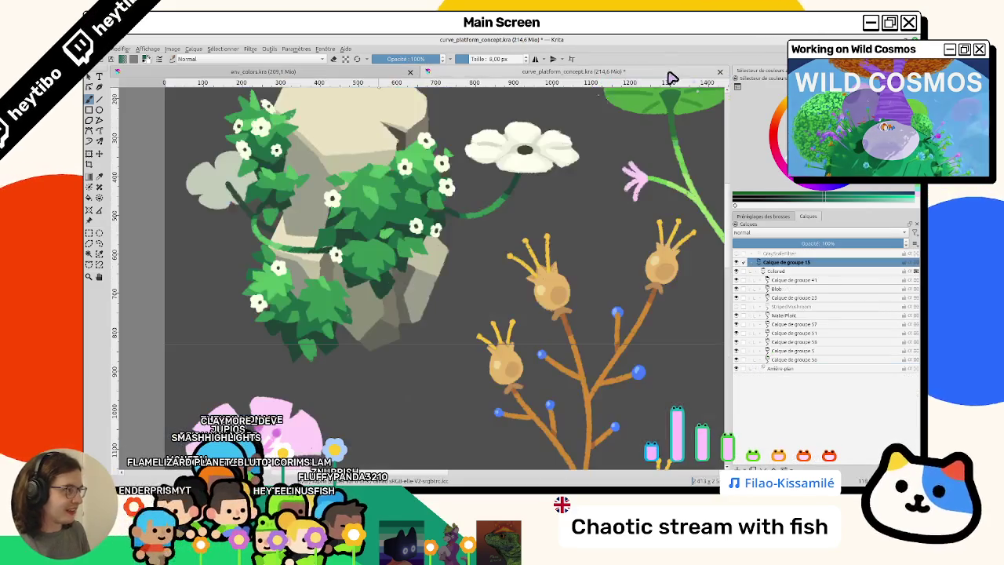
{"action": "left_click", "coordinate": [396, 71]}
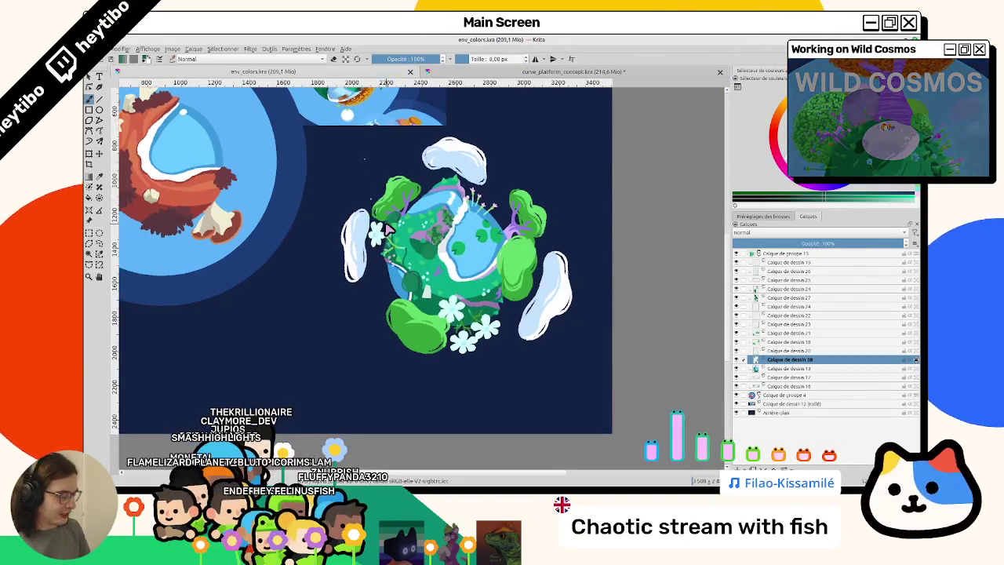
{"action": "key", "text": "1"}
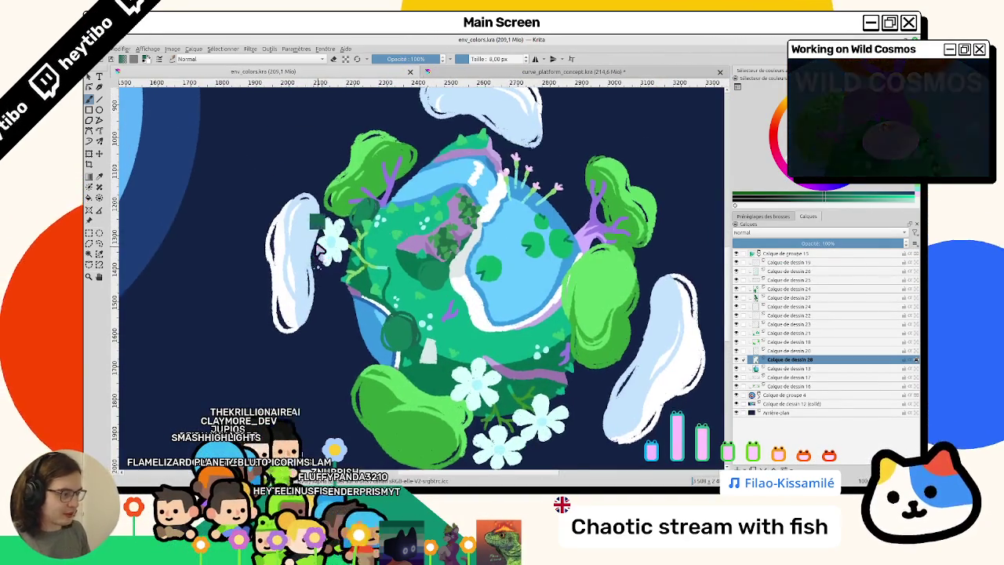
{"action": "scroll", "coordinate": [388, 212], "scroll_direction": "down", "scroll_amount": 3, "text": "ctrl"}
{"action": "scroll", "coordinate": [388, 212], "scroll_direction": "left", "scroll_amount": 3}
{"action": "scroll", "coordinate": [494, 239], "scroll_direction": "up", "scroll_amount": 2}
{"action": "scroll", "coordinate": [494, 240], "scroll_direction": "up", "scroll_amount": 2}
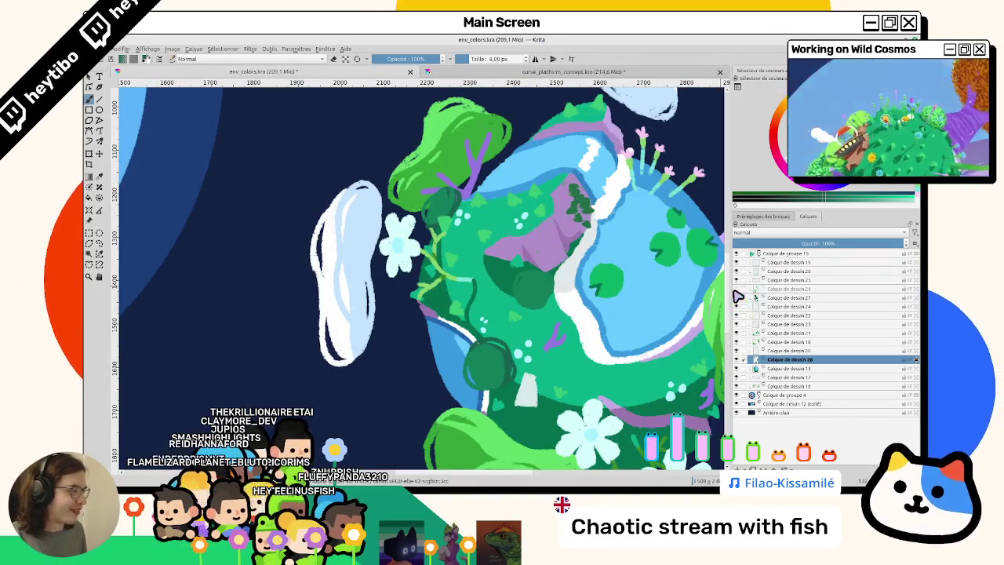
{"action": "left_click", "coordinate": [786, 289]}
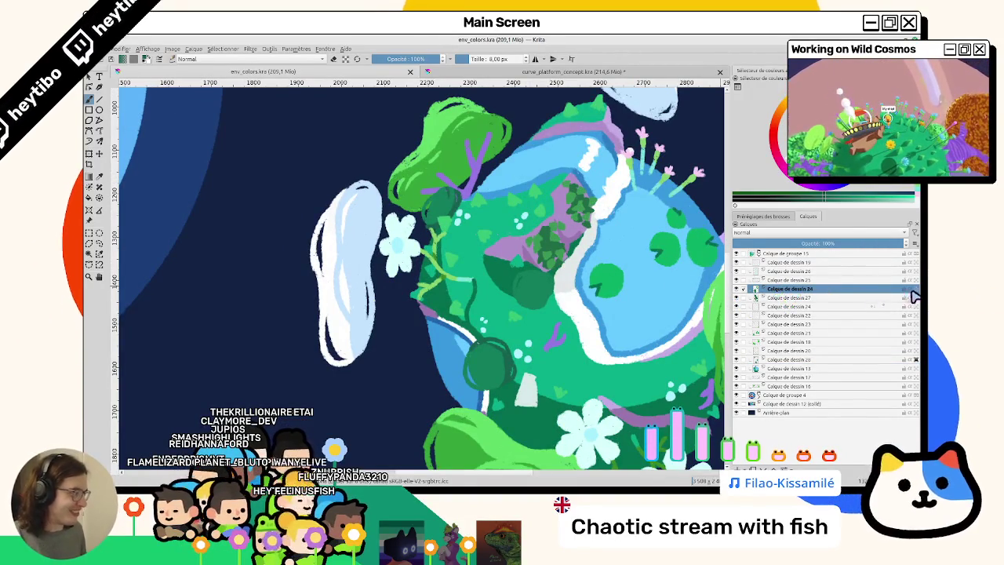
{"action": "scroll", "coordinate": [493, 254], "scroll_direction": "up", "scroll_amount": 2}
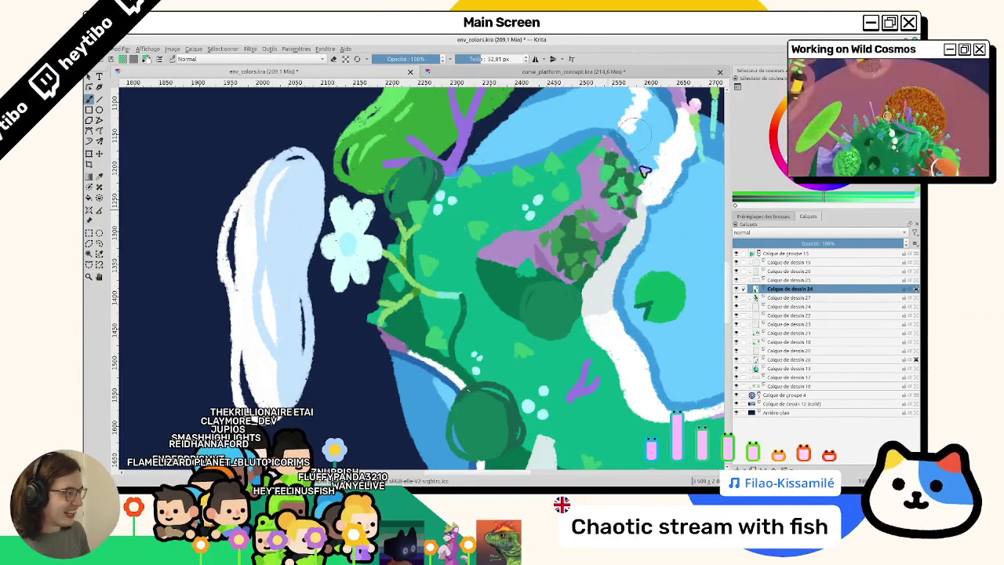
{"action": "left_click_drag", "start_coordinate": [593, 208], "coordinate": [472, 251]}
{"action": "key", "text": "Page_Down"}
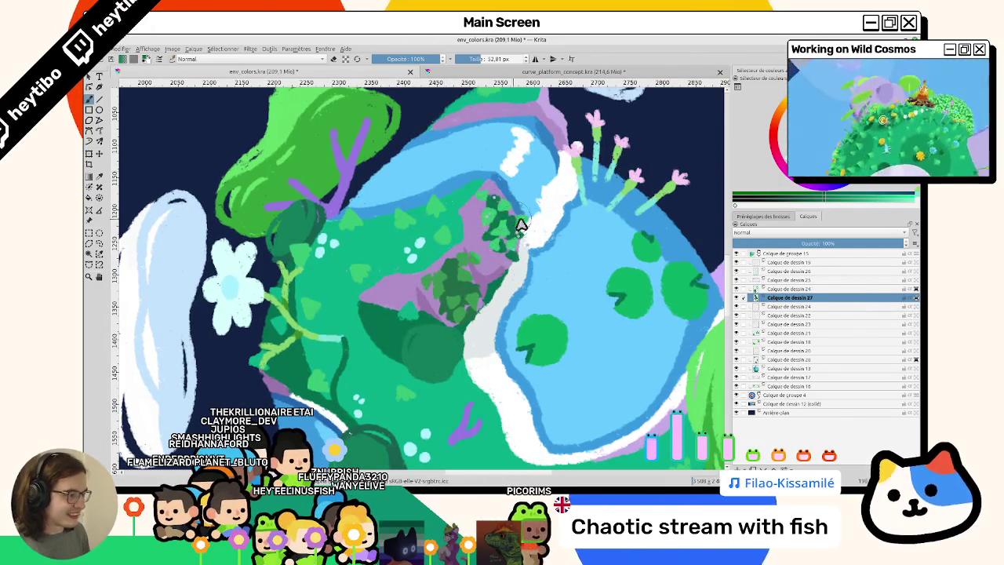
{"action": "scroll", "coordinate": [520, 225], "scroll_direction": "down", "scroll_amount": 5}
{"action": "scroll", "coordinate": [502, 236], "scroll_direction": "up", "scroll_amount": 5}
{"action": "scroll", "coordinate": [670, 180], "scroll_direction": "up", "scroll_amount": 1}
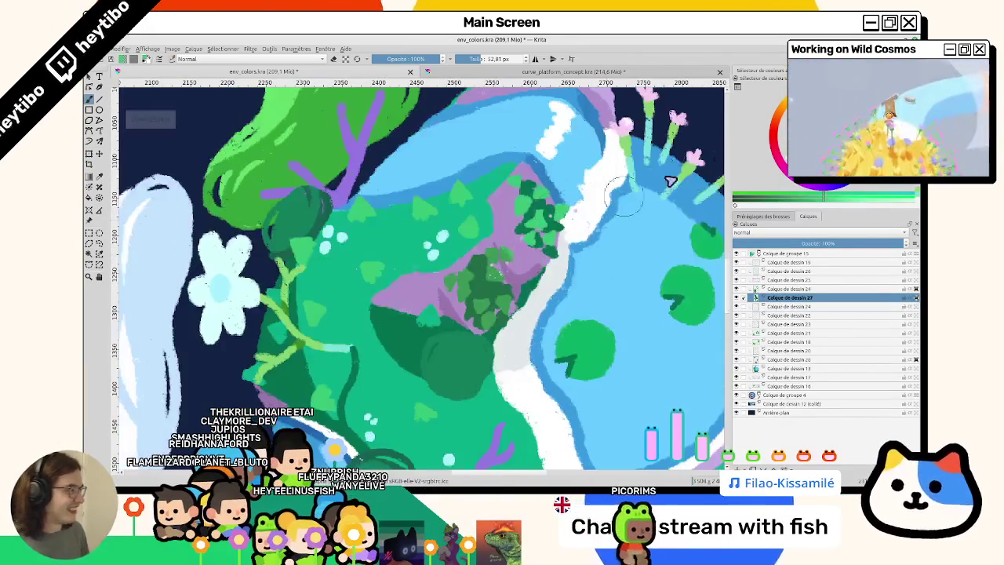
{"action": "left_click", "coordinate": [785, 289]}
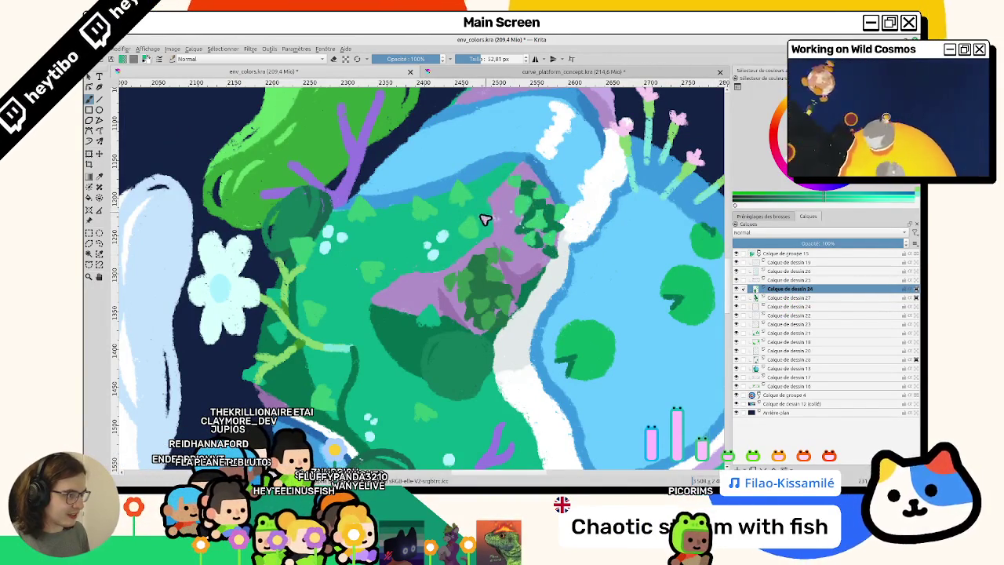
{"action": "left_click_drag", "start_coordinate": [761, 276], "coordinate": [754, 284]}
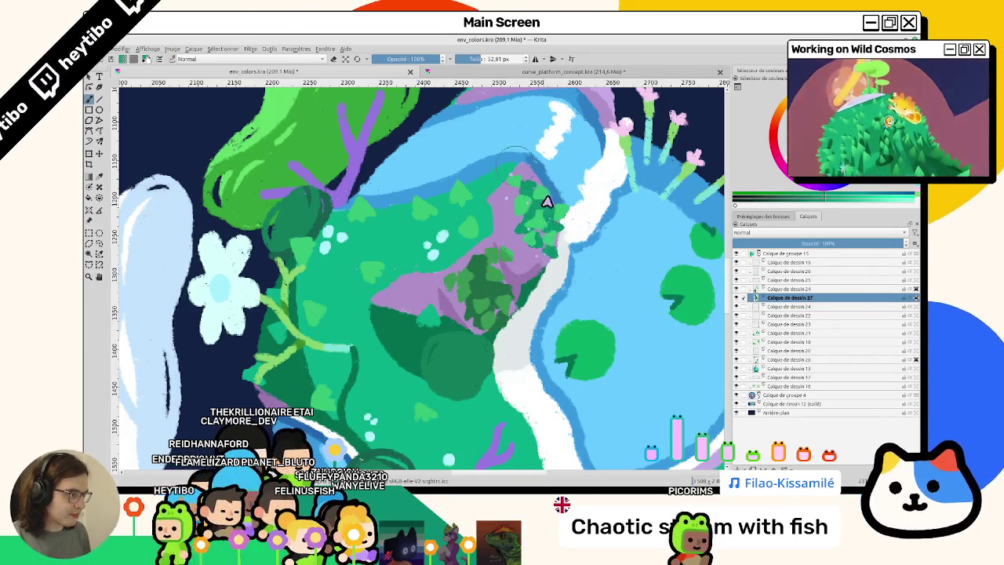
{"action": "scroll", "coordinate": [533, 284], "scroll_direction": "down", "scroll_amount": 2}
{"action": "scroll", "coordinate": [533, 284], "scroll_direction": "up", "scroll_amount": 2}
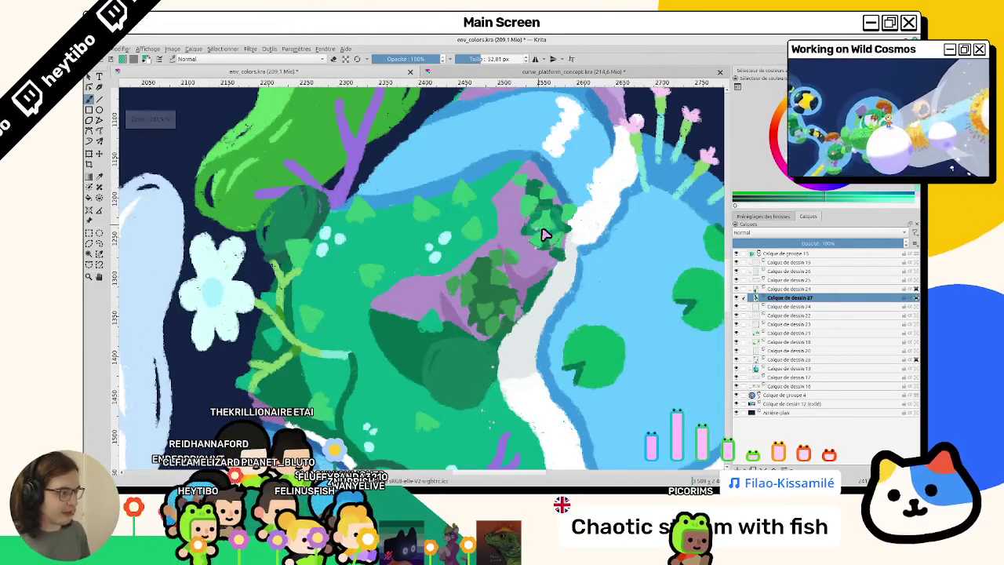
{"action": "scroll", "coordinate": [541, 227], "scroll_direction": "up", "scroll_amount": 2}
{"action": "scroll", "coordinate": [526, 215], "scroll_direction": "down", "scroll_amount": 3}
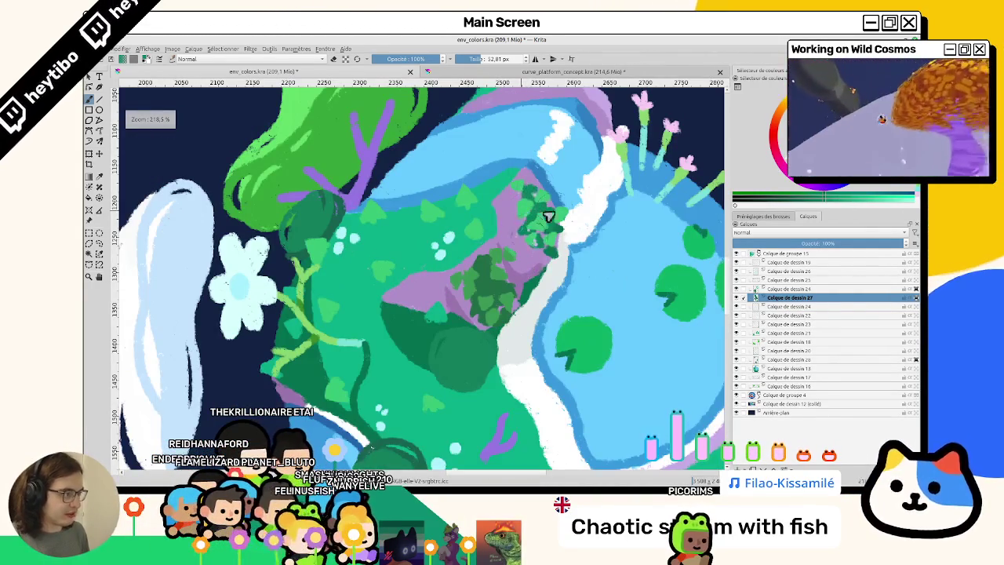
{"action": "scroll", "coordinate": [525, 244], "scroll_direction": "down", "scroll_amount": 1}
{"action": "scroll", "coordinate": [529, 307], "scroll_direction": "down", "scroll_amount": 1}
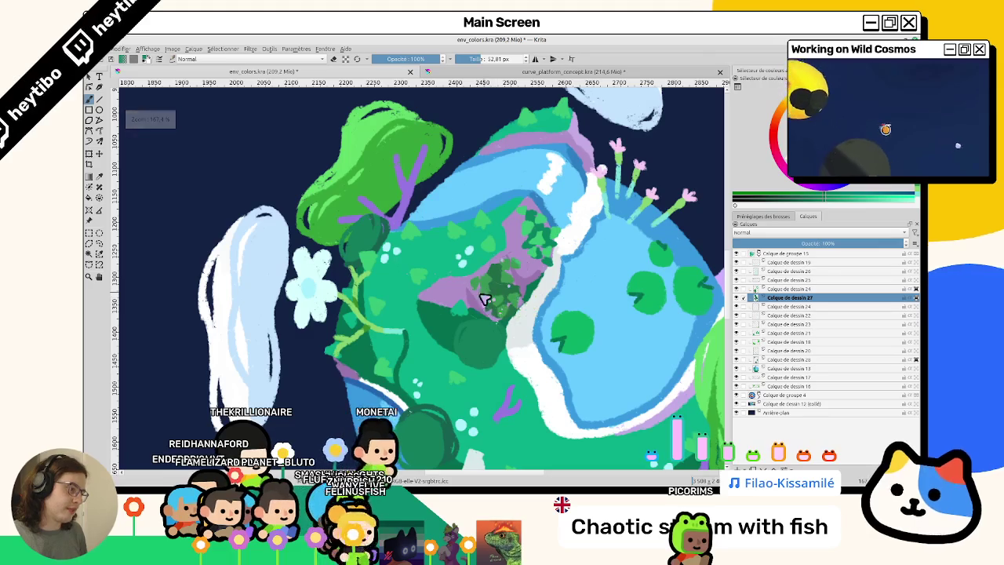
{"action": "left_click", "coordinate": [764, 289]}
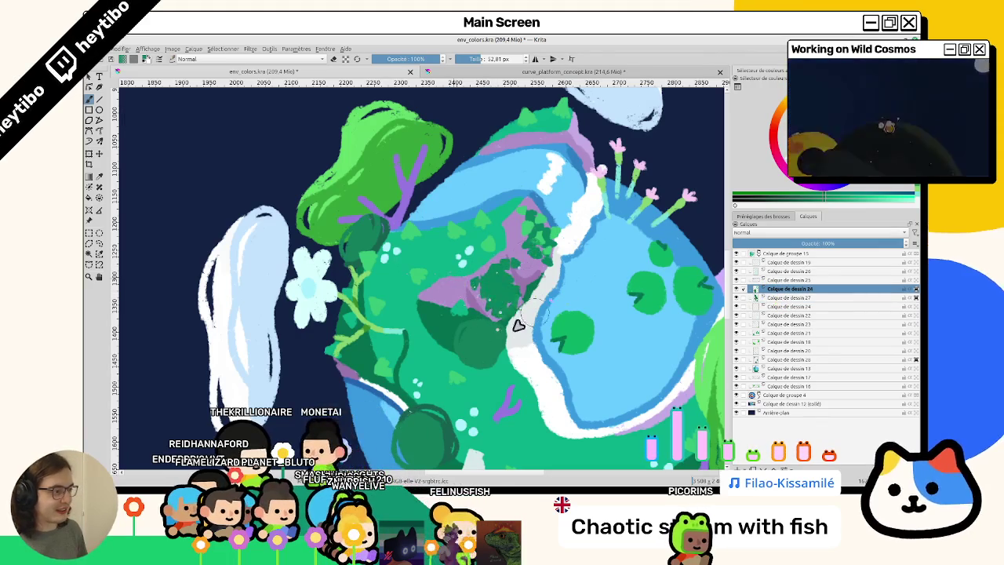
{"action": "scroll", "coordinate": [518, 213], "scroll_direction": "up", "scroll_amount": 2}
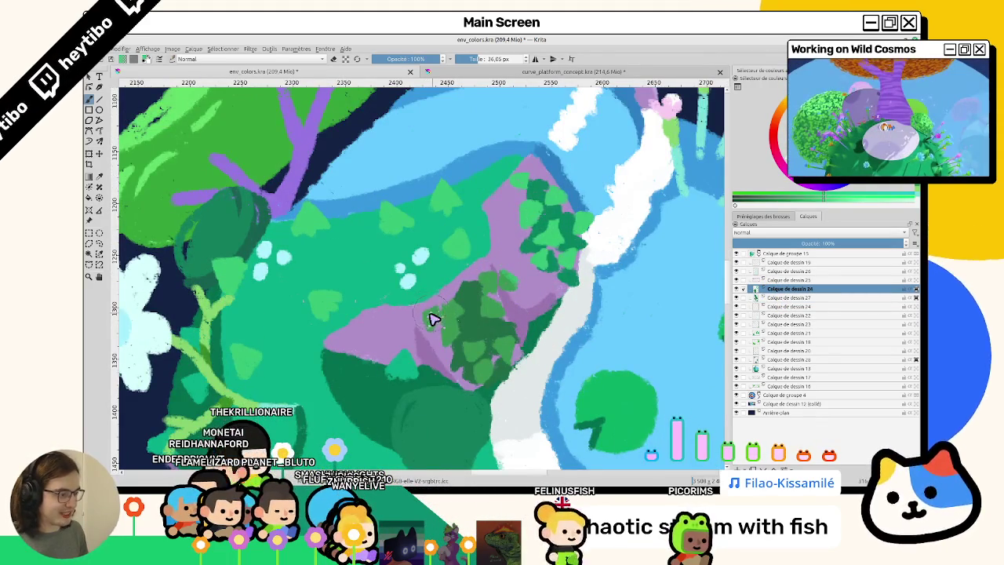
{"action": "left_click_drag", "start_coordinate": [382, 316], "coordinate": [342, 255]}
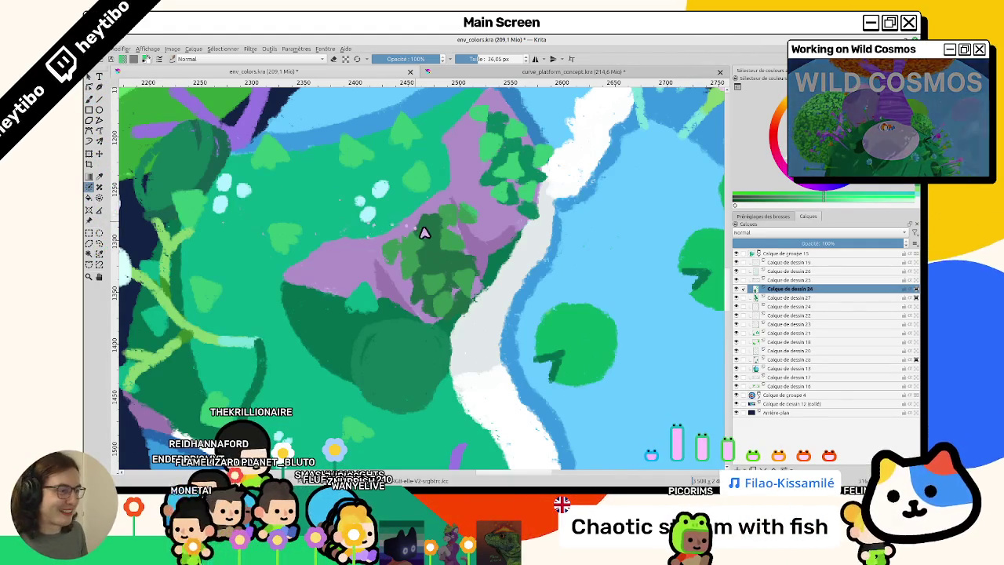
{"action": "left_click", "coordinate": [427, 236]}
{"action": "key", "text": "ctrl+z"}
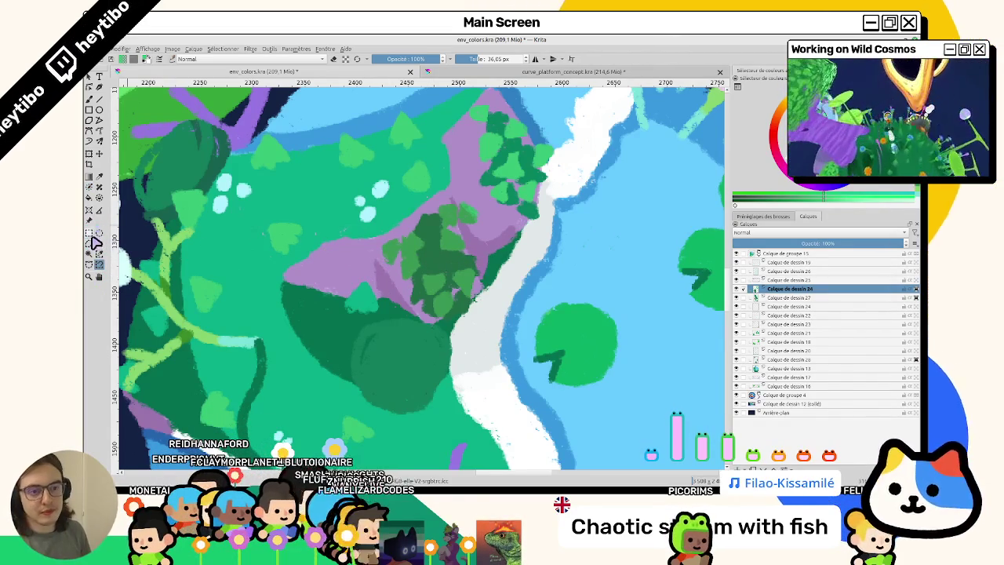
Select the dark tree cluster on the purple patch and toggle Calque de dessin 26 visibility
{"action": "left_click", "coordinate": [429, 261]}
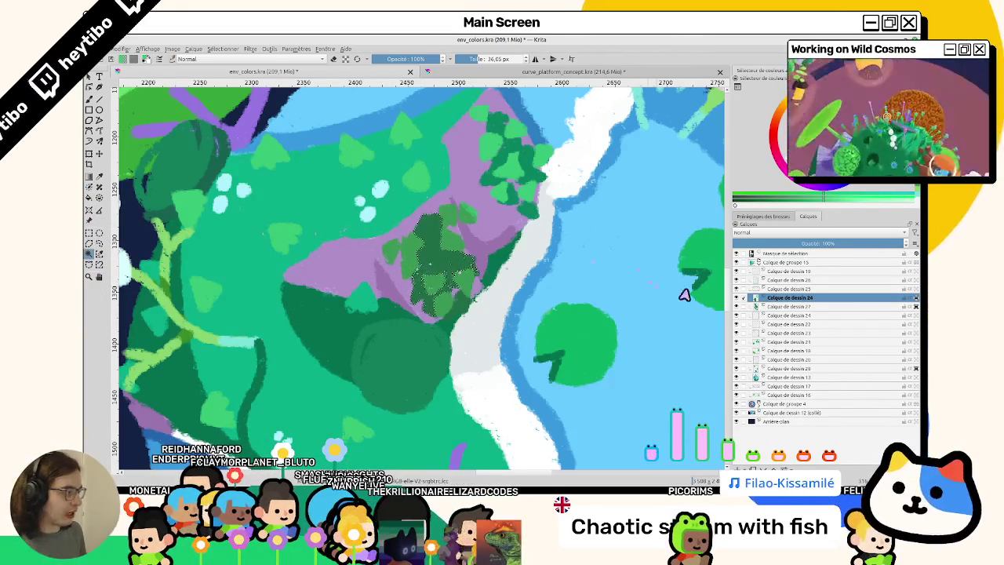
{"action": "left_click", "coordinate": [740, 300]}
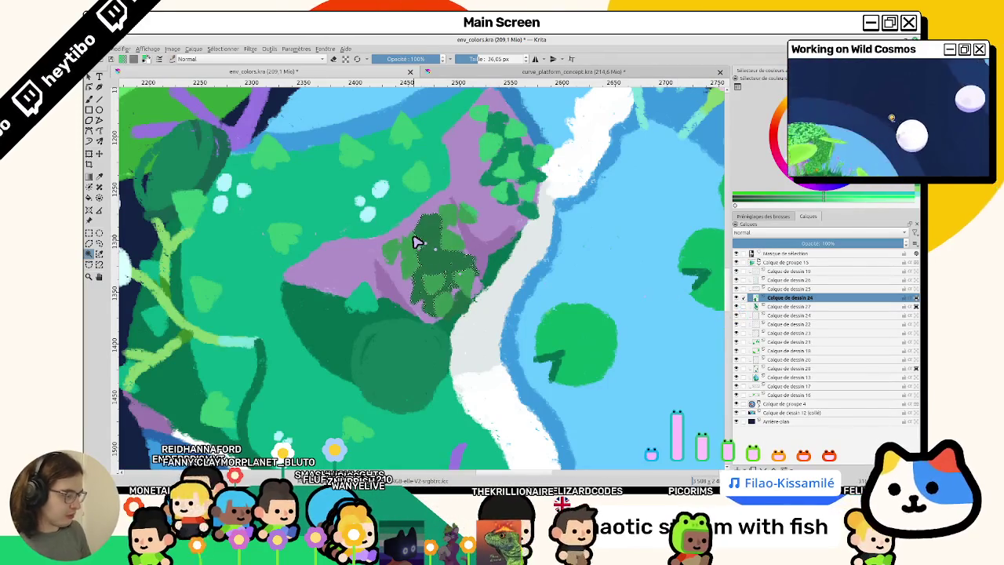
{"action": "left_click", "coordinate": [432, 253]}
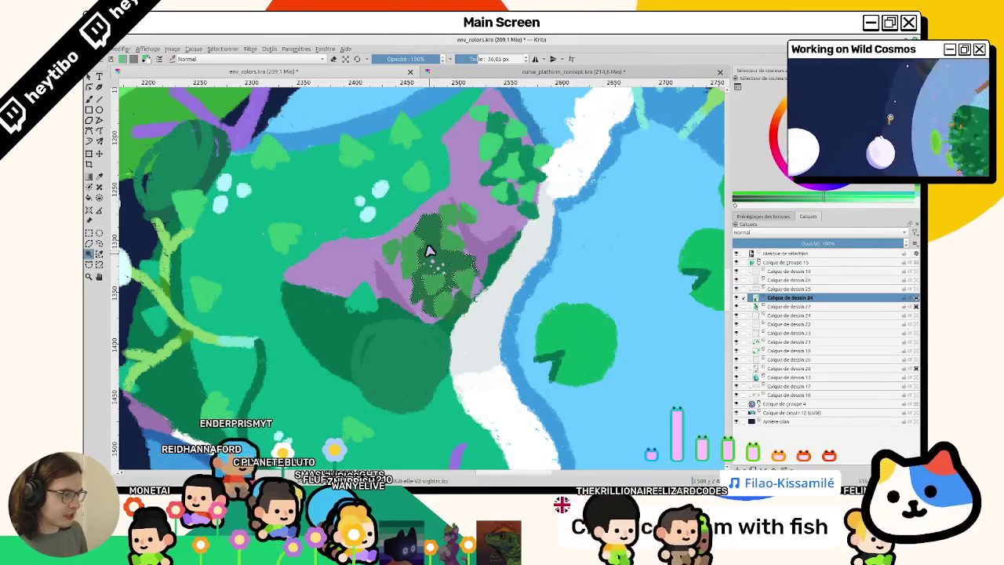
{"action": "left_click_drag", "start_coordinate": [432, 259], "coordinate": [361, 158]}
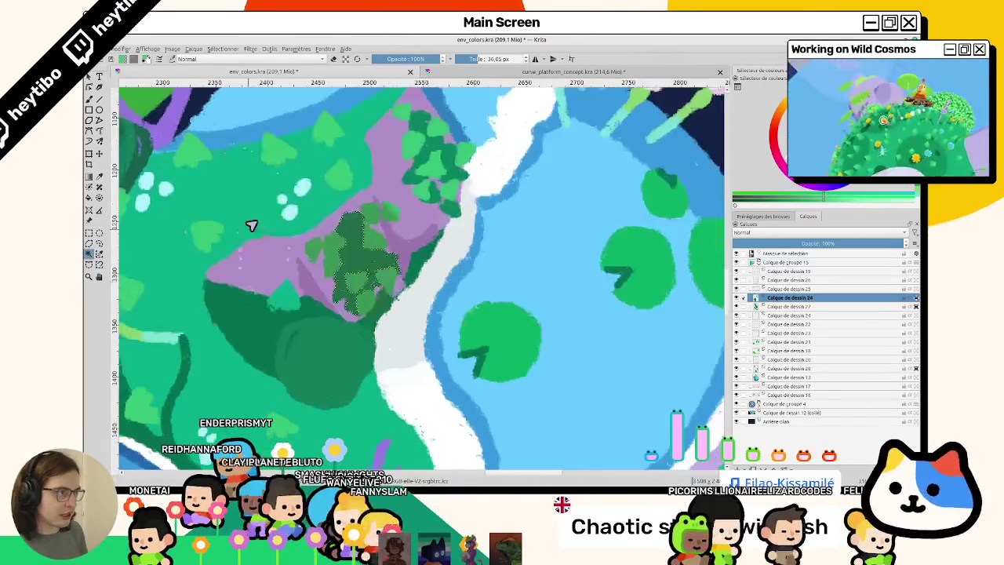
{"action": "key", "text": "1"}
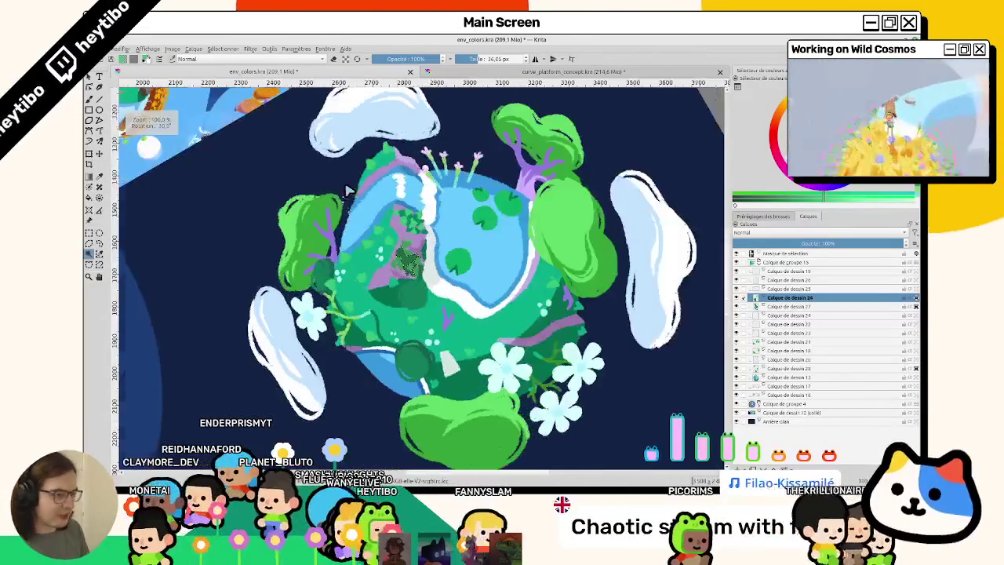
{"action": "scroll", "coordinate": [419, 251], "scroll_direction": "up", "scroll_amount": 5}
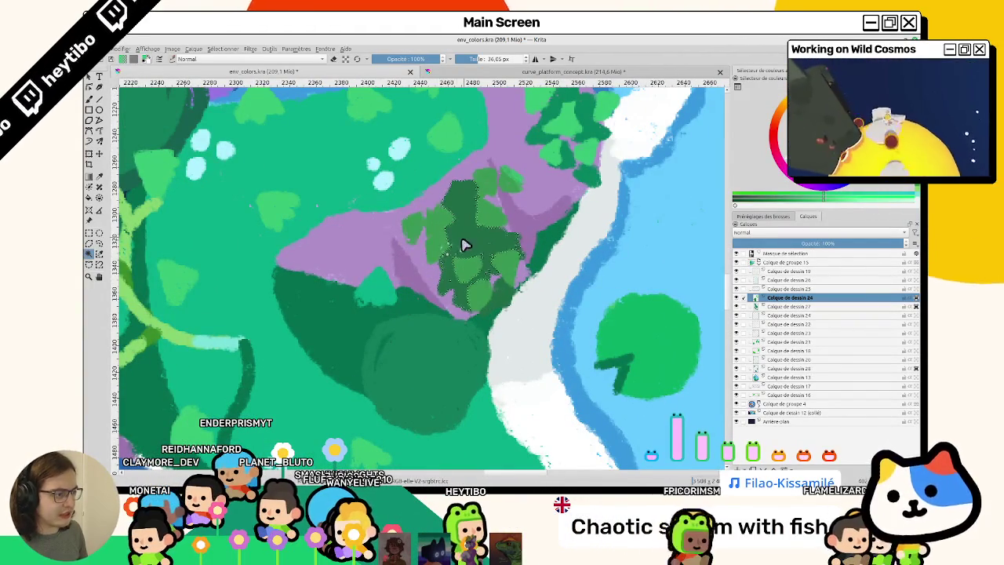
{"action": "left_click_drag", "start_coordinate": [488, 247], "coordinate": [435, 270]}
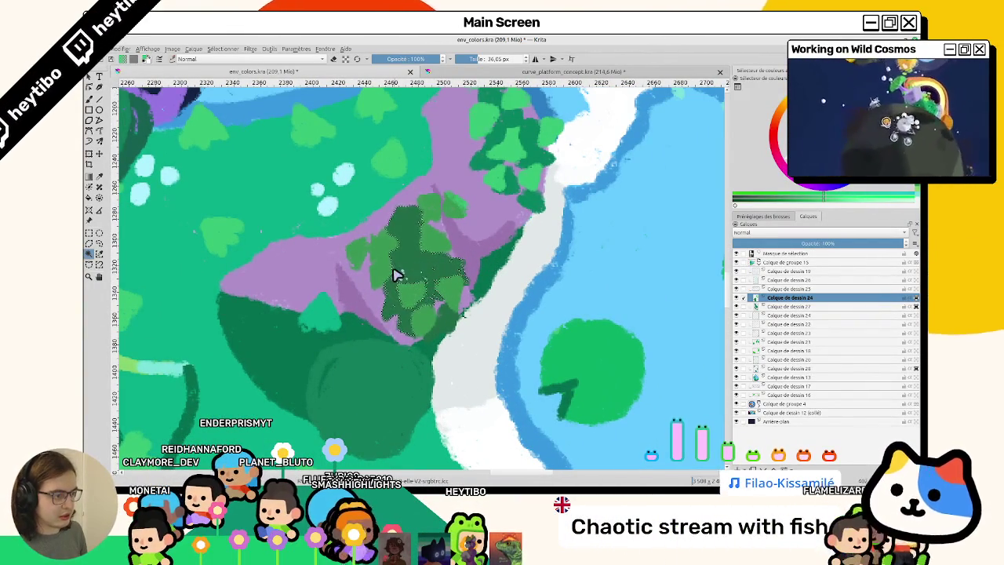
Fill the selected leaf cluster with dark green on Calque de dessin 27, then deselect
{"action": "key", "text": "ctrl+shift+a"}
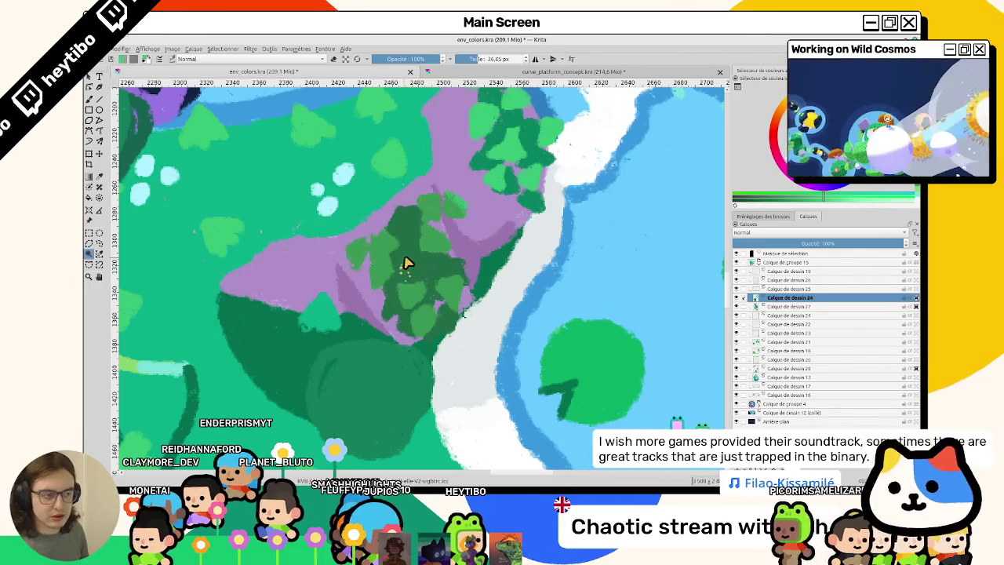
{"action": "left_click", "coordinate": [394, 260]}
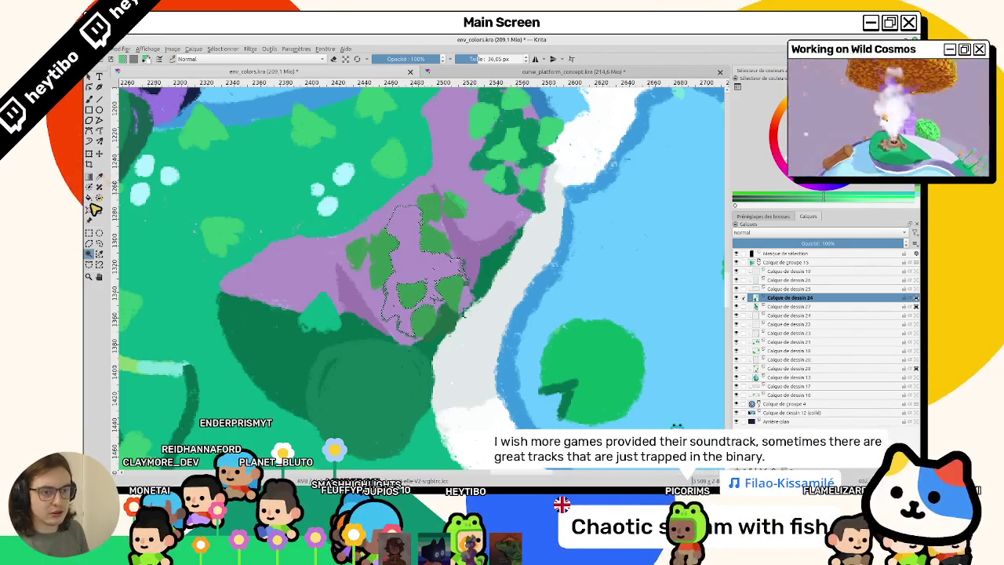
{"action": "left_click", "coordinate": [786, 306]}
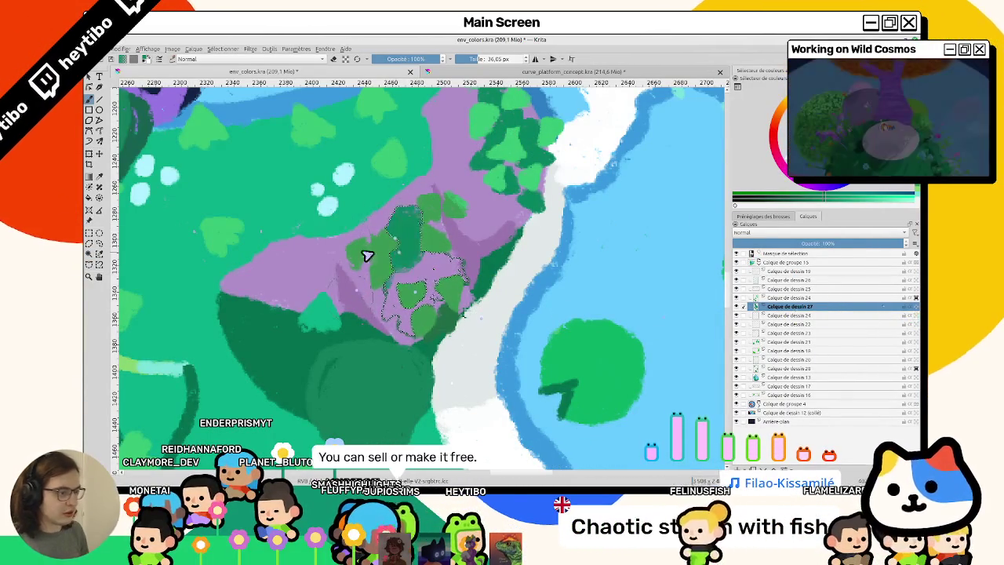
{"action": "left_click_drag", "start_coordinate": [408, 215], "coordinate": [451, 312]}
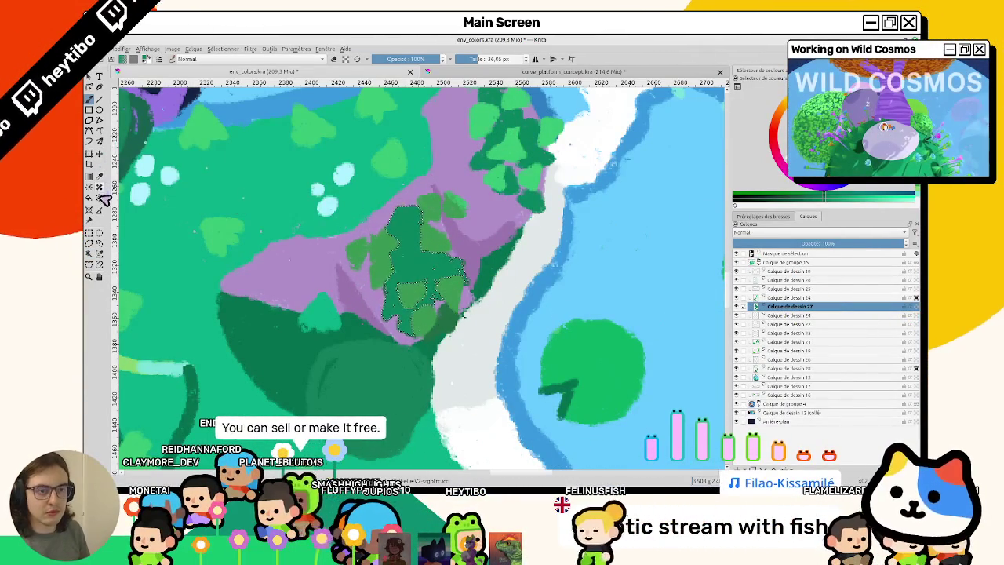
{"action": "key", "text": "ctrl+r"}
{"action": "left_click", "coordinate": [271, 157]}
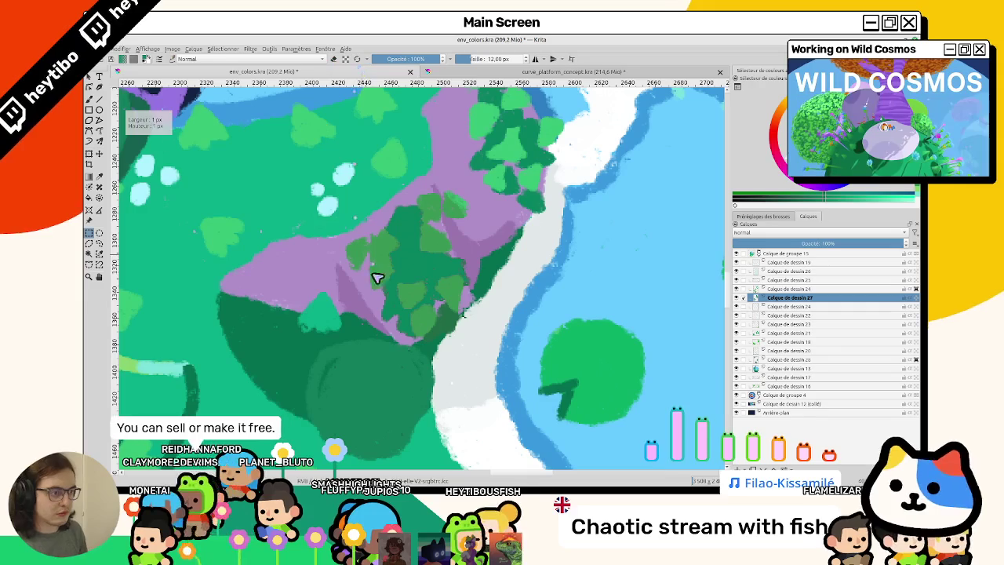
Hide Calque de dessin 27, work on layer 24, and shrink the brush to about 6 px
{"action": "key", "text": "b"}
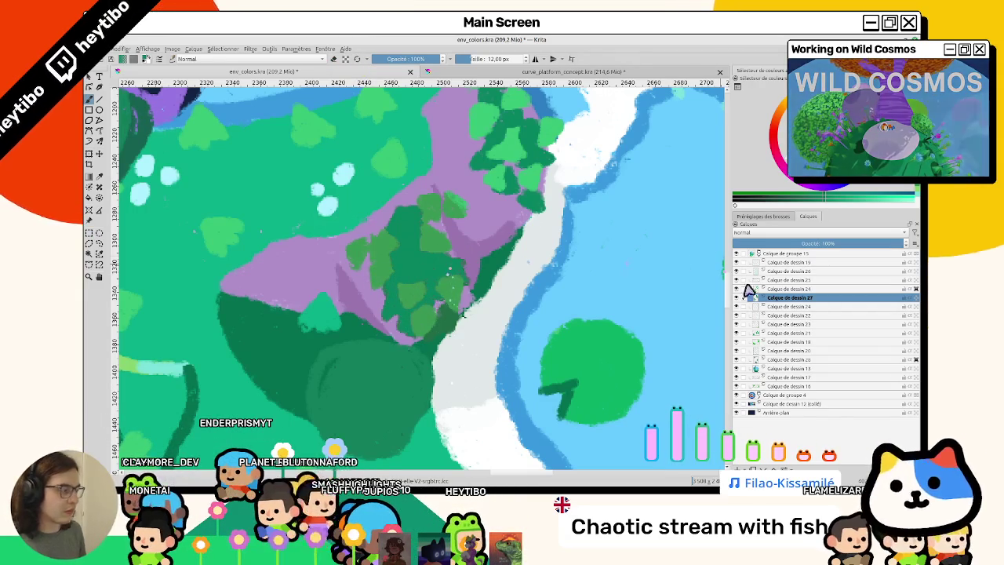
{"action": "left_click_drag", "start_coordinate": [740, 302], "coordinate": [774, 298]}
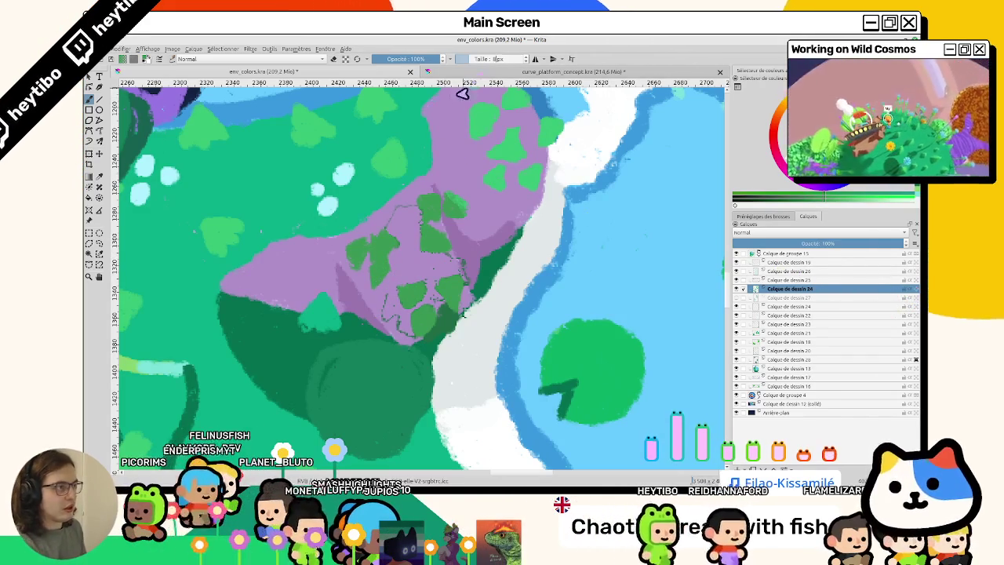
{"action": "left_click_drag", "start_coordinate": [496, 65], "coordinate": [488, 65]}
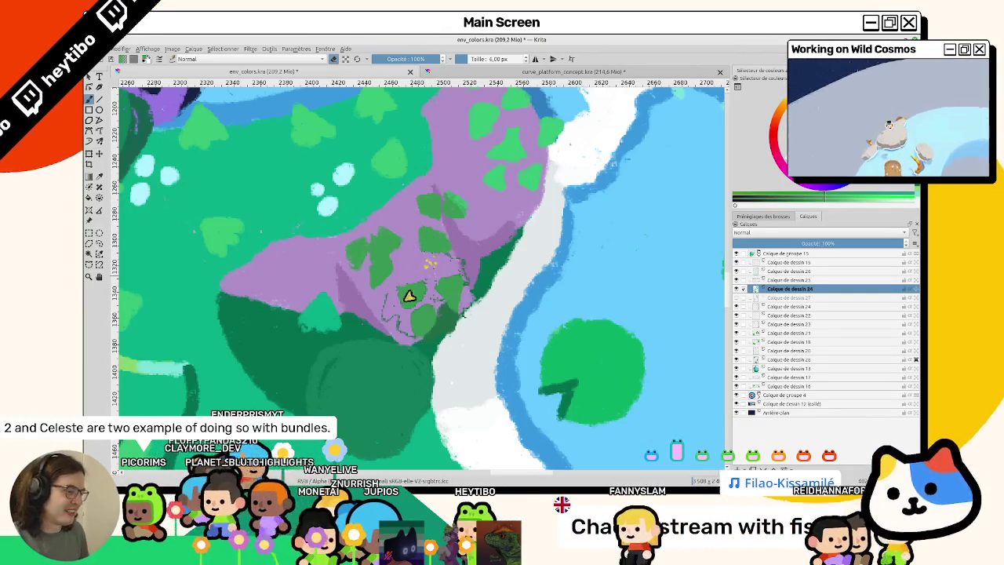
{"action": "key", "text": "bracketleft"}
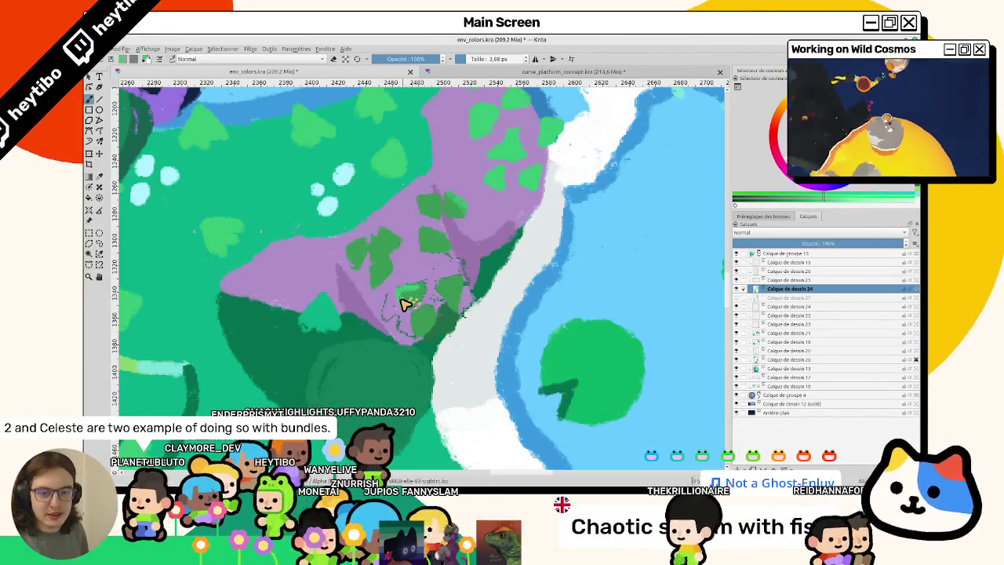
{"action": "left_click_drag", "start_coordinate": [385, 305], "coordinate": [381, 298]}
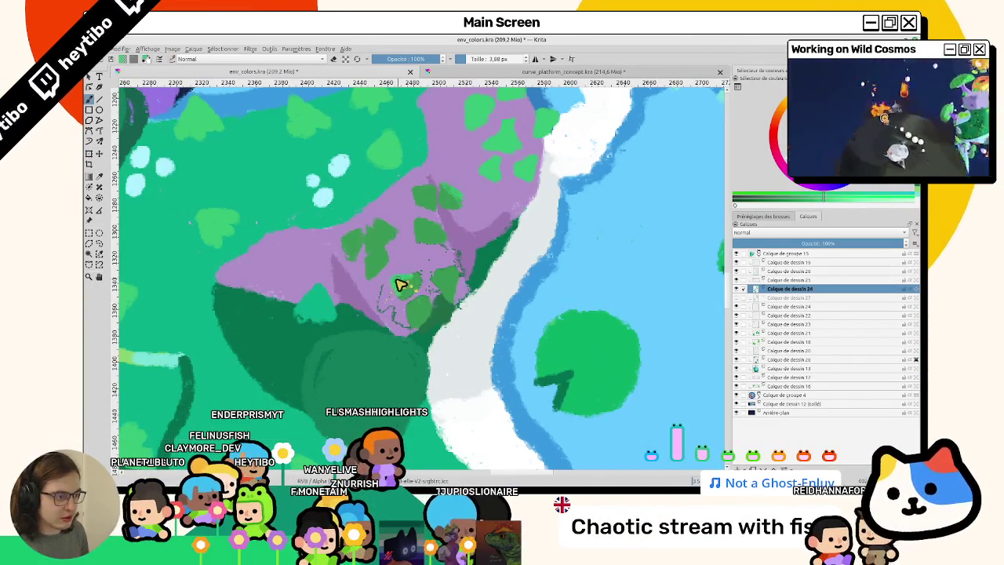
In eraser mode, refine the light green leaf edges at the cluster's lower end with small strokes
{"action": "key", "text": "e"}
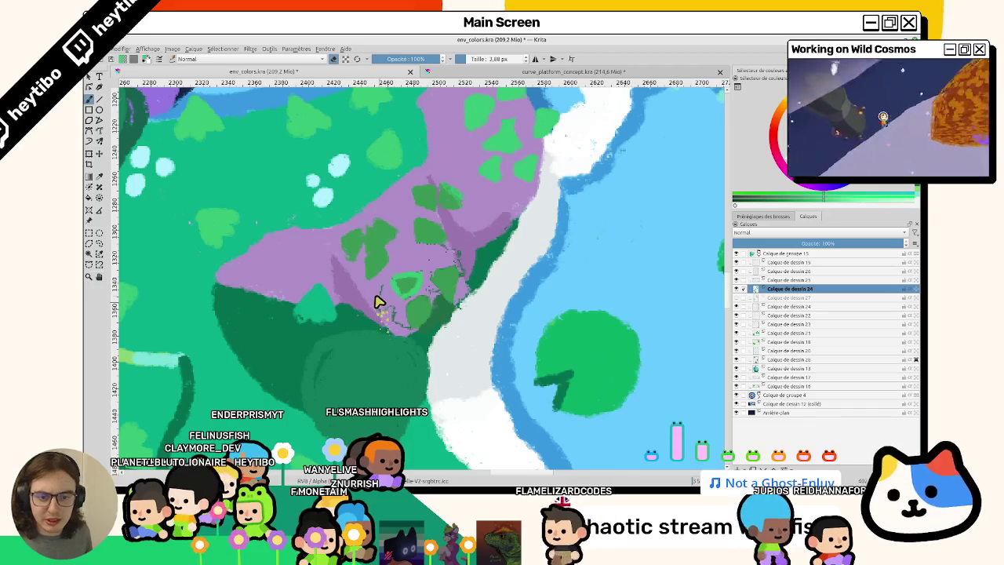
{"action": "scroll", "coordinate": [375, 300], "scroll_direction": "down", "scroll_amount": 1}
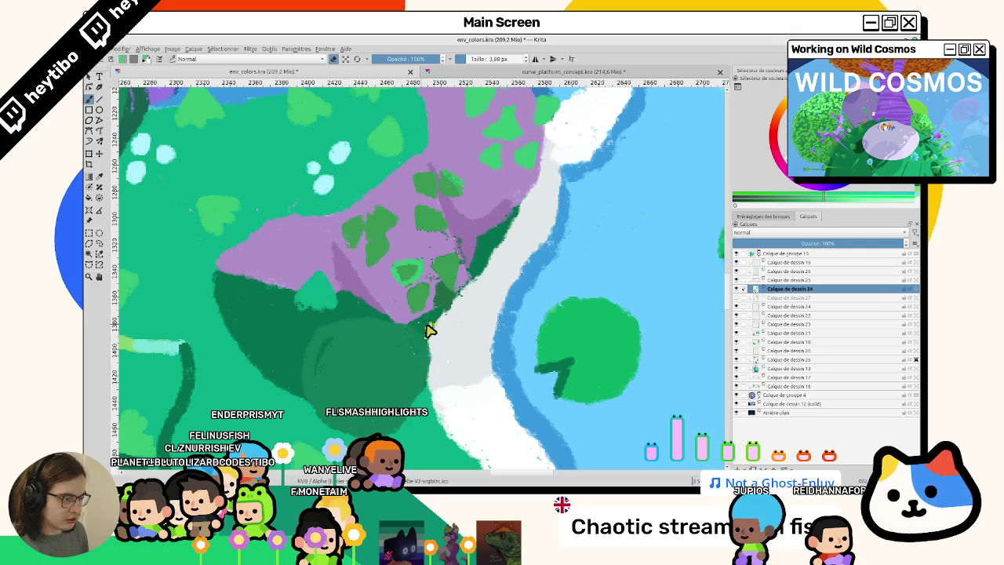
{"action": "left_click_drag", "start_coordinate": [422, 323], "coordinate": [450, 322]}
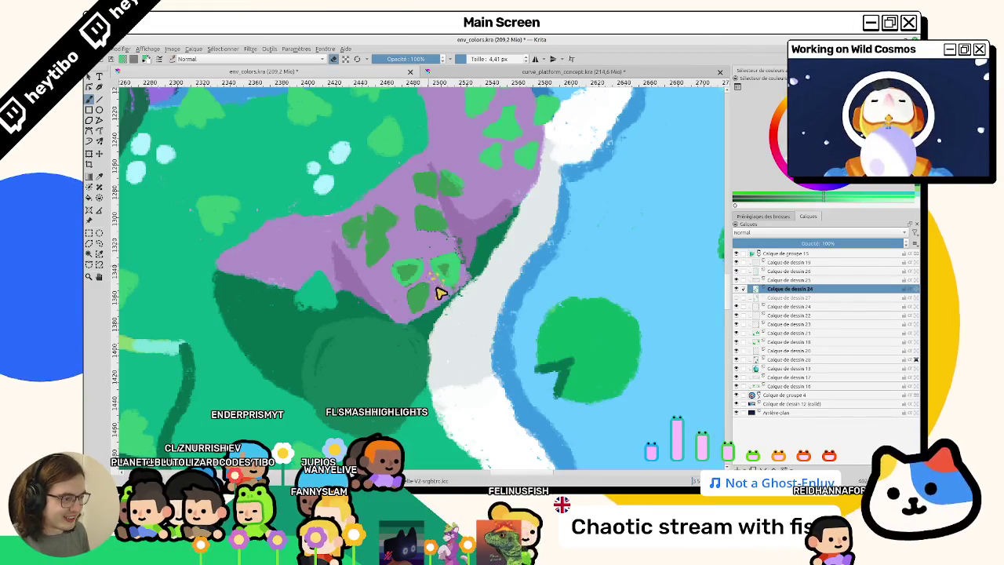
{"action": "left_click_drag", "start_coordinate": [448, 298], "coordinate": [464, 287]}
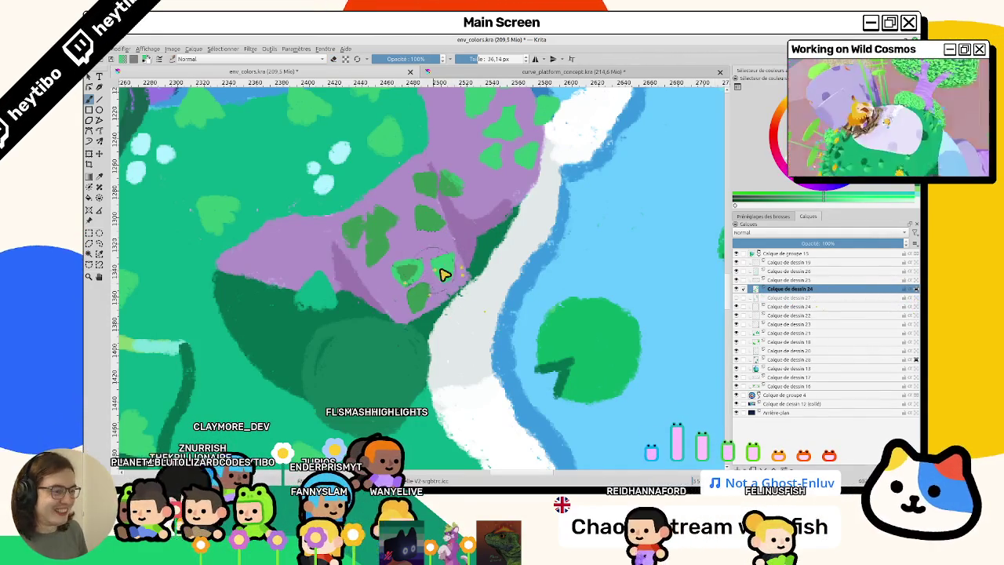
{"action": "left_click_drag", "start_coordinate": [444, 274], "coordinate": [370, 239]}
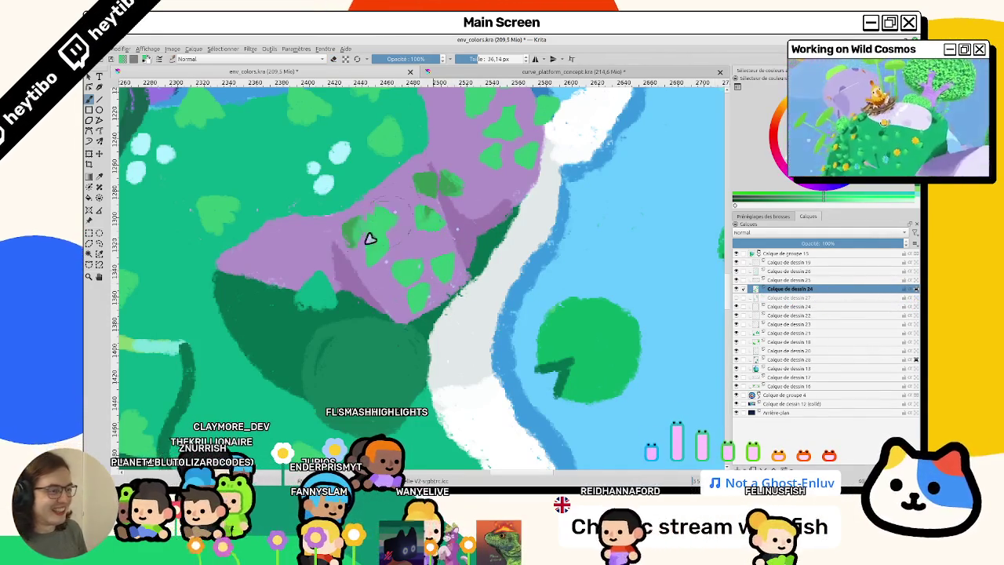
Show Calque de dessin 27 again and return to the brush at about 3.24 px
{"action": "left_click", "coordinate": [736, 297]}
{"action": "left_click", "coordinate": [787, 298]}
{"action": "scroll", "coordinate": [466, 275], "scroll_direction": "down", "scroll_amount": 1}
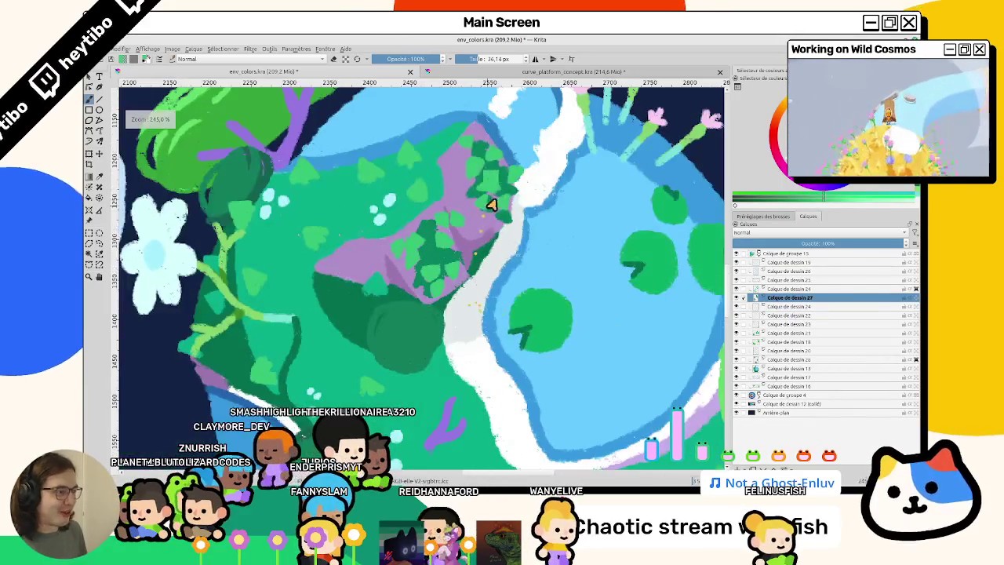
{"action": "left_click", "coordinate": [88, 233]}
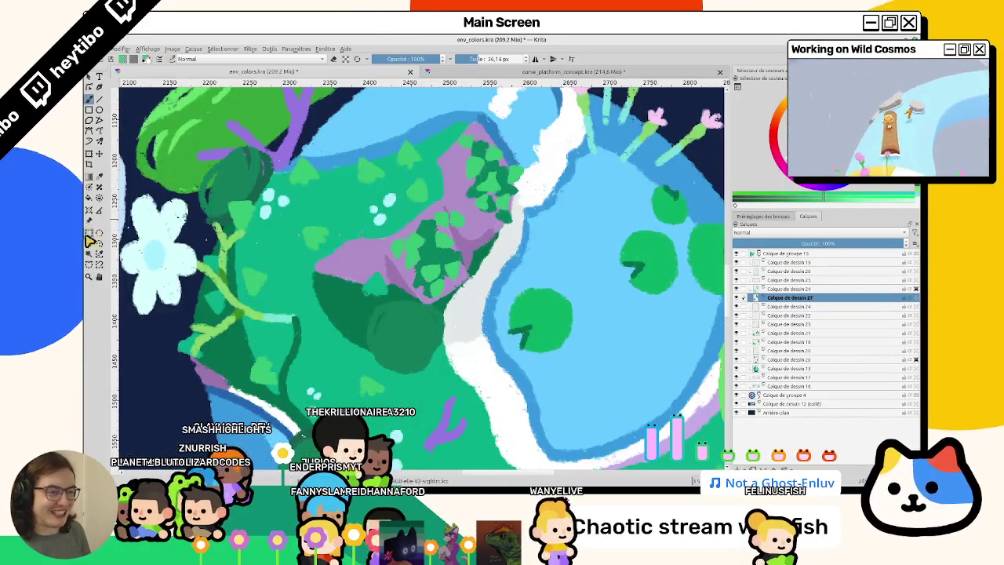
{"action": "left_click", "coordinate": [346, 59]}
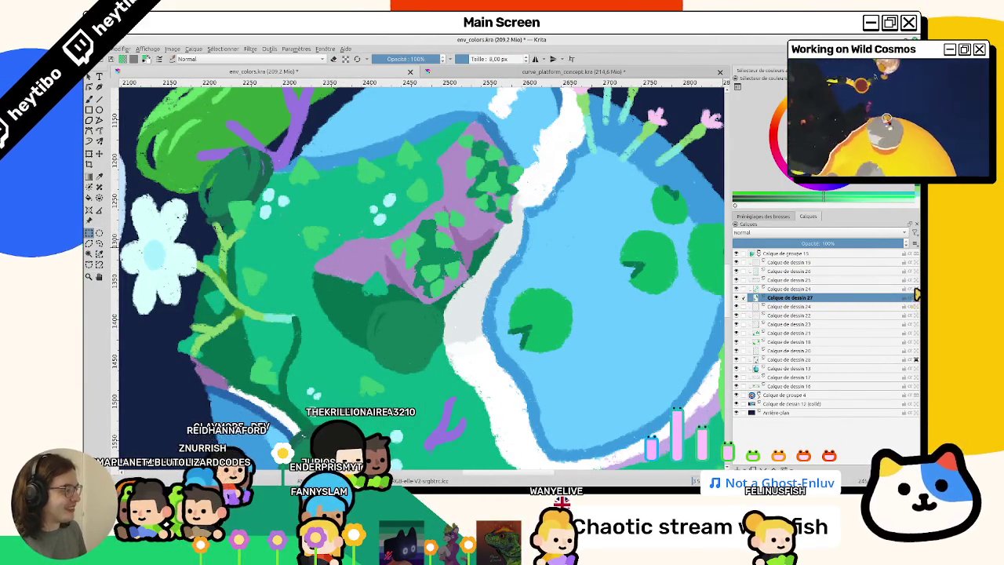
{"action": "scroll", "coordinate": [429, 243], "scroll_direction": "up", "scroll_amount": 2}
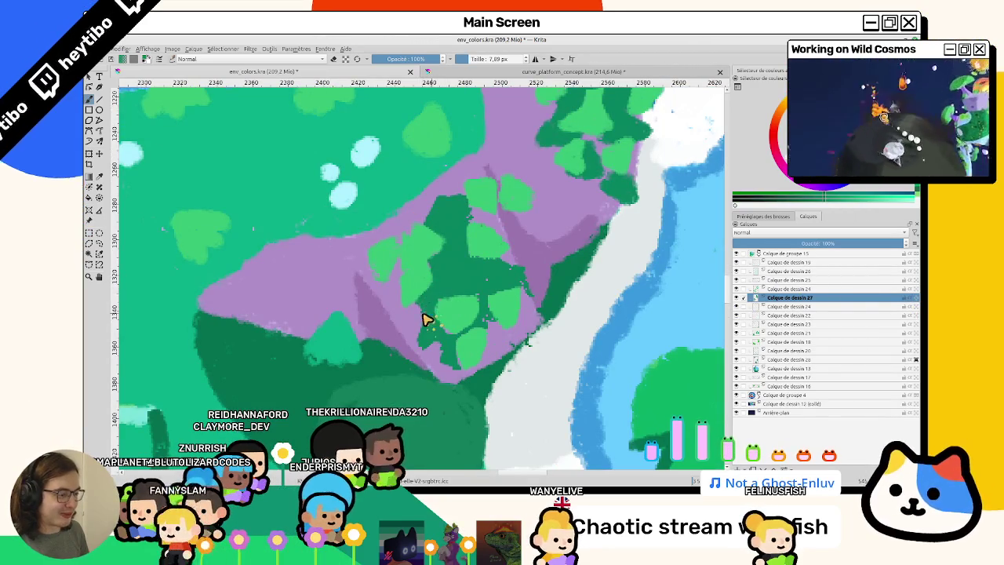
{"action": "key", "text": "bracketleft"}
{"action": "key", "text": "bracketleft"}
{"action": "key", "text": "bracketleft"}
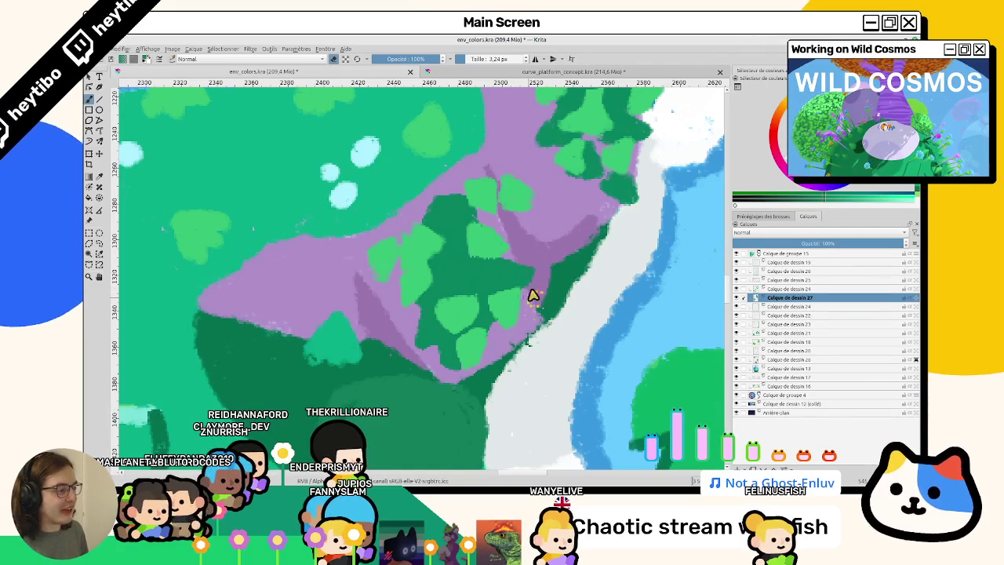
Zoom and rotate the canvas view around the purple clearing's leaves
{"action": "scroll", "coordinate": [533, 306], "scroll_direction": "down", "scroll_amount": 3}
{"action": "scroll", "coordinate": [526, 264], "scroll_direction": "down", "scroll_amount": 3}
{"action": "scroll", "coordinate": [492, 341], "scroll_direction": "up", "scroll_amount": 3}
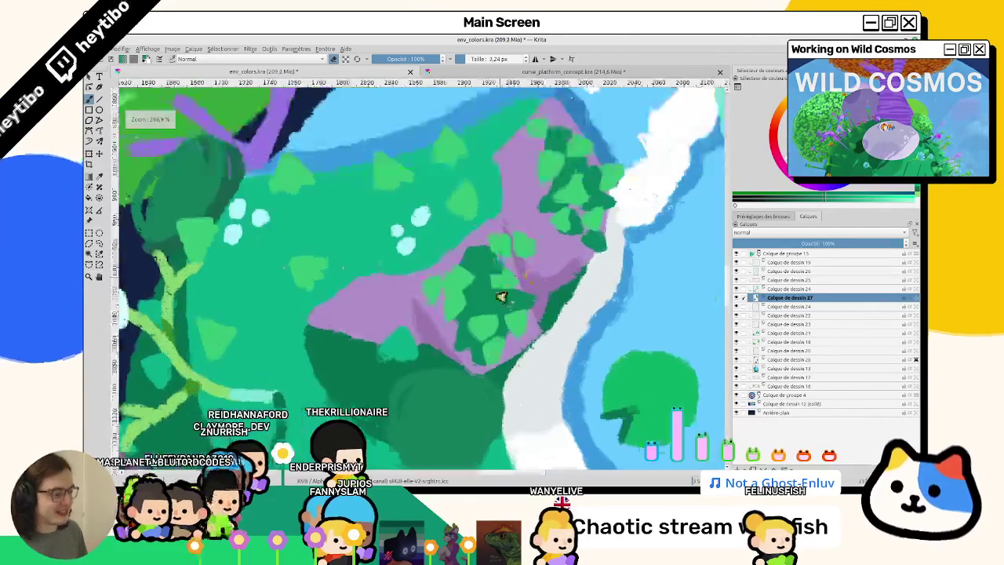
{"action": "scroll", "coordinate": [502, 293], "scroll_direction": "up", "scroll_amount": 3}
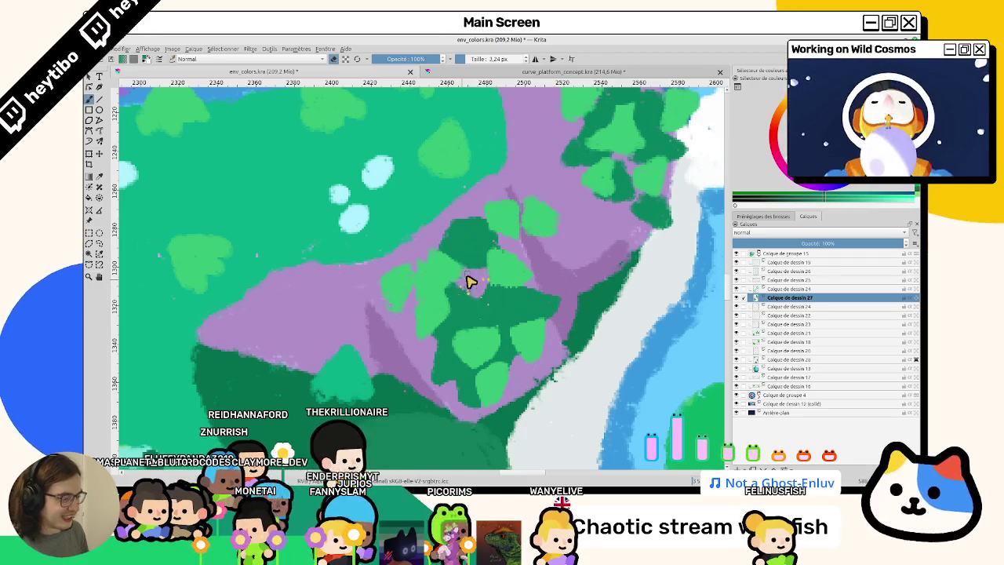
{"action": "scroll", "coordinate": [482, 279], "scroll_direction": "down", "scroll_amount": 5}
{"action": "scroll", "coordinate": [410, 180], "scroll_direction": "up", "scroll_amount": 4}
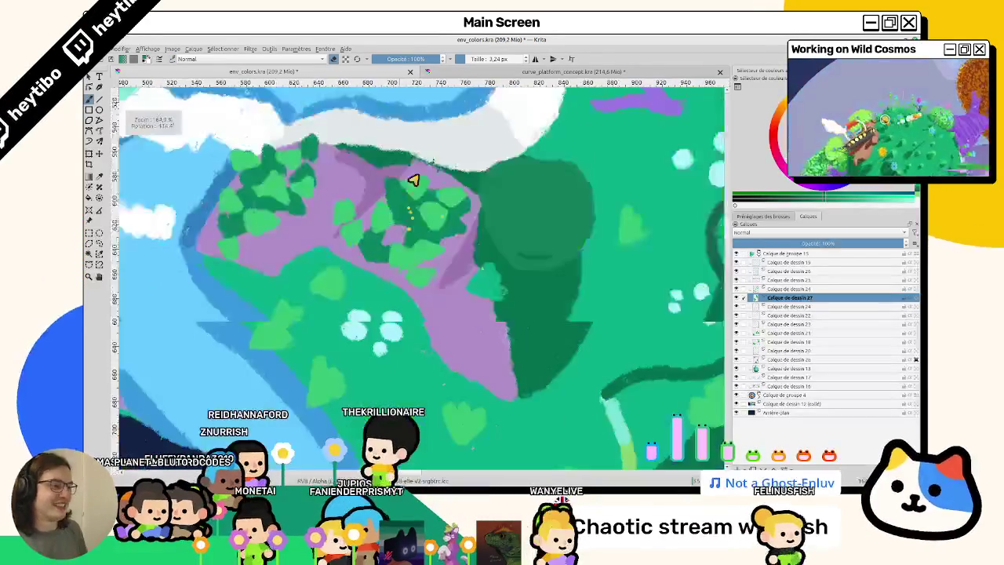
{"action": "scroll", "coordinate": [410, 188], "scroll_direction": "up", "scroll_amount": 1}
{"action": "scroll", "coordinate": [396, 226], "scroll_direction": "up", "scroll_amount": 1}
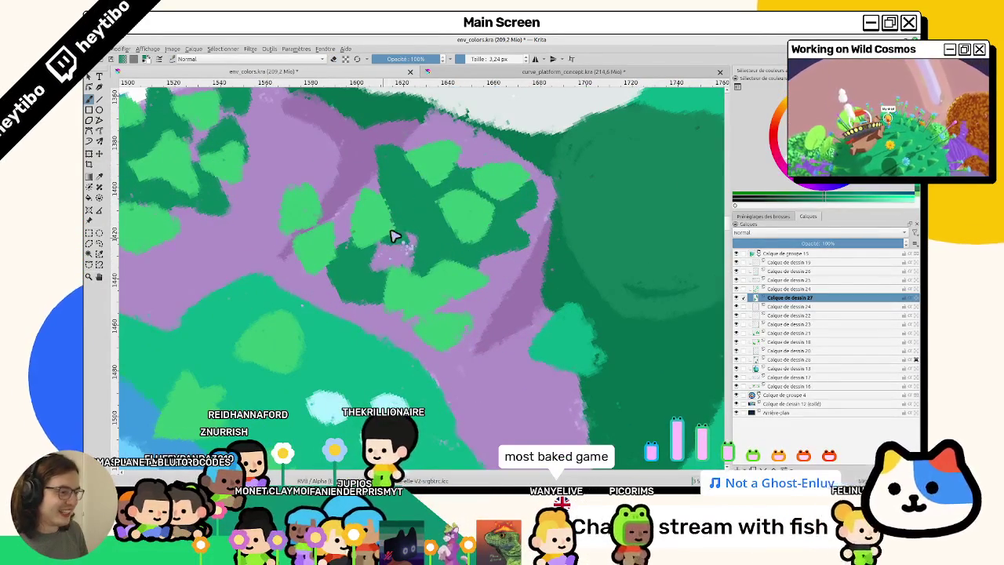
{"action": "mouse_move", "coordinate": [416, 244]}
{"action": "left_mouse_down"}
{"action": "mouse_move", "coordinate": [365, 298]}
{"action": "mouse_move", "coordinate": [429, 276]}
{"action": "left_mouse_up"}
{"action": "left_click_drag", "start_coordinate": [431, 322], "coordinate": [437, 229]}
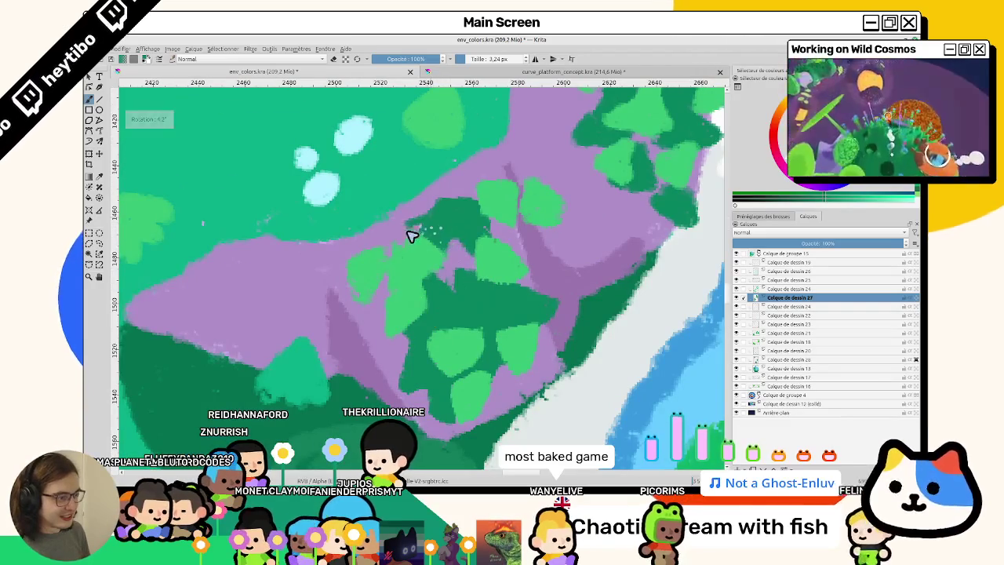
{"action": "scroll", "coordinate": [416, 251], "scroll_direction": "down", "scroll_amount": 4}
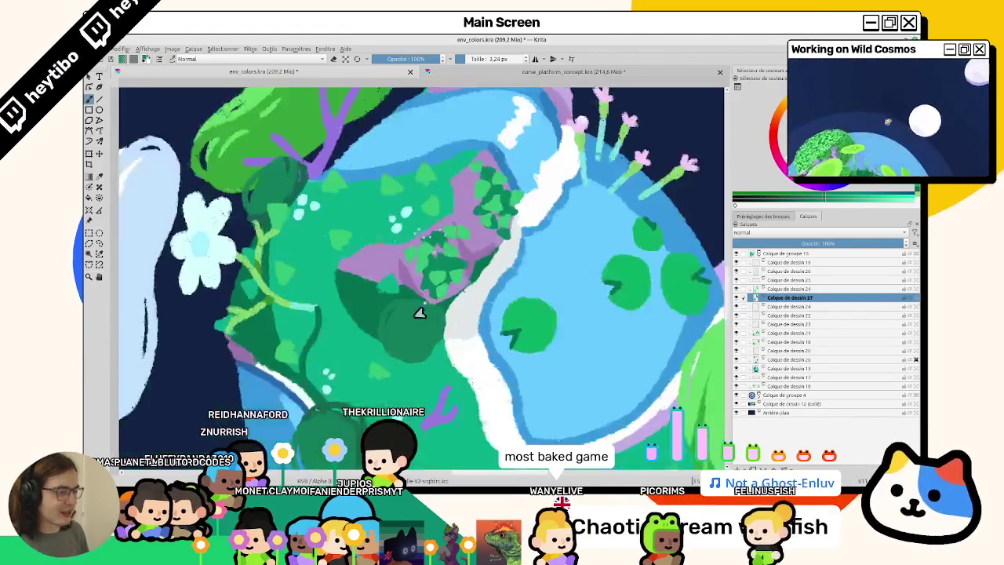
{"action": "scroll", "coordinate": [420, 312], "scroll_direction": "down", "scroll_amount": 1}
{"action": "scroll", "coordinate": [439, 291], "scroll_direction": "down", "scroll_amount": 1}
{"action": "scroll", "coordinate": [446, 295], "scroll_direction": "down", "scroll_amount": 1}
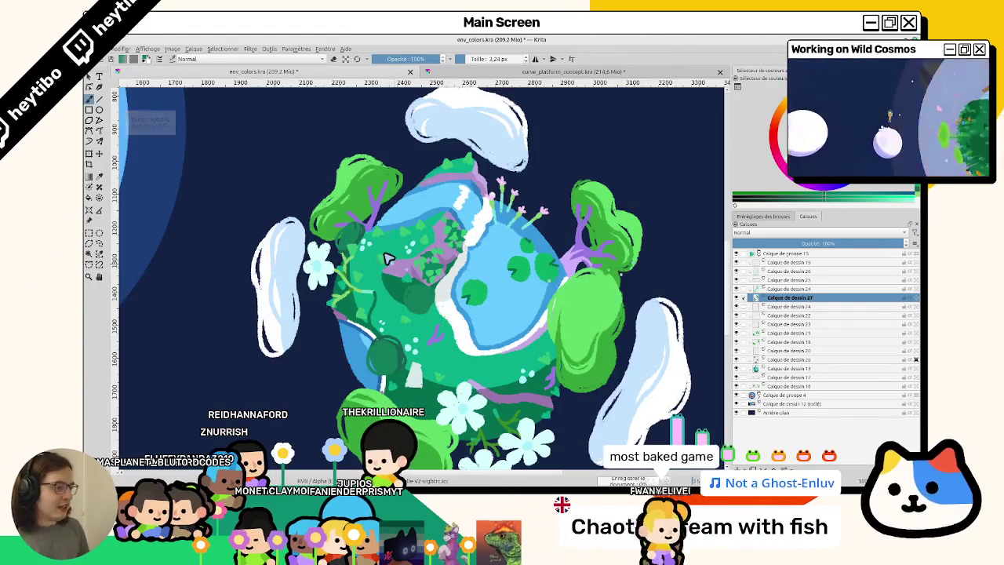
Add a new empty paint layer and zoom around the leaf area
{"action": "key", "text": "Insert"}
{"action": "scroll", "coordinate": [438, 267], "scroll_direction": "up", "scroll_amount": 3}
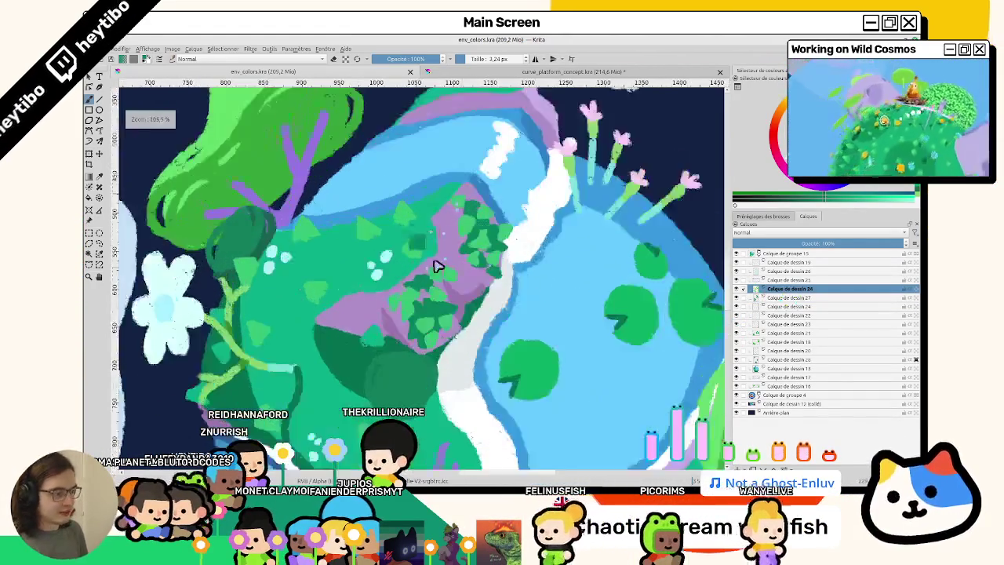
{"action": "scroll", "coordinate": [438, 266], "scroll_direction": "up", "scroll_amount": 2}
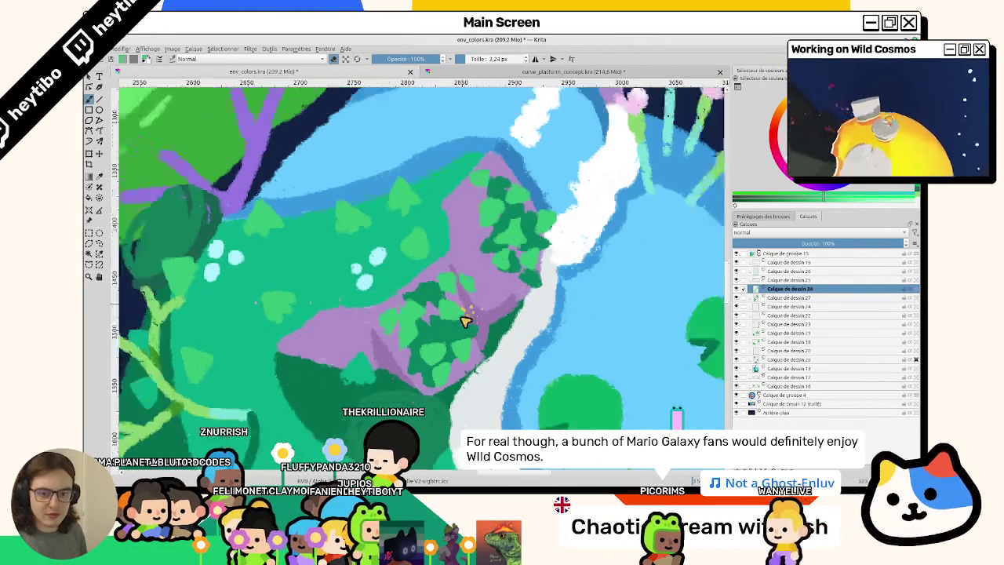
{"action": "scroll", "coordinate": [467, 314], "scroll_direction": "down", "scroll_amount": 1}
{"action": "scroll", "coordinate": [457, 308], "scroll_direction": "down", "scroll_amount": 1}
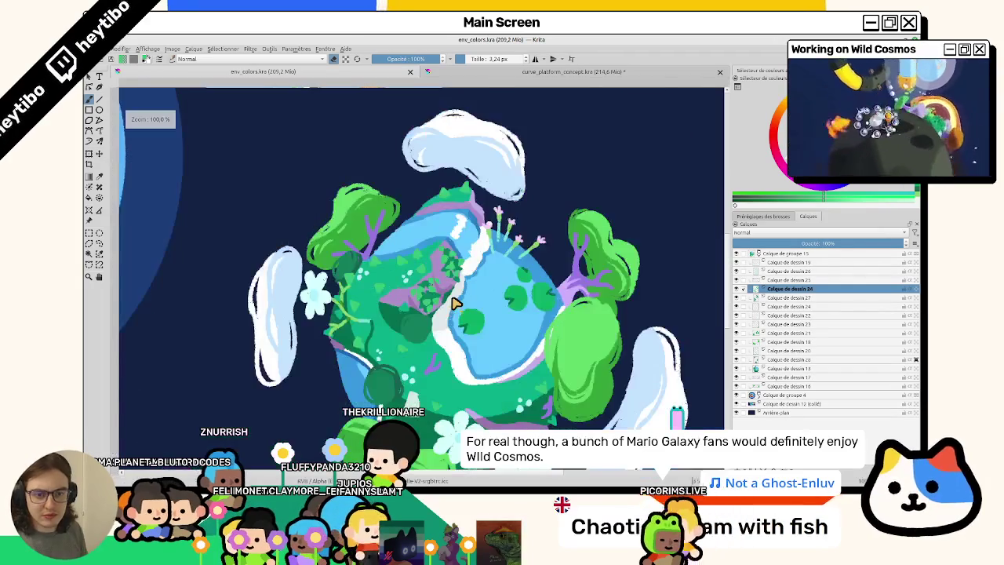
{"action": "scroll", "coordinate": [455, 304], "scroll_direction": "down", "scroll_amount": 3}
{"action": "scroll", "coordinate": [454, 304], "scroll_direction": "down", "scroll_amount": 2}
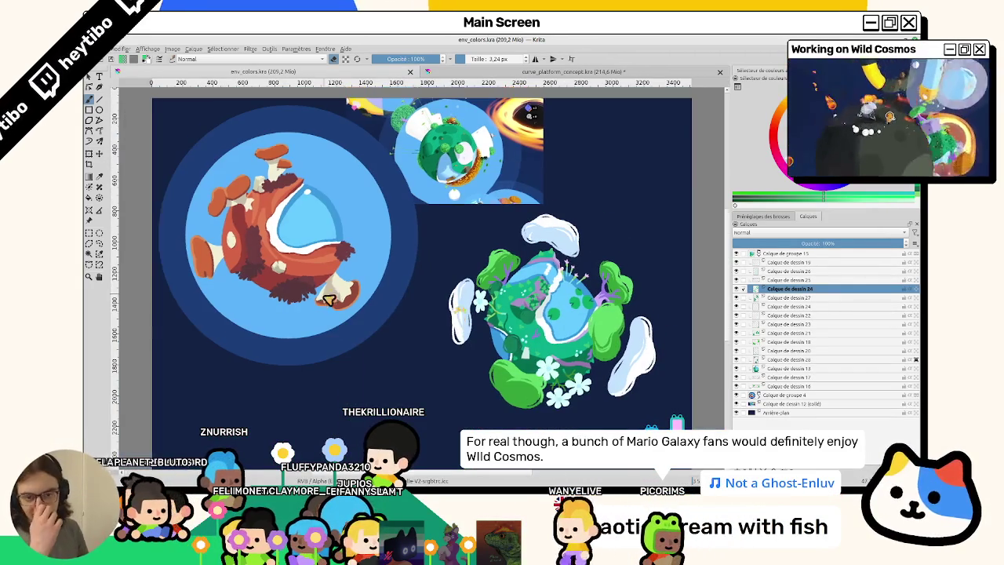
{"action": "scroll", "coordinate": [319, 311], "scroll_direction": "up", "scroll_amount": 3}
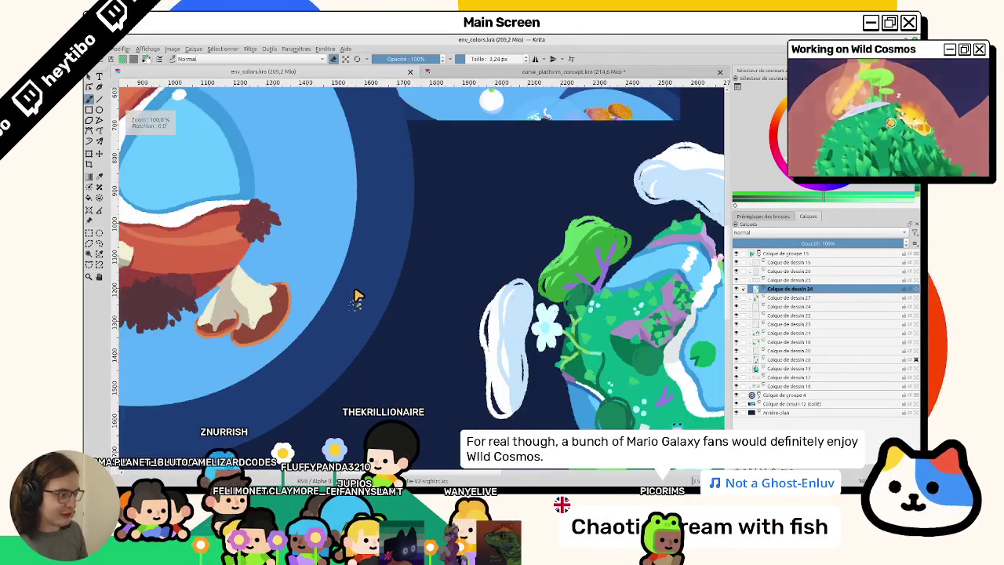
{"action": "scroll", "coordinate": [354, 293], "scroll_direction": "down", "scroll_amount": 2}
{"action": "scroll", "coordinate": [365, 273], "scroll_direction": "up", "scroll_amount": 2}
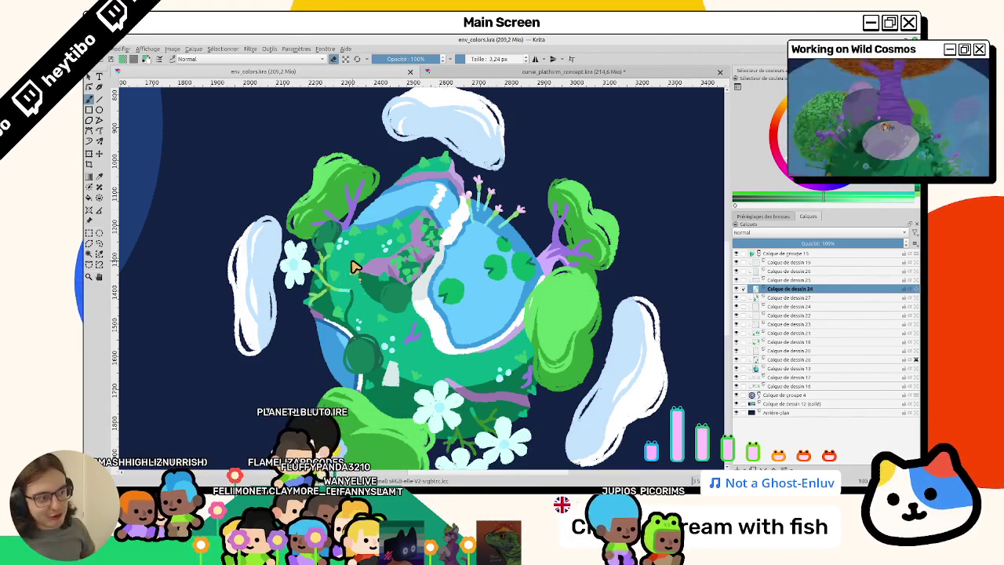
Undo the last edit on the green planet and zoom into the purple leafy area
{"action": "key", "text": "ctrl+z"}
{"action": "scroll", "coordinate": [345, 224], "scroll_direction": "up", "scroll_amount": 2}
{"action": "scroll", "coordinate": [369, 227], "scroll_direction": "up", "scroll_amount": 1}
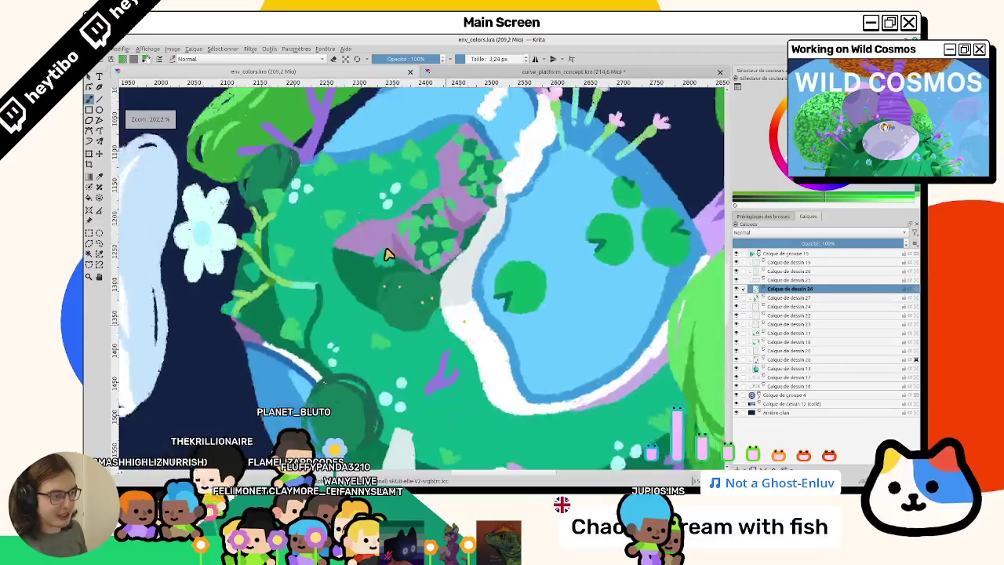
{"action": "scroll", "coordinate": [408, 223], "scroll_direction": "up", "scroll_amount": 1}
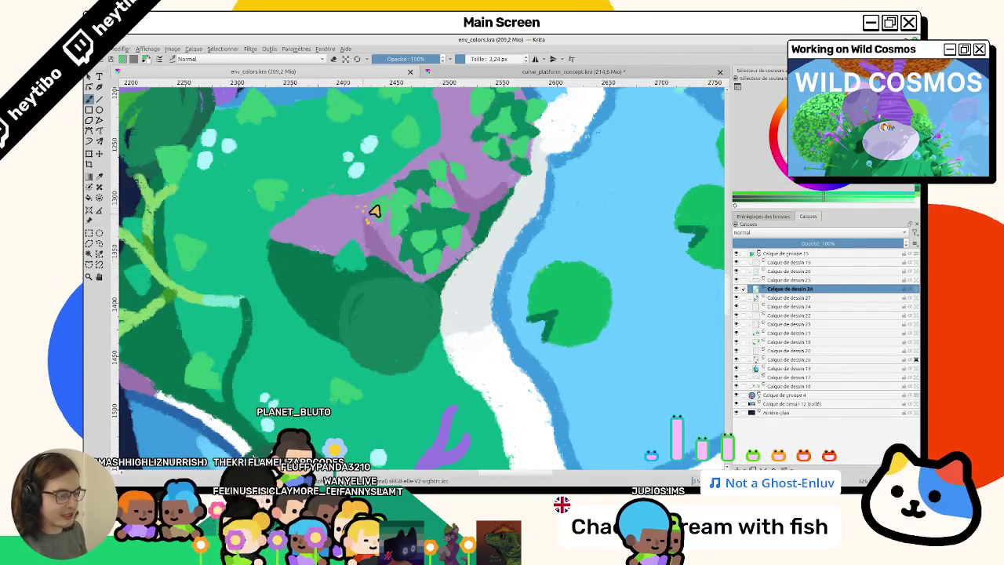
{"action": "scroll", "coordinate": [377, 220], "scroll_direction": "up", "scroll_amount": 2}
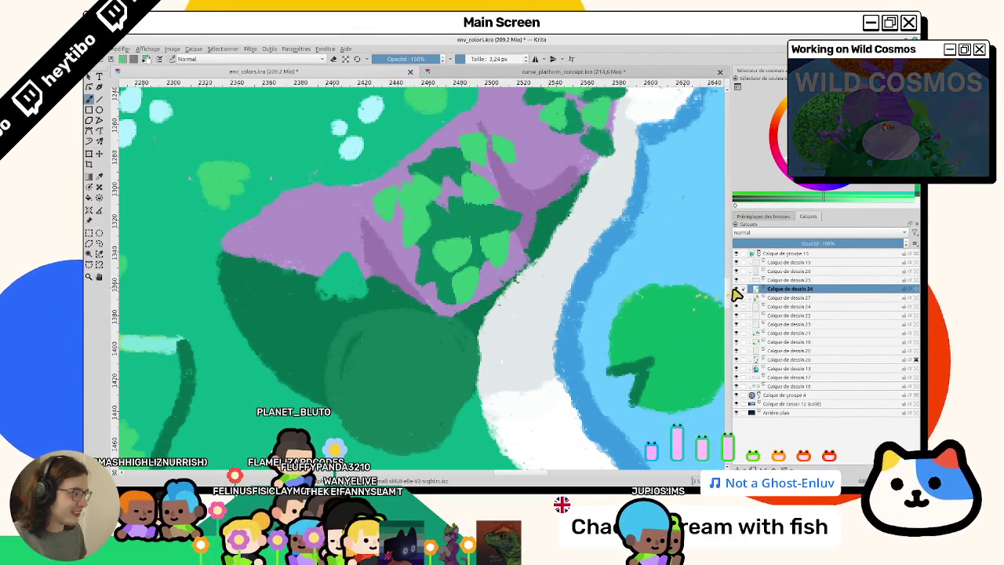
{"action": "scroll", "coordinate": [455, 314], "scroll_direction": "down", "scroll_amount": 5}
{"action": "scroll", "coordinate": [448, 226], "scroll_direction": "up", "scroll_amount": 5}
{"action": "scroll", "coordinate": [452, 230], "scroll_direction": "up", "scroll_amount": 2}
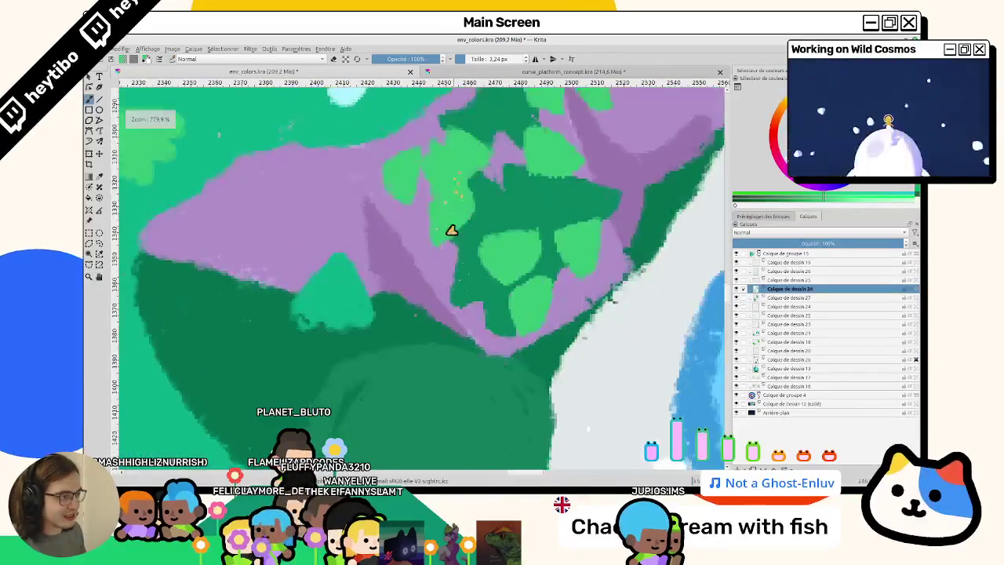
{"action": "left_click_drag", "start_coordinate": [452, 230], "coordinate": [407, 262]}
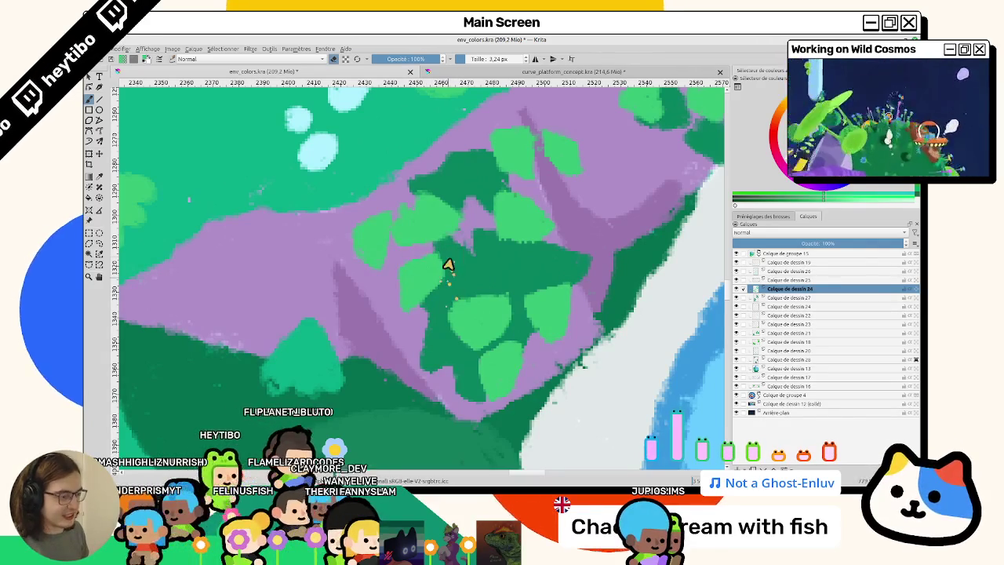
{"action": "scroll", "coordinate": [444, 322], "scroll_direction": "down", "scroll_amount": 5}
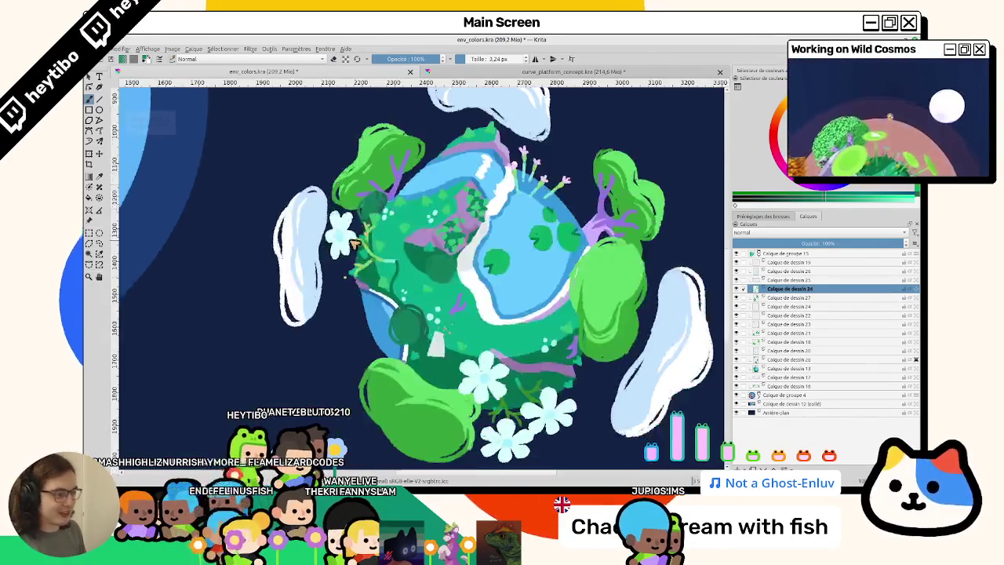
{"action": "scroll", "coordinate": [460, 209], "scroll_direction": "up", "scroll_amount": 5}
{"action": "key", "text": "Page_Down"}
{"action": "scroll", "coordinate": [414, 190], "scroll_direction": "up", "scroll_amount": 1}
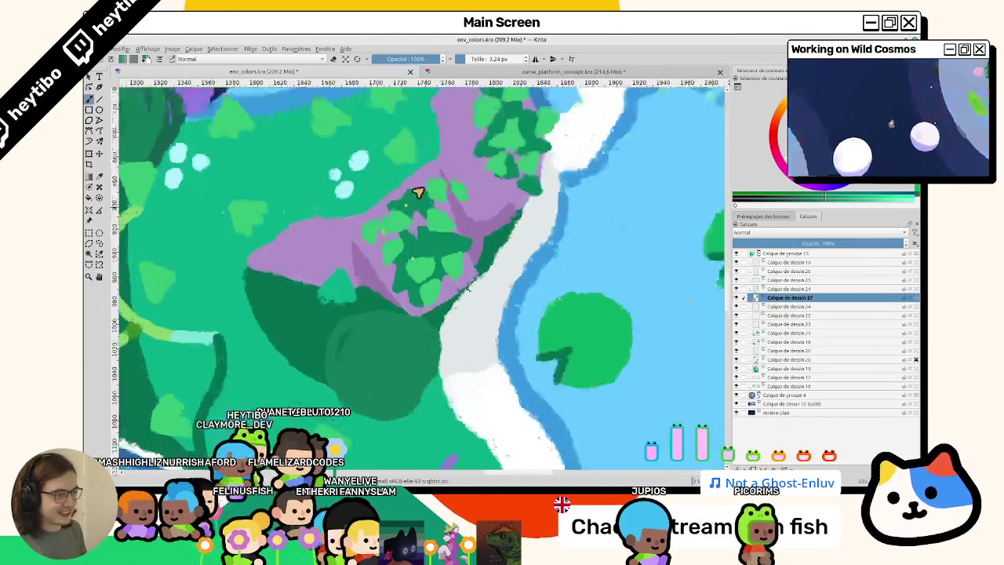
{"action": "scroll", "coordinate": [425, 202], "scroll_direction": "up", "scroll_amount": 1}
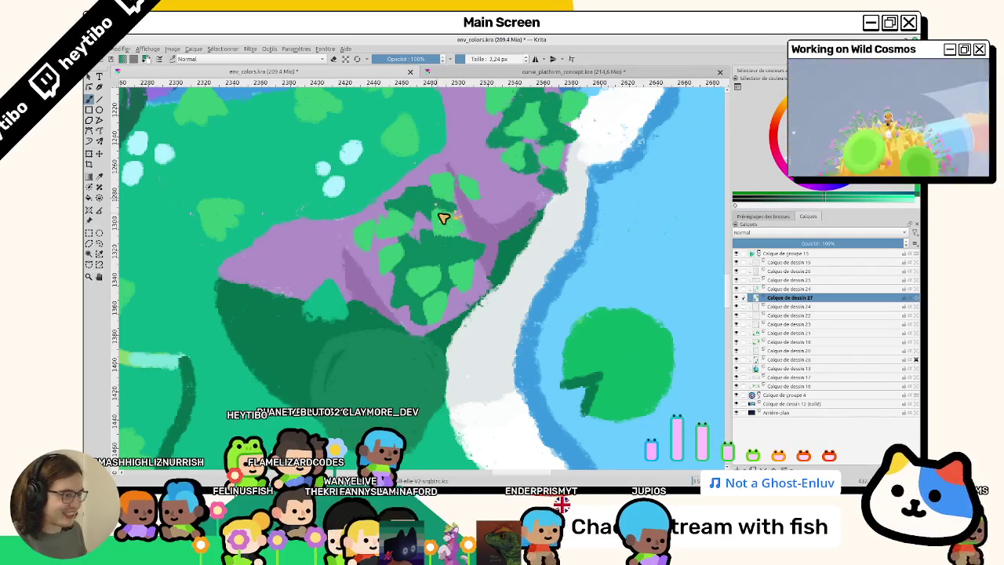
{"action": "mouse_move", "coordinate": [455, 197]}
{"action": "left_mouse_down"}
{"action": "mouse_move", "coordinate": [406, 233]}
{"action": "mouse_move", "coordinate": [406, 311]}
{"action": "mouse_move", "coordinate": [384, 226]}
{"action": "left_mouse_up"}
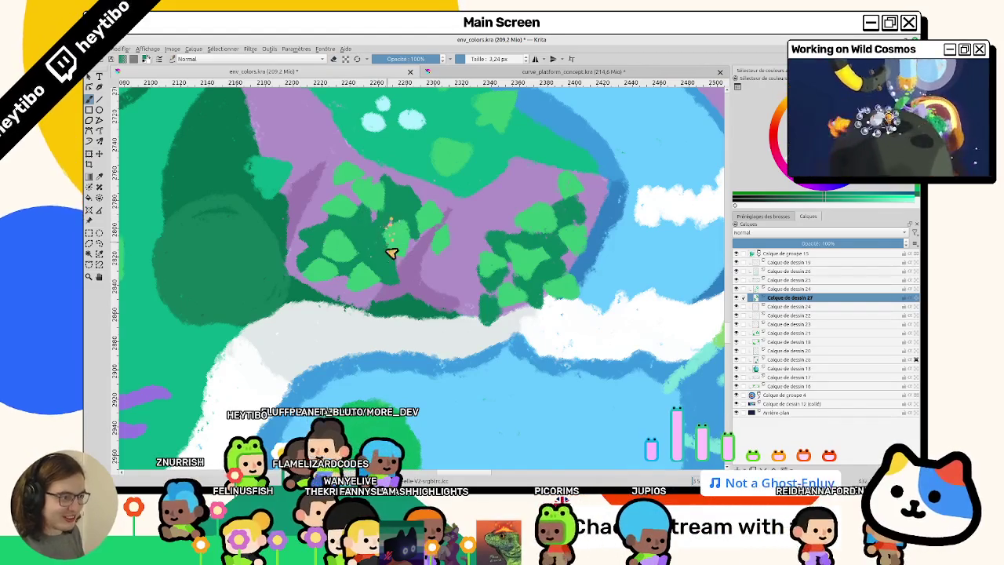
{"action": "mouse_move", "coordinate": [385, 242]}
{"action": "left_mouse_down"}
{"action": "mouse_move", "coordinate": [455, 215]}
{"action": "mouse_move", "coordinate": [411, 237]}
{"action": "left_mouse_up"}
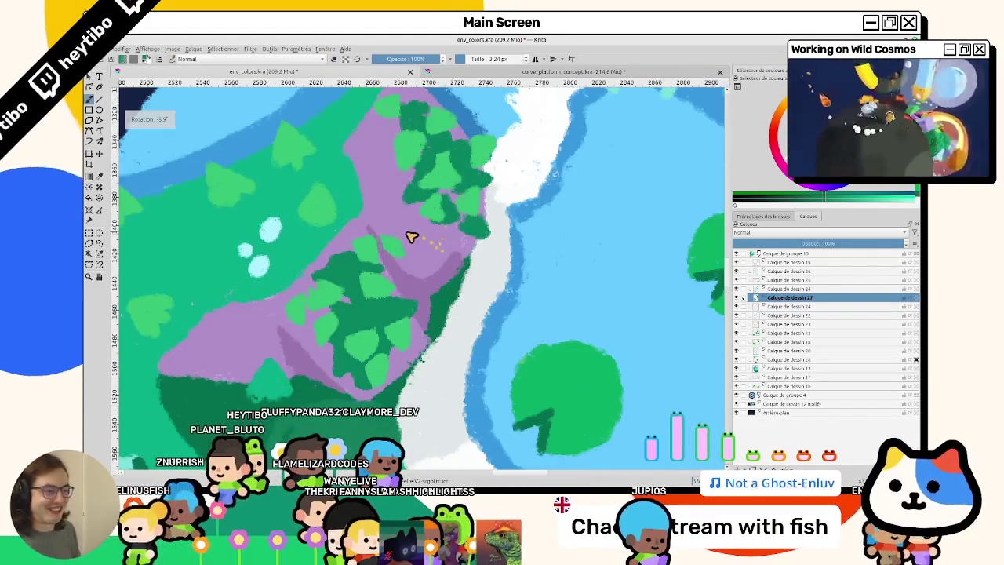
{"action": "key", "text": "5"}
{"action": "key", "text": "1"}
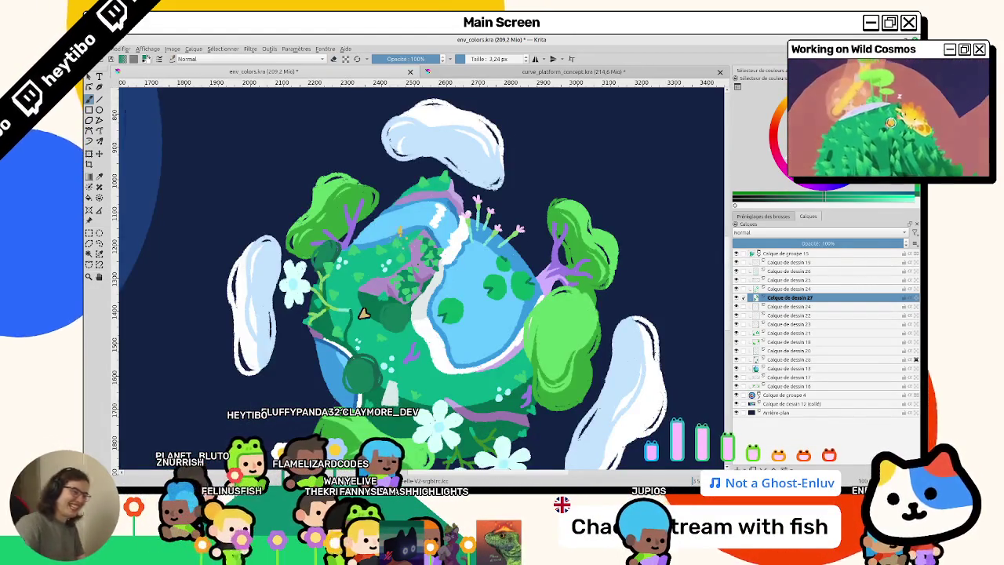
{"action": "scroll", "coordinate": [363, 313], "scroll_direction": "up", "scroll_amount": 1}
{"action": "scroll", "coordinate": [426, 269], "scroll_direction": "up", "scroll_amount": 2}
{"action": "scroll", "coordinate": [410, 269], "scroll_direction": "up", "scroll_amount": 2}
{"action": "scroll", "coordinate": [432, 273], "scroll_direction": "up", "scroll_amount": 1}
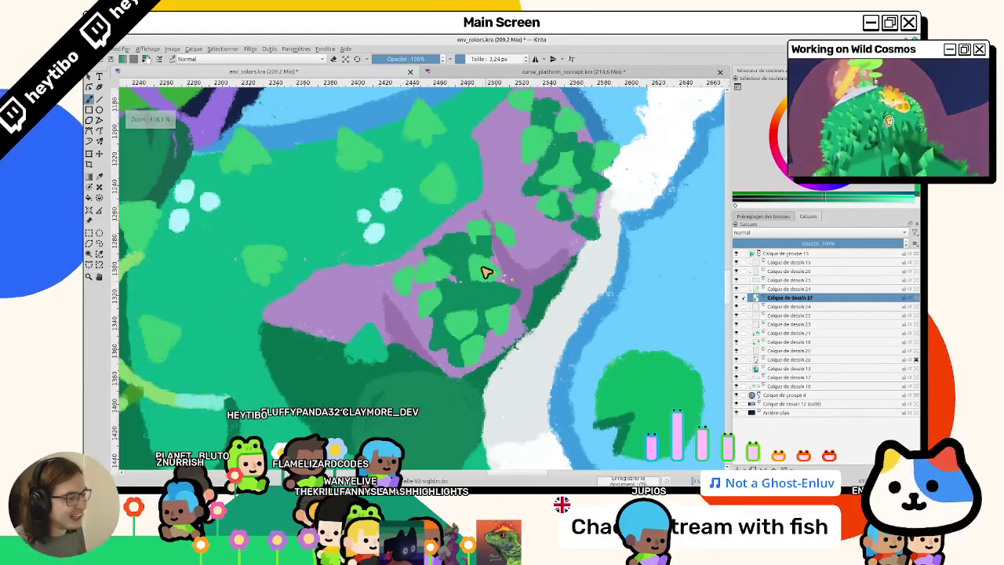
{"action": "key", "text": "Page_Up"}
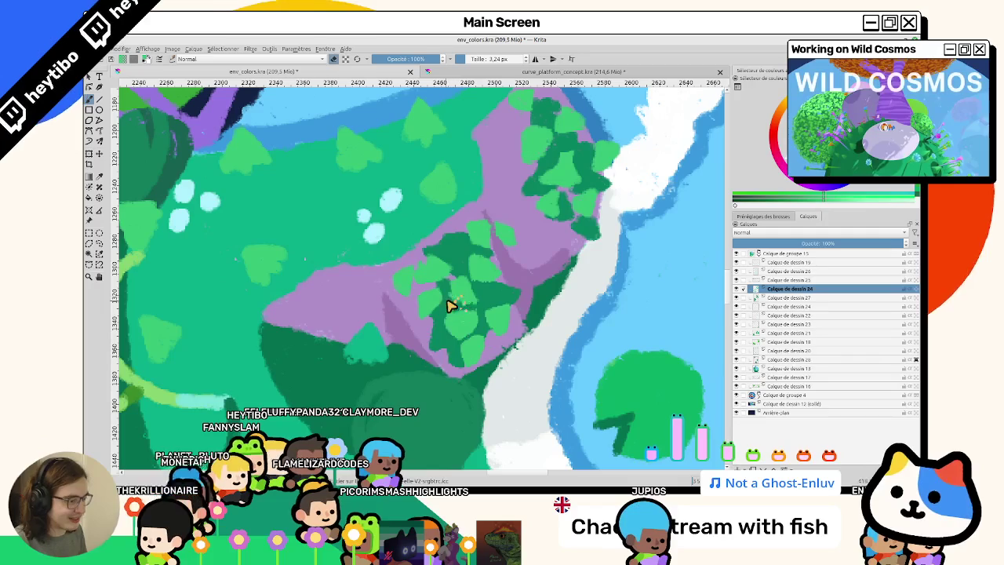
{"action": "scroll", "coordinate": [486, 309], "scroll_direction": "down", "scroll_amount": 3}
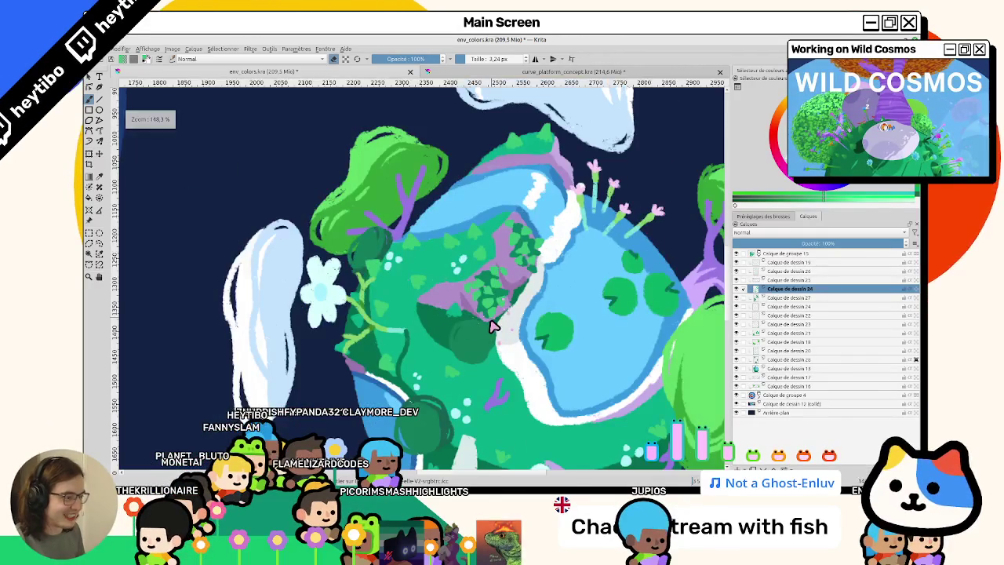
{"action": "key", "text": "1"}
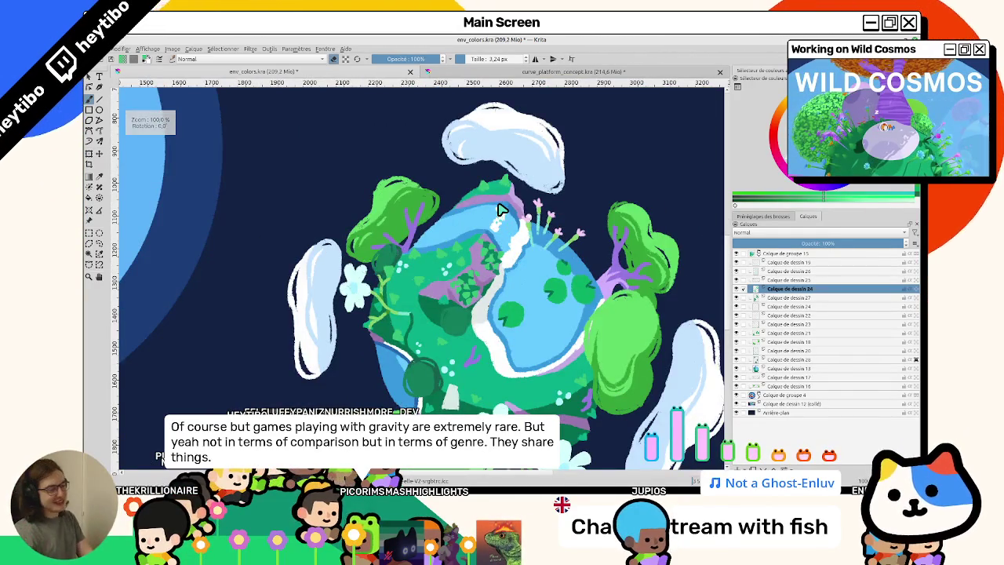
{"action": "left_click_drag", "start_coordinate": [320, 217], "coordinate": [276, 229]}
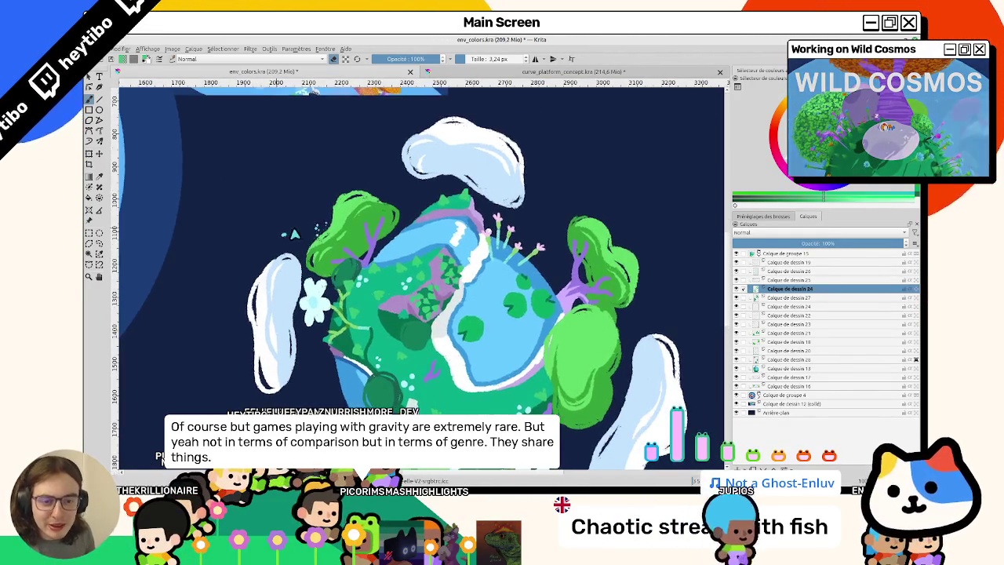
{"action": "scroll", "coordinate": [343, 224], "scroll_direction": "up", "scroll_amount": 1}
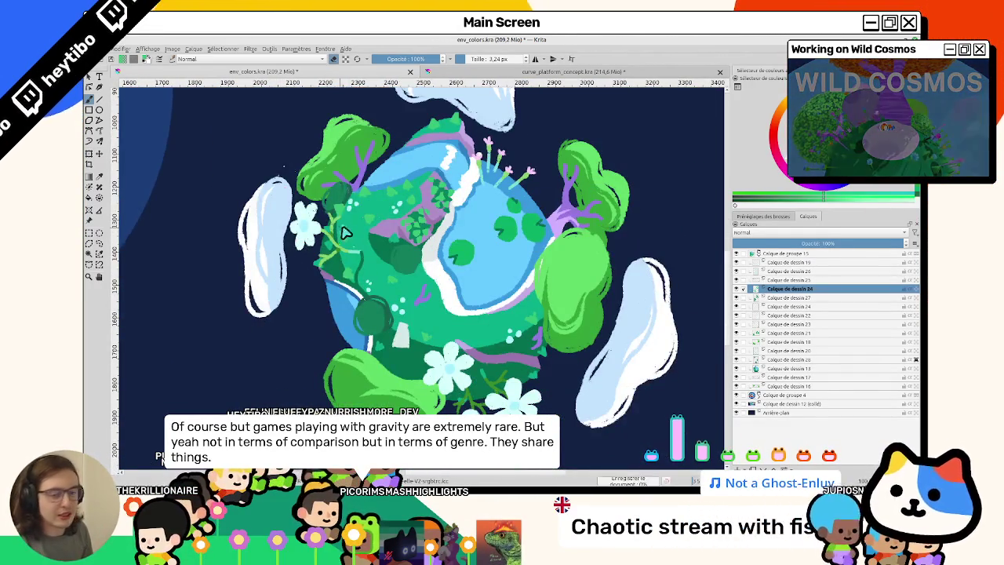
{"action": "scroll", "coordinate": [377, 176], "scroll_direction": "up", "scroll_amount": 1}
{"action": "scroll", "coordinate": [377, 177], "scroll_direction": "down", "scroll_amount": 2}
{"action": "scroll", "coordinate": [359, 251], "scroll_direction": "down", "scroll_amount": 2}
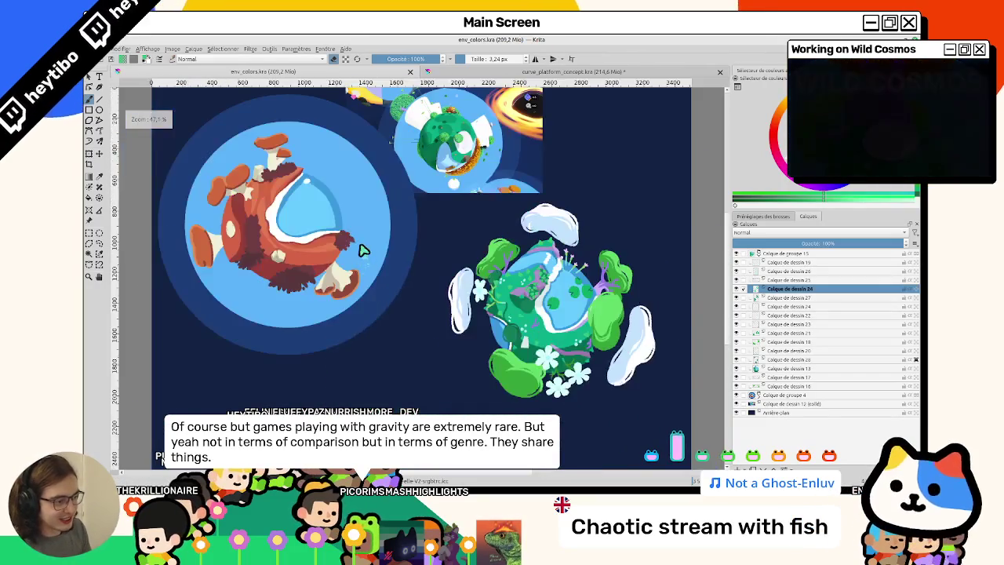
{"action": "key", "text": "6"}
{"action": "key", "text": "5"}
{"action": "scroll", "coordinate": [392, 235], "scroll_direction": "up", "scroll_amount": 2}
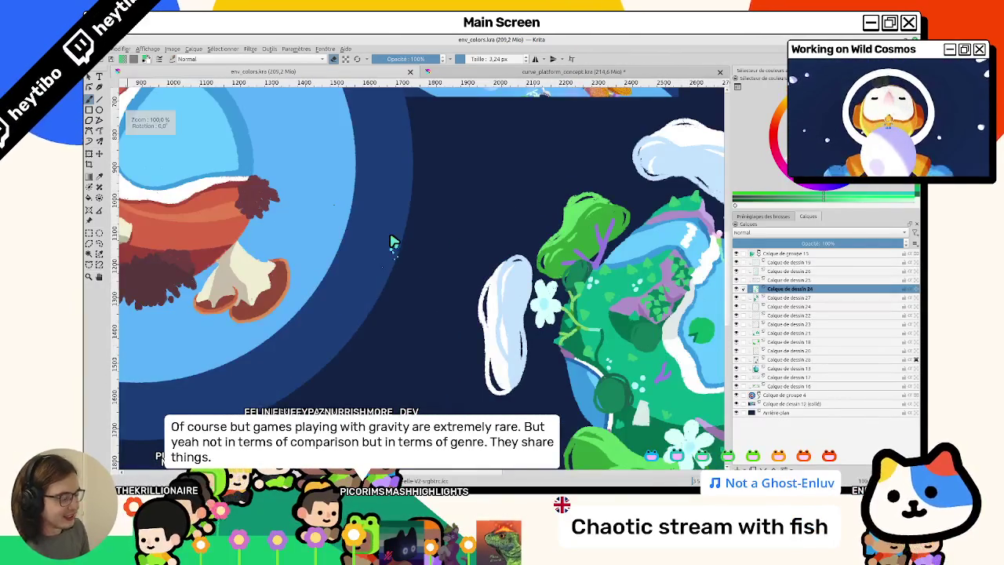
{"action": "scroll", "coordinate": [322, 244], "scroll_direction": "up", "scroll_amount": 1}
{"action": "scroll", "coordinate": [322, 244], "scroll_direction": "up", "scroll_amount": 1}
{"action": "scroll", "coordinate": [311, 249], "scroll_direction": "down", "scroll_amount": 1}
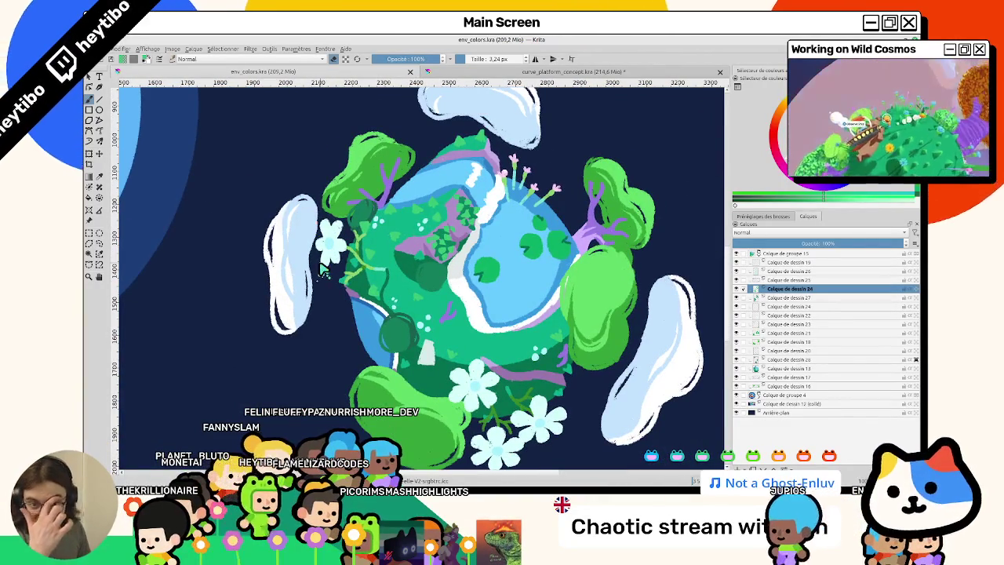
{"action": "scroll", "coordinate": [330, 263], "scroll_direction": "up", "scroll_amount": 1}
{"action": "scroll", "coordinate": [455, 235], "scroll_direction": "up", "scroll_amount": 1}
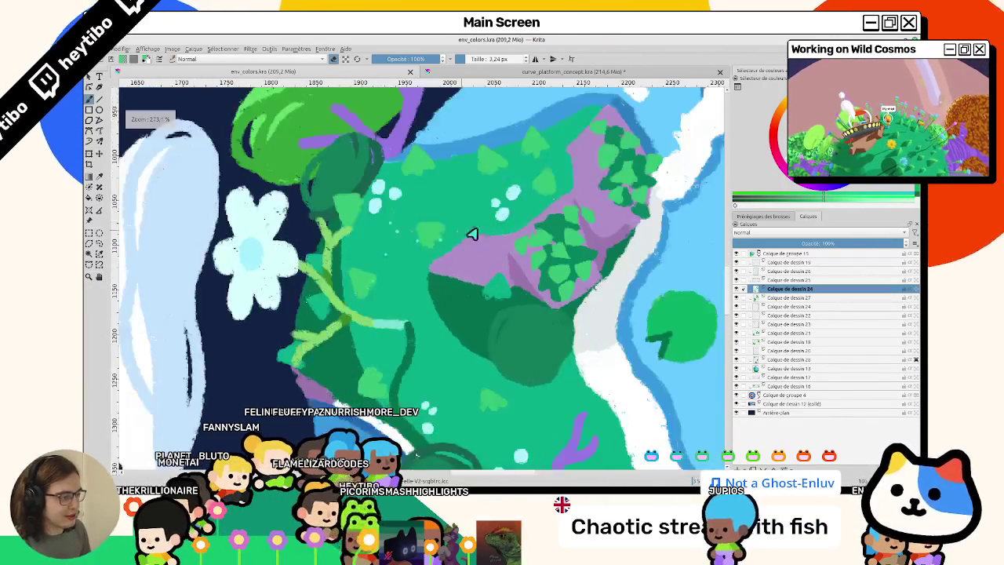
{"action": "scroll", "coordinate": [439, 229], "scroll_direction": "up", "scroll_amount": 1}
{"action": "scroll", "coordinate": [443, 216], "scroll_direction": "up", "scroll_amount": 1}
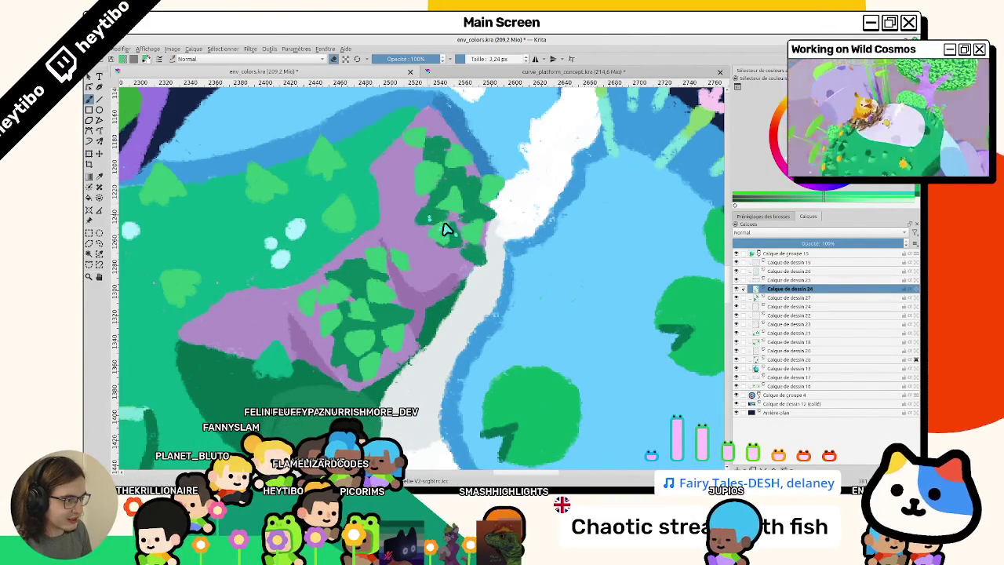
{"action": "scroll", "coordinate": [468, 218], "scroll_direction": "down", "scroll_amount": 1}
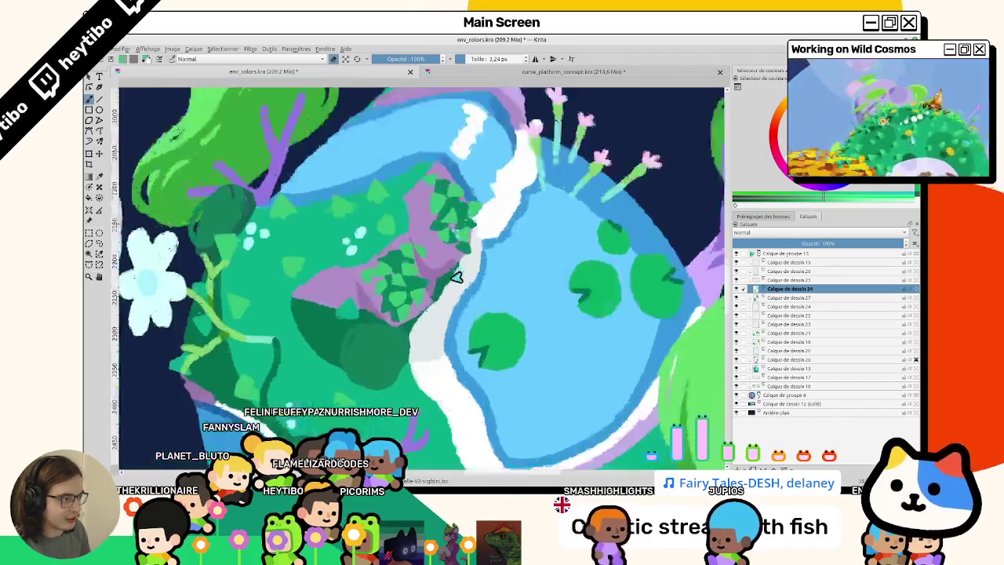
{"action": "scroll", "coordinate": [455, 275], "scroll_direction": "down", "scroll_amount": 1}
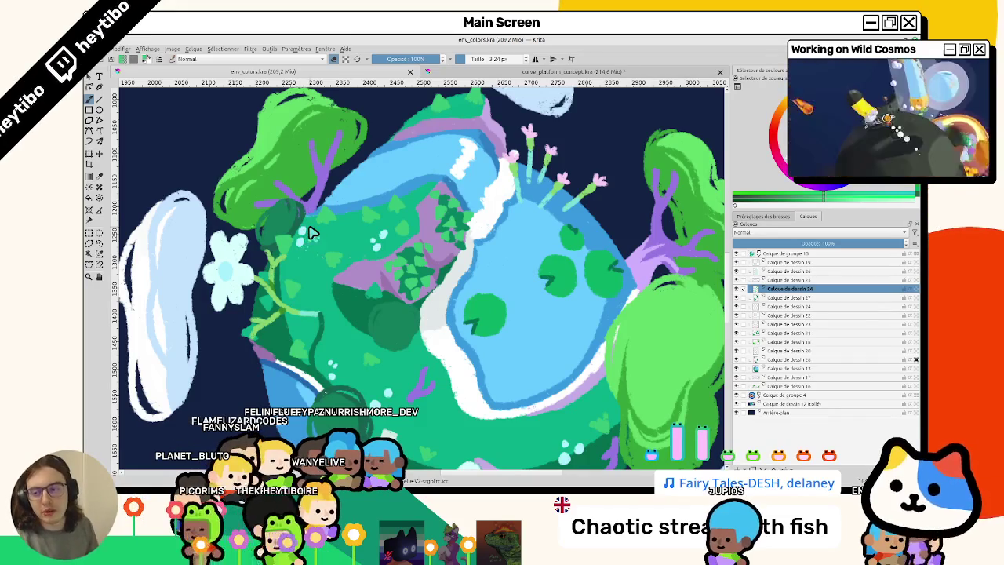
{"action": "scroll", "coordinate": [312, 232], "scroll_direction": "down", "scroll_amount": 3}
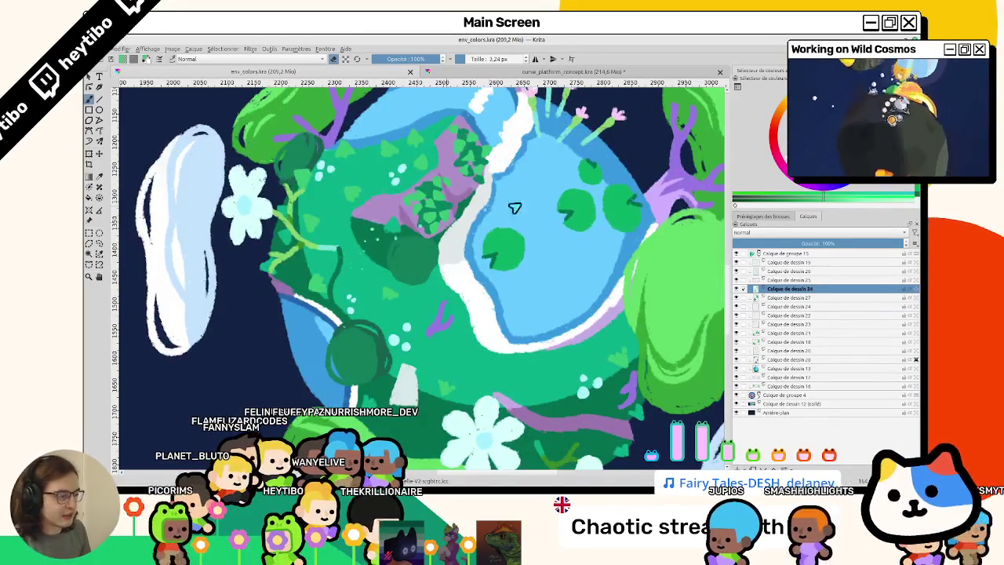
{"action": "scroll", "coordinate": [513, 208], "scroll_direction": "up", "scroll_amount": 3}
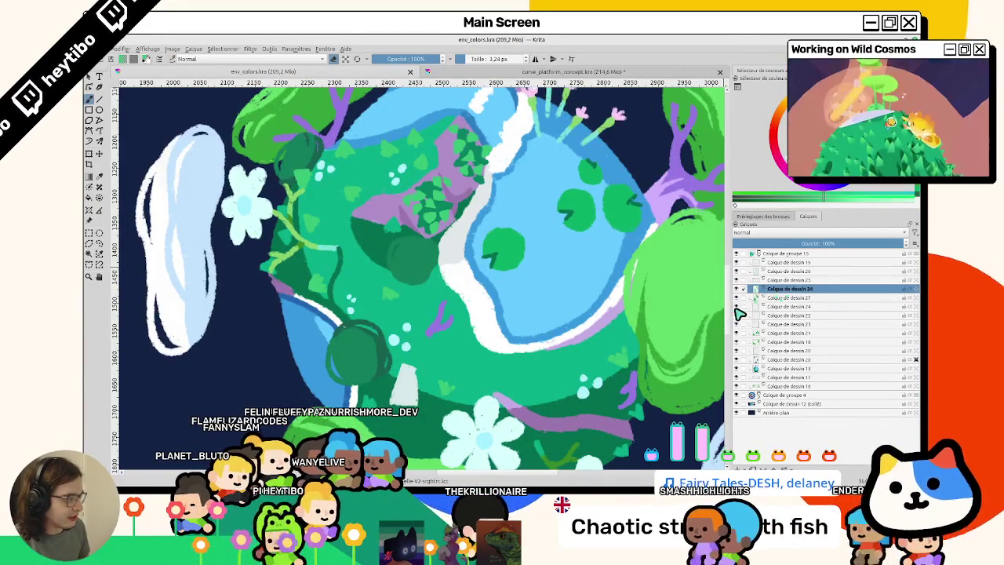
{"action": "left_click", "coordinate": [736, 307]}
{"action": "left_click", "coordinate": [788, 306]}
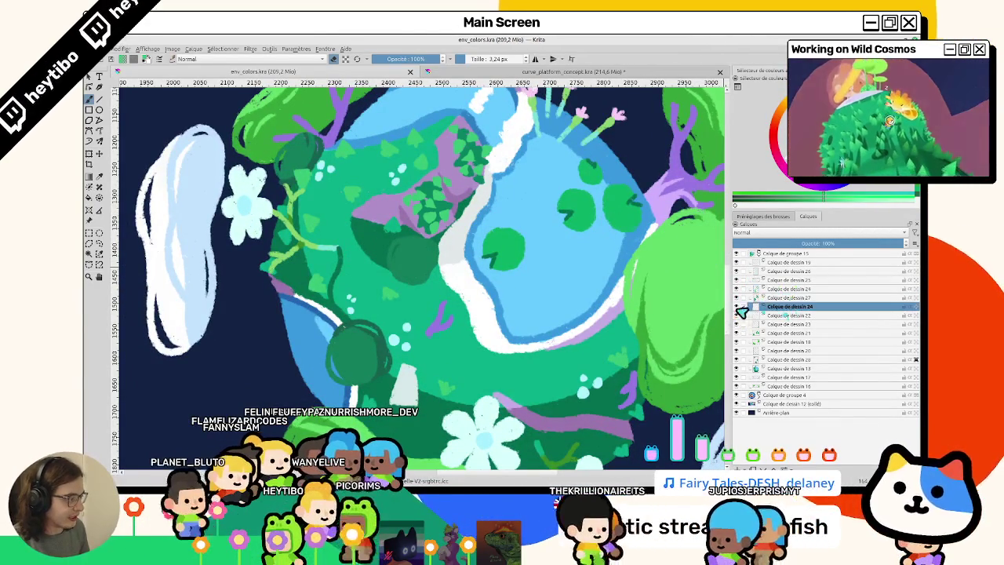
{"action": "left_click", "coordinate": [736, 307]}
{"action": "scroll", "coordinate": [432, 246], "scroll_direction": "up", "scroll_amount": 3}
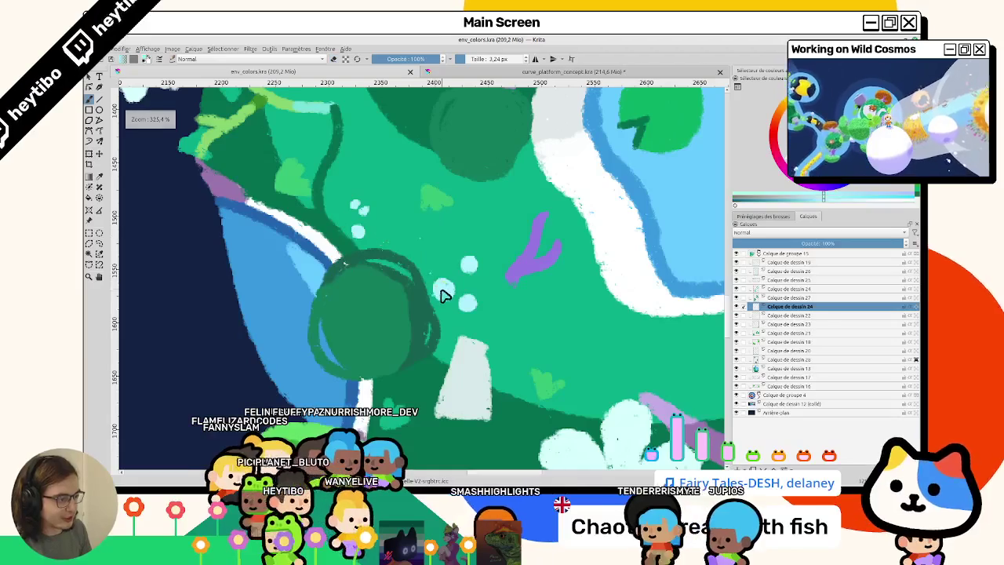
{"action": "key", "text": "bracketright"}
{"action": "key", "text": "bracketright"}
{"action": "key", "text": "bracketright"}
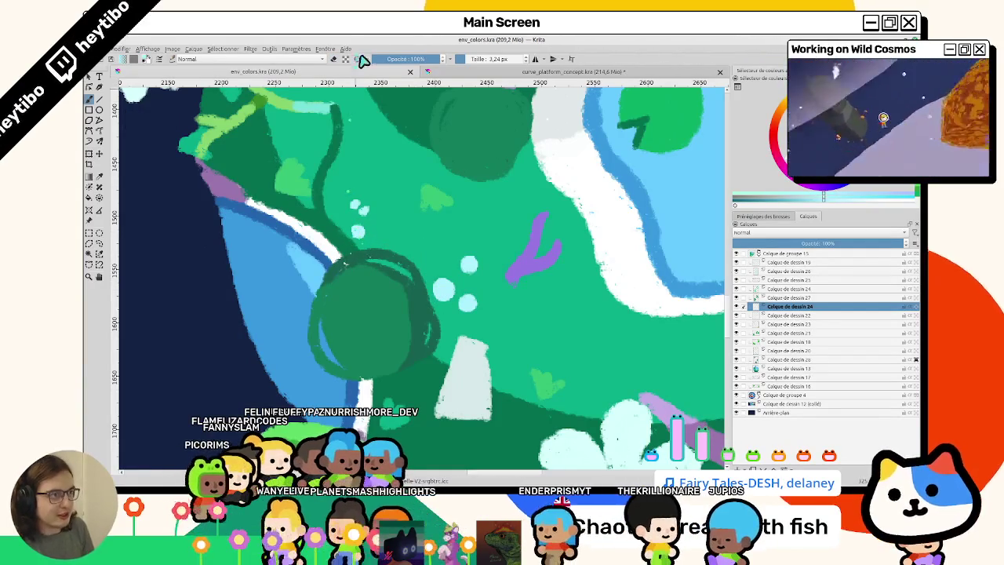
{"action": "left_click", "coordinate": [487, 60]}
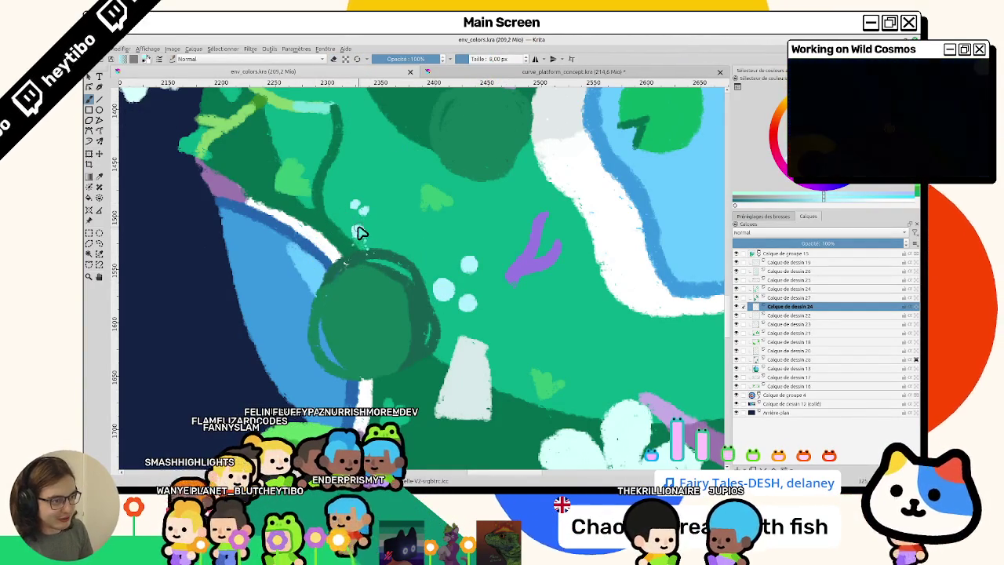
{"action": "scroll", "coordinate": [408, 325], "scroll_direction": "down", "scroll_amount": 5}
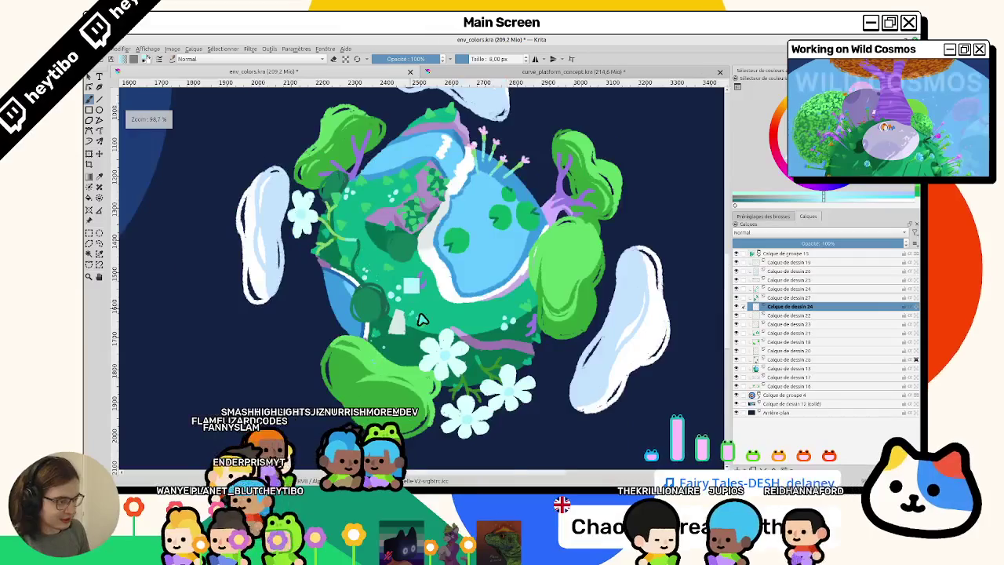
{"action": "scroll", "coordinate": [542, 321], "scroll_direction": "up", "scroll_amount": 3}
{"action": "scroll", "coordinate": [547, 321], "scroll_direction": "up", "scroll_amount": 2}
{"action": "scroll", "coordinate": [552, 319], "scroll_direction": "down", "scroll_amount": 5}
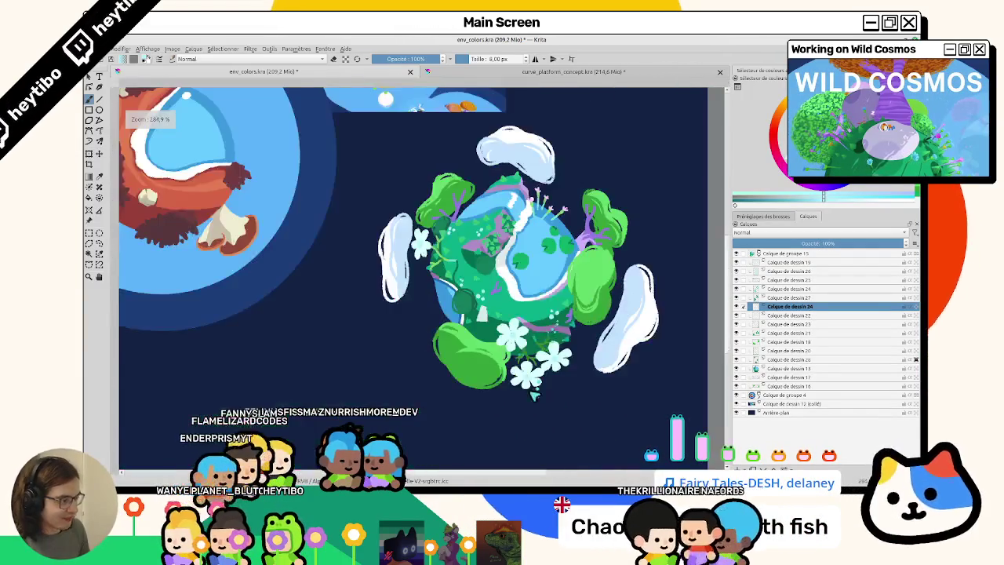
{"action": "scroll", "coordinate": [471, 196], "scroll_direction": "up", "scroll_amount": 2}
{"action": "scroll", "coordinate": [444, 165], "scroll_direction": "up", "scroll_amount": 1}
{"action": "scroll", "coordinate": [444, 165], "scroll_direction": "down", "scroll_amount": 3}
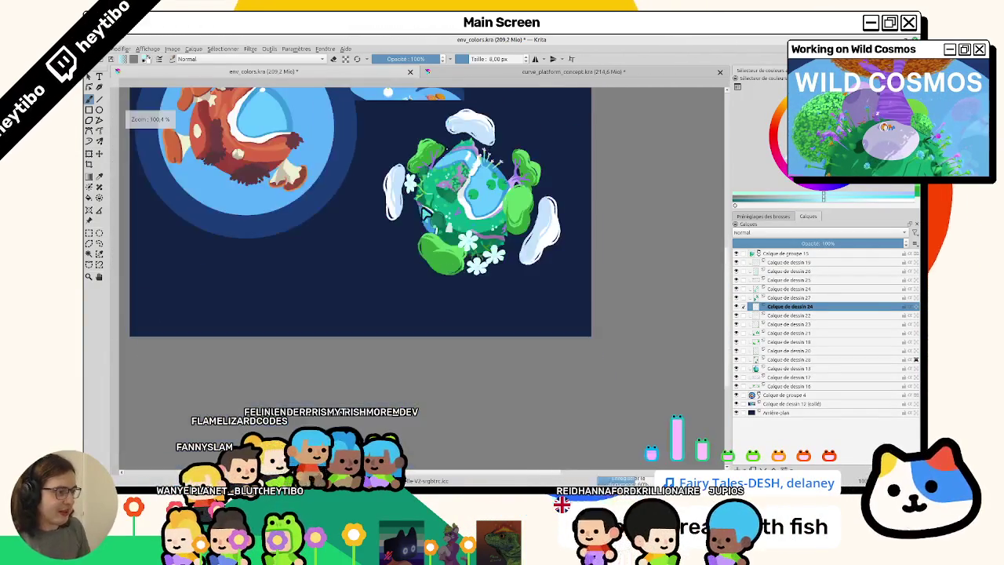
{"action": "left_click_drag", "start_coordinate": [70, 128], "coordinate": [149, 218]}
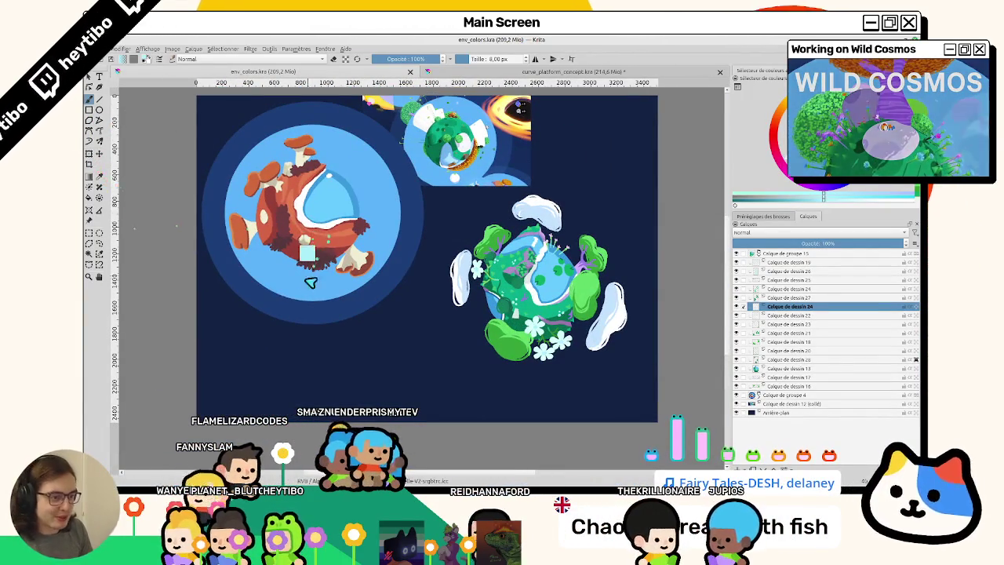
{"action": "left_click_drag", "start_coordinate": [303, 283], "coordinate": [196, 268]}
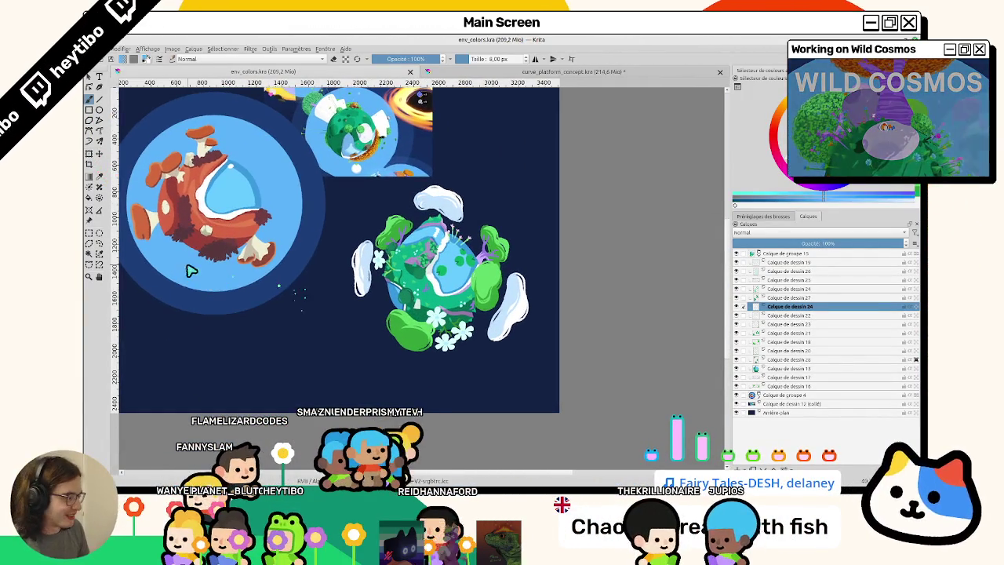
{"action": "left_click", "coordinate": [736, 386]}
{"action": "left_click", "coordinate": [735, 386]}
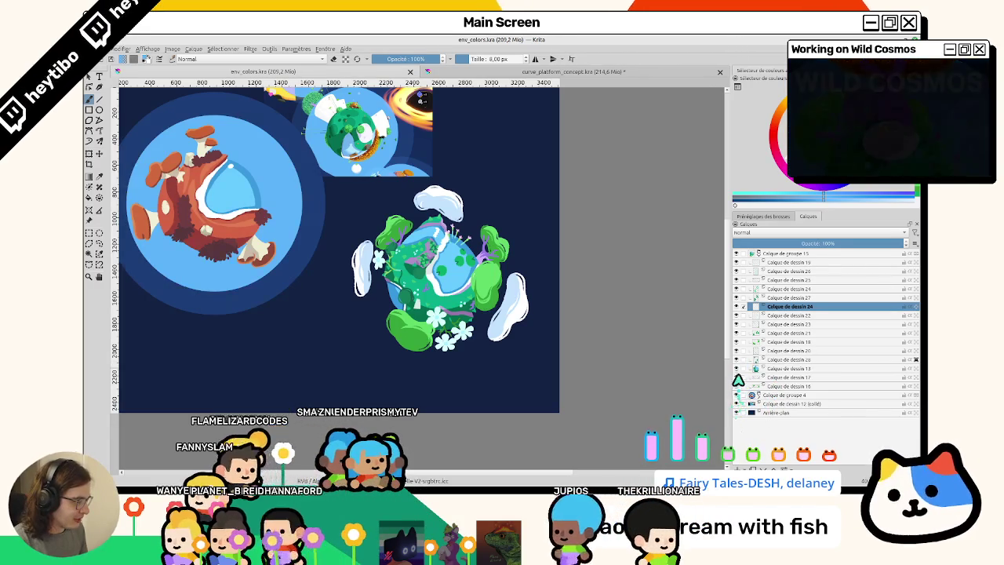
Add a new layer below the green planet and fill a circular selection around it with light blue
{"action": "left_click", "coordinate": [784, 253]}
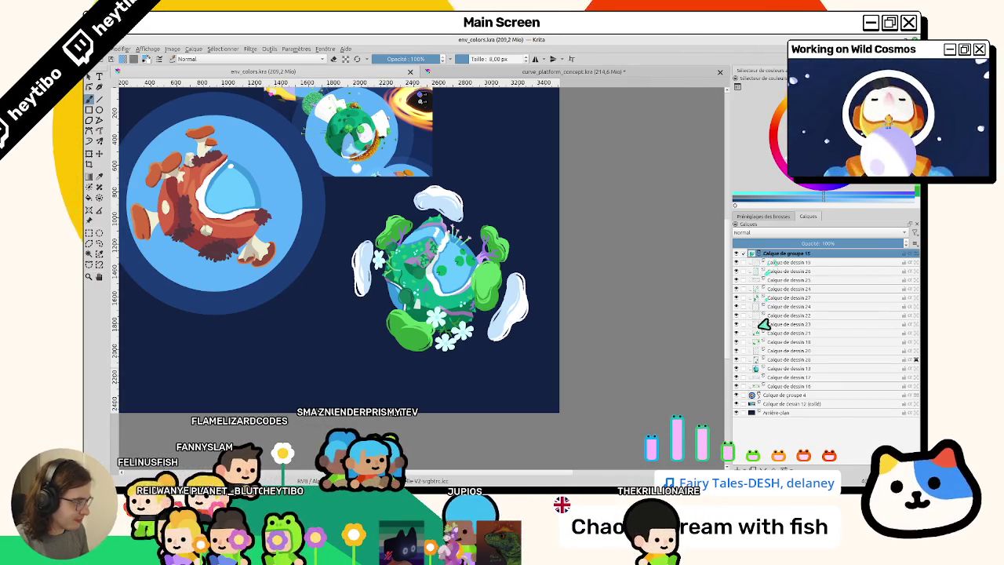
{"action": "left_click", "coordinate": [784, 386]}
{"action": "key", "text": "Insert"}
{"action": "left_click_drag", "start_coordinate": [784, 386], "coordinate": [786, 397]}
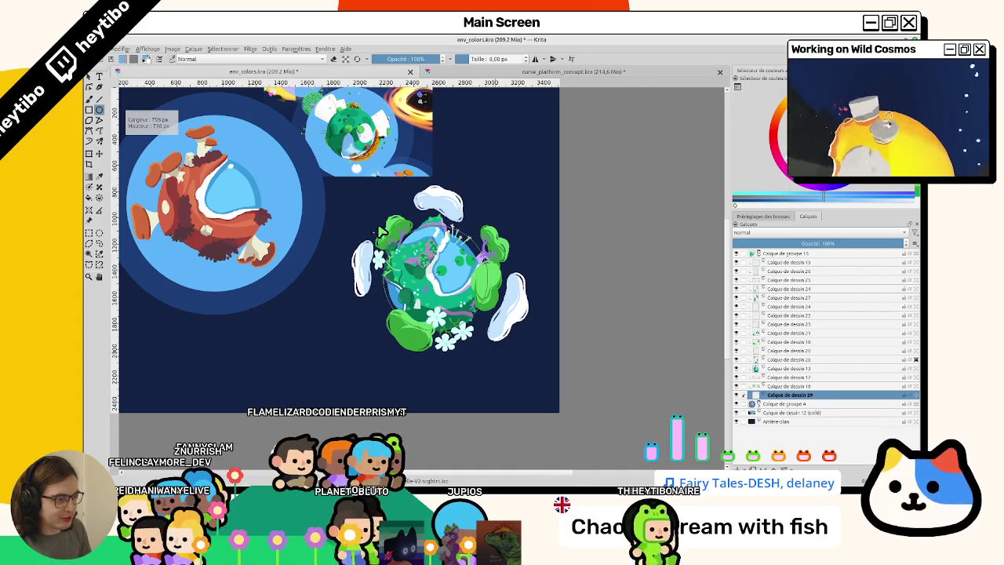
{"action": "mouse_move", "coordinate": [383, 207]}
{"action": "left_mouse_down"}
{"action": "mouse_move", "coordinate": [329, 185]}
{"action": "mouse_move", "coordinate": [340, 197]}
{"action": "left_mouse_up"}
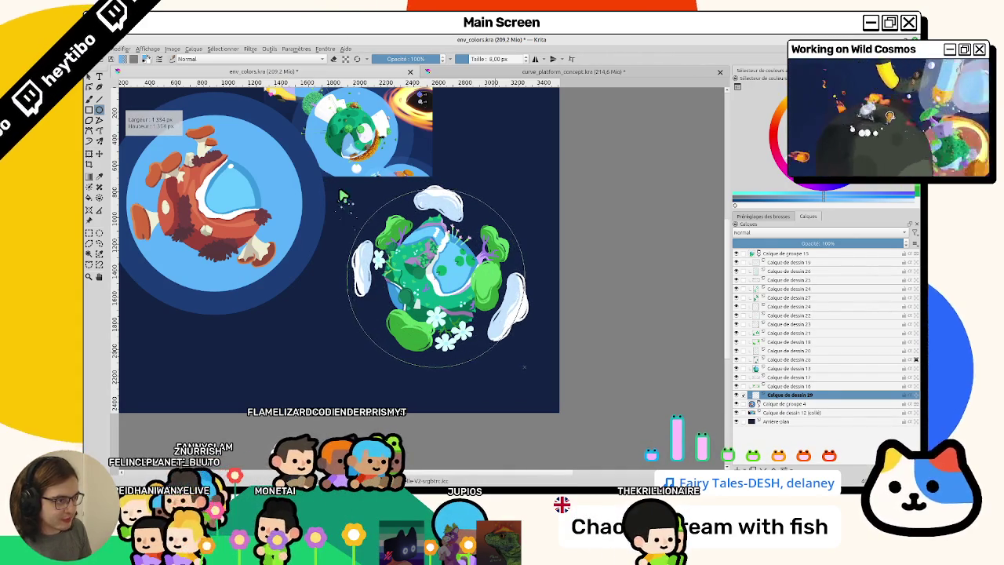
{"action": "key", "text": "f"}
{"action": "left_click", "coordinate": [451, 249]}
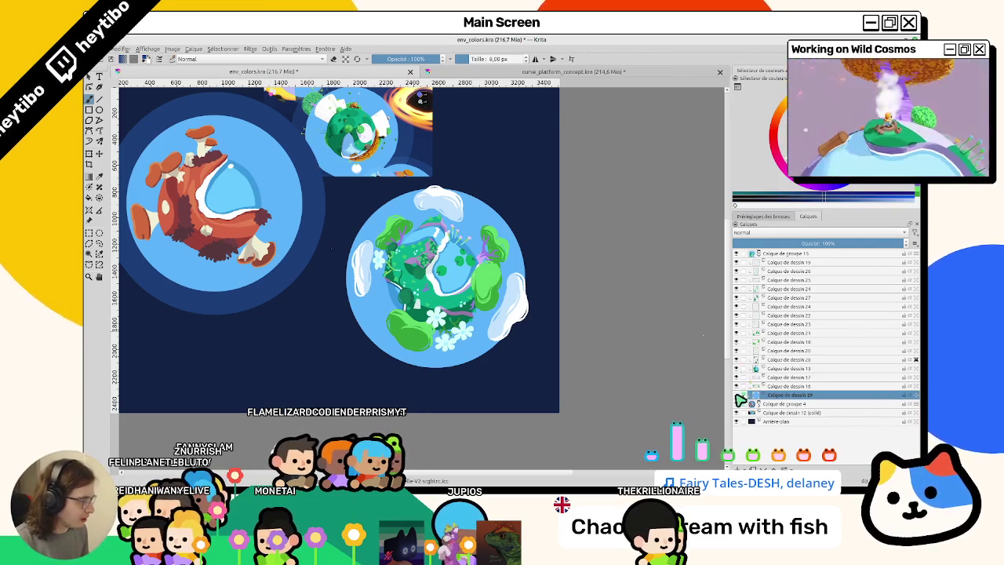
Add a layer under the light blue circle and fill a larger circle around it with dark navy
{"action": "left_click", "coordinate": [784, 404]}
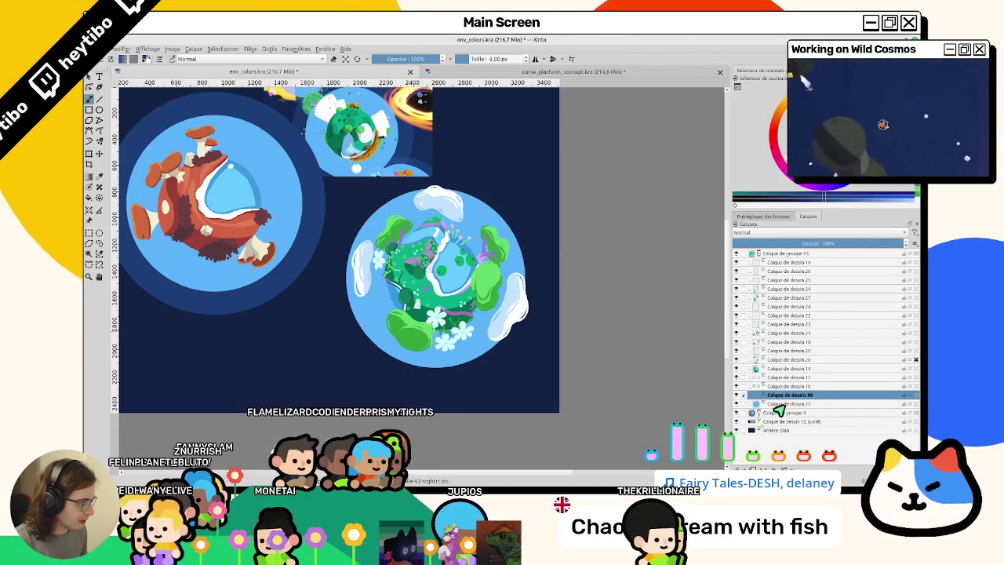
{"action": "left_click_drag", "start_coordinate": [794, 401], "coordinate": [792, 406]}
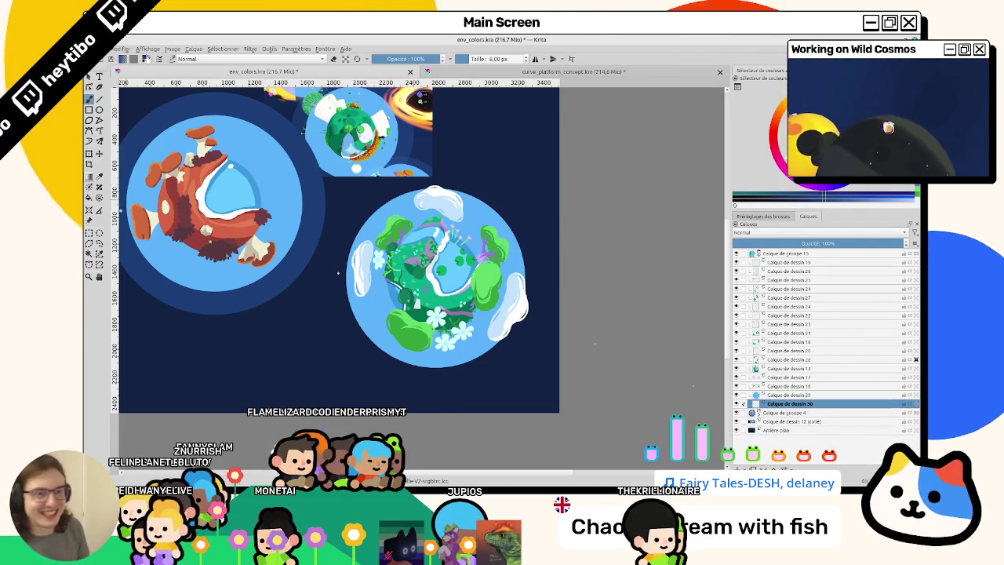
{"action": "left_click_drag", "start_coordinate": [345, 184], "coordinate": [521, 363]}
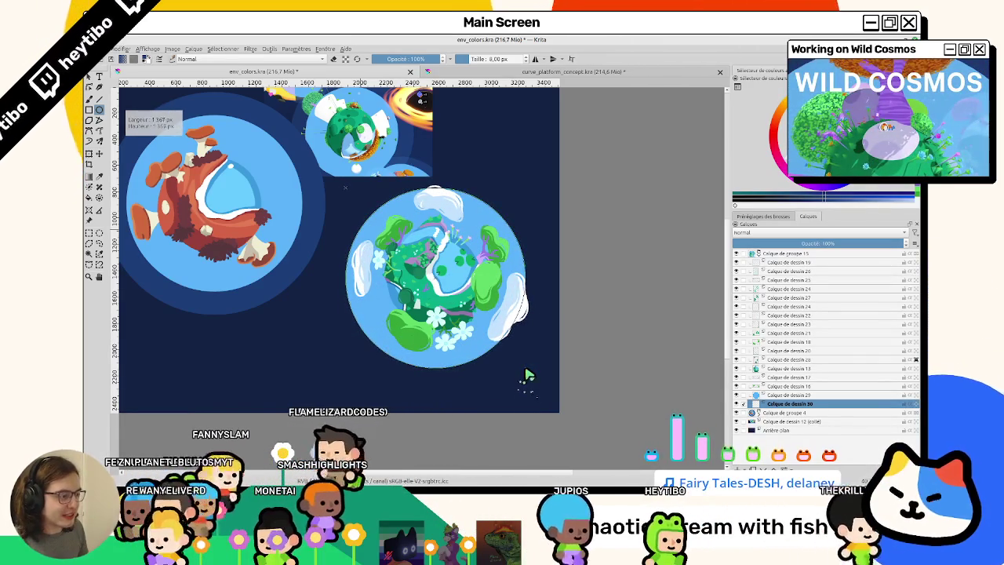
{"action": "left_click_drag", "start_coordinate": [529, 375], "coordinate": [528, 374]}
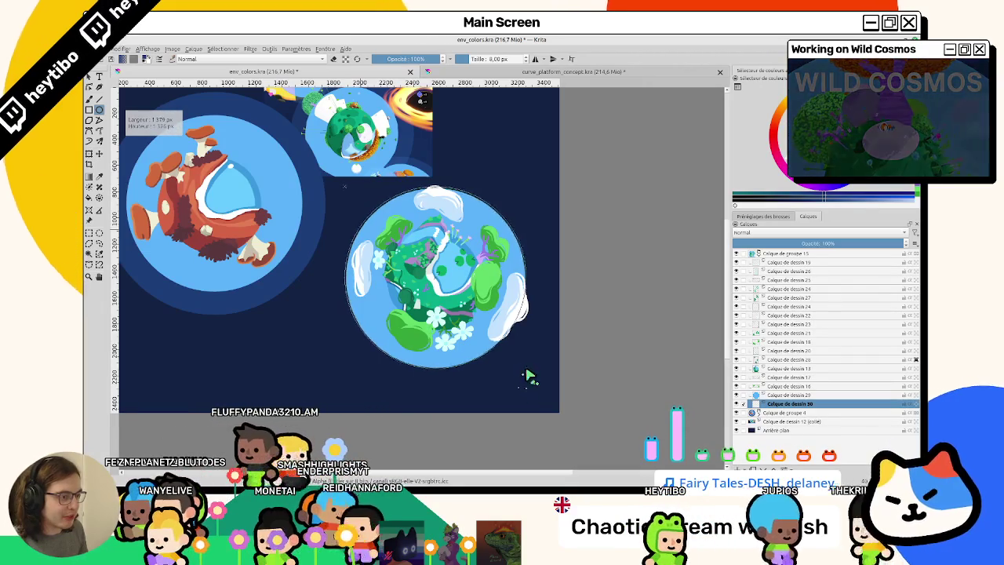
{"action": "left_click_drag", "start_coordinate": [528, 374], "coordinate": [545, 396]}
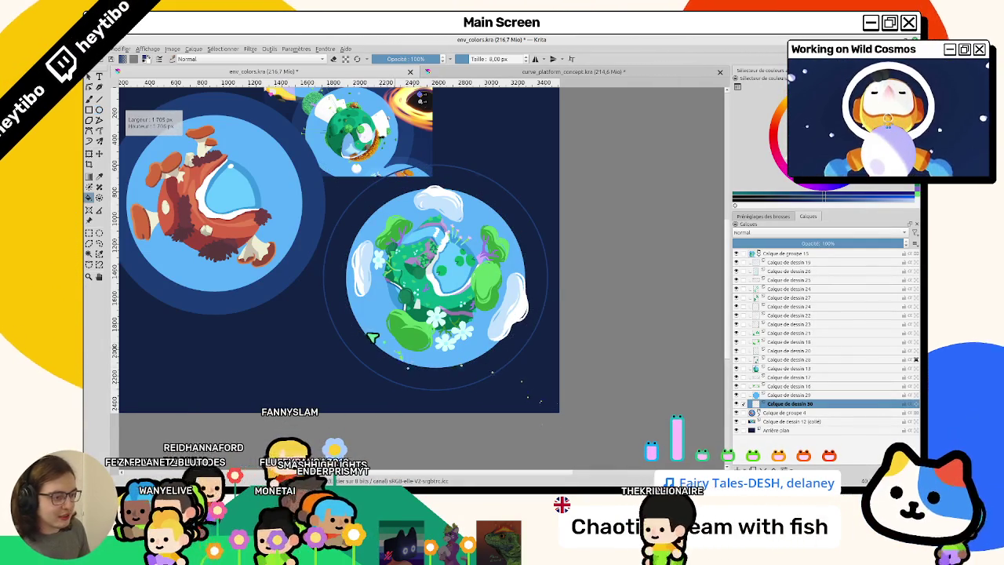
{"action": "key", "text": "shift+BackSpace"}
Select the green planet group and drag it left beside the red mushroom planet
{"action": "key", "text": "m"}
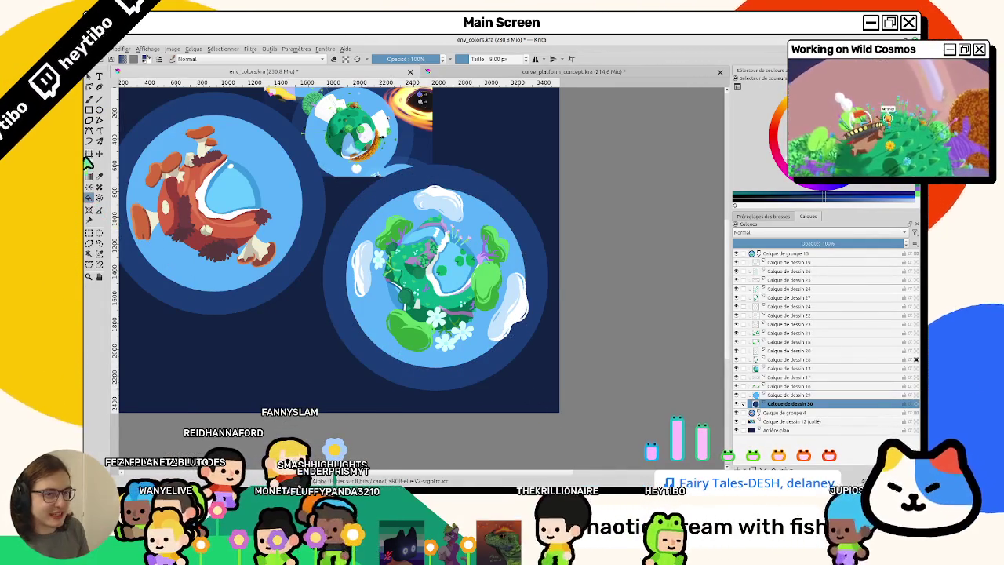
{"action": "left_click", "coordinate": [784, 253]}
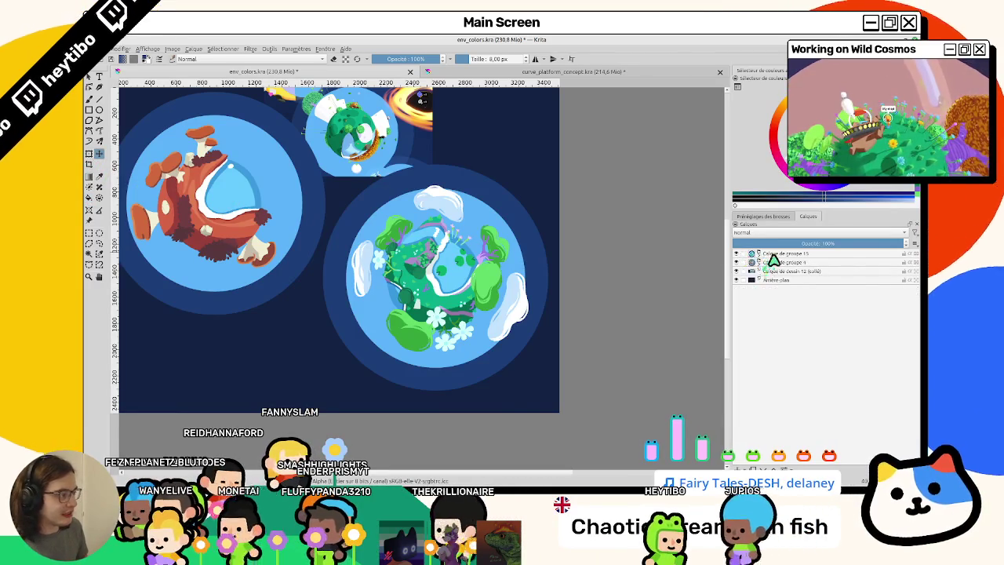
{"action": "mouse_move", "coordinate": [481, 263]}
{"action": "left_mouse_down"}
{"action": "mouse_move", "coordinate": [540, 302]}
{"action": "mouse_move", "coordinate": [526, 272]}
{"action": "left_mouse_up"}
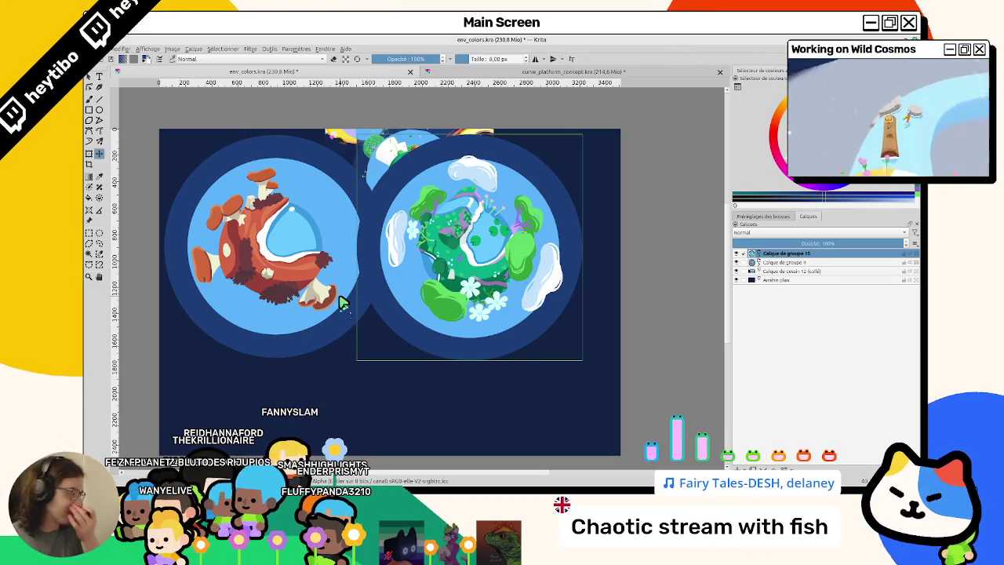
{"action": "mouse_move", "coordinate": [439, 282]}
{"action": "left_mouse_down"}
{"action": "mouse_move", "coordinate": [243, 279]}
{"action": "mouse_move", "coordinate": [482, 280]}
{"action": "left_mouse_up"}
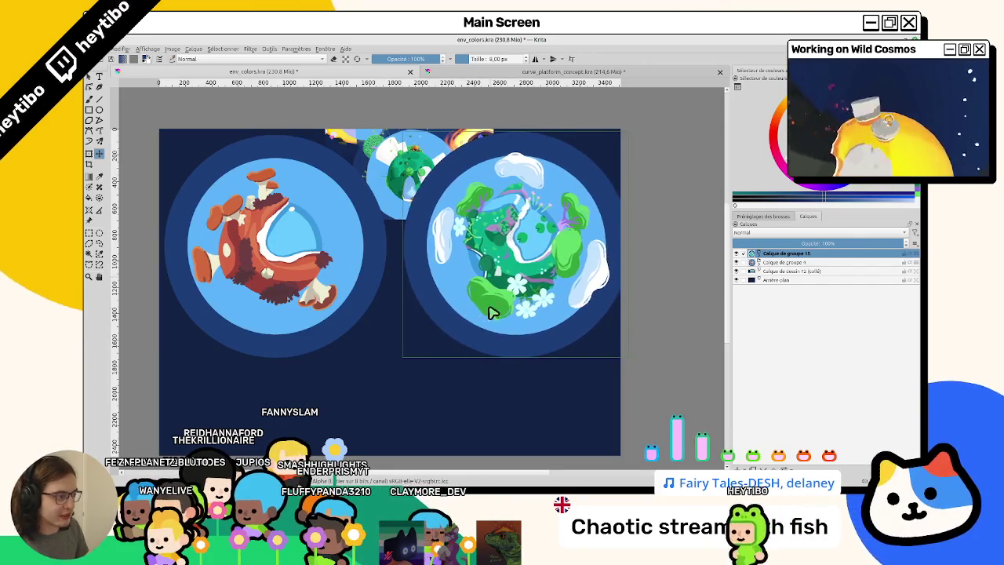
Enlarge the canvas around the artwork and fill the white background with dark navy
{"action": "scroll", "coordinate": [310, 272], "scroll_direction": "down", "scroll_amount": 1}
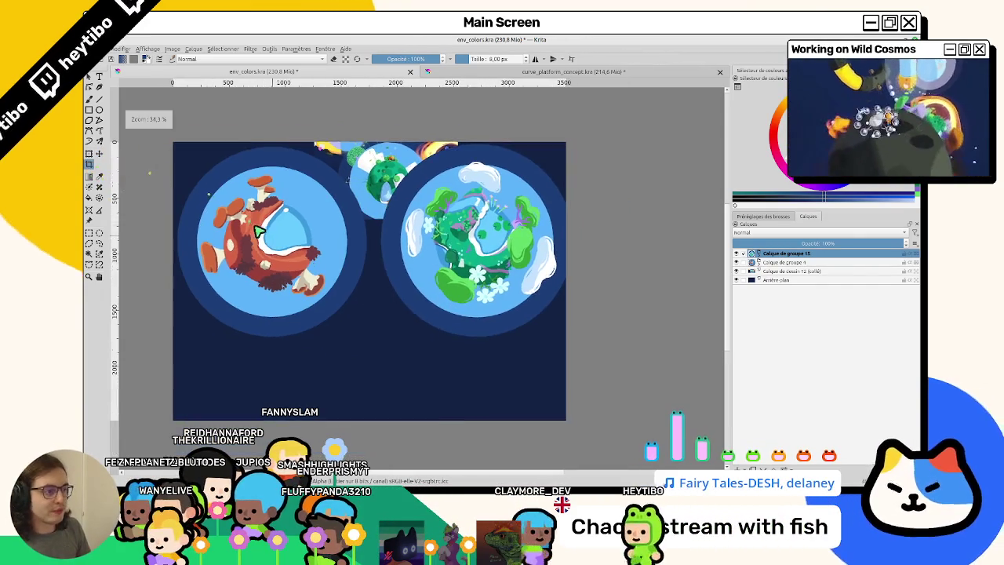
{"action": "scroll", "coordinate": [310, 272], "scroll_direction": "down", "scroll_amount": 1}
{"action": "left_click_drag", "start_coordinate": [173, 134], "coordinate": [552, 399]}
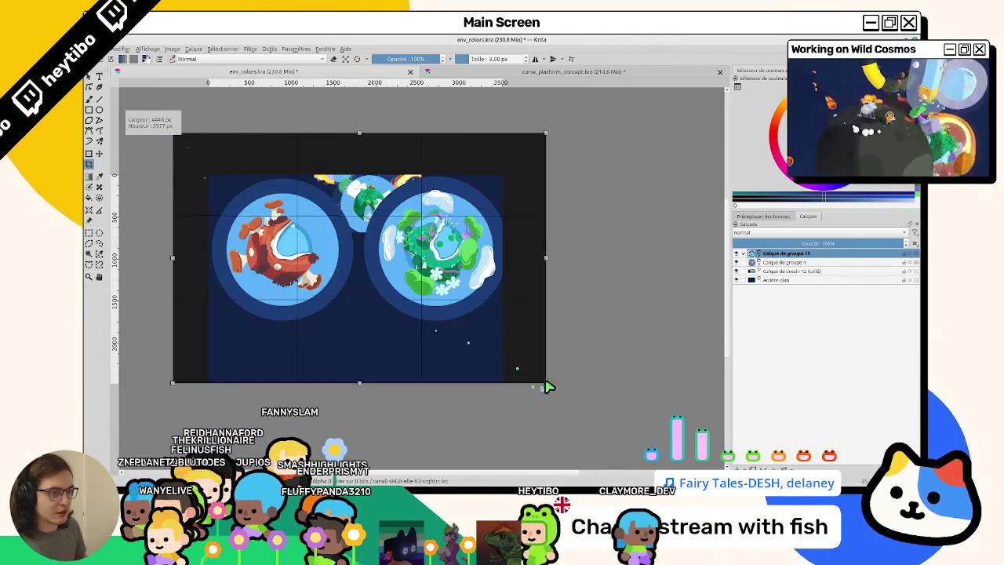
{"action": "key", "text": "Return"}
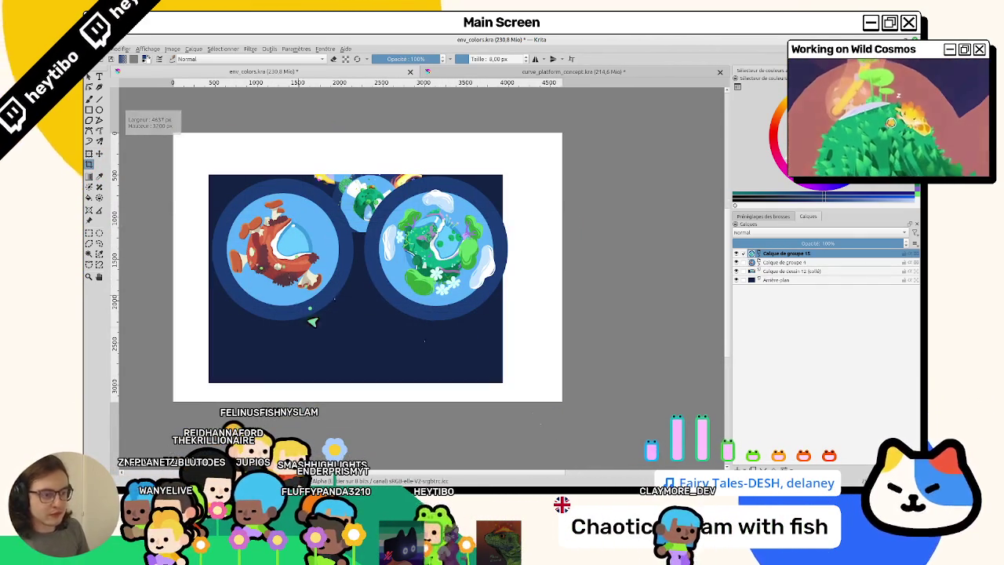
{"action": "left_click", "coordinate": [755, 279]}
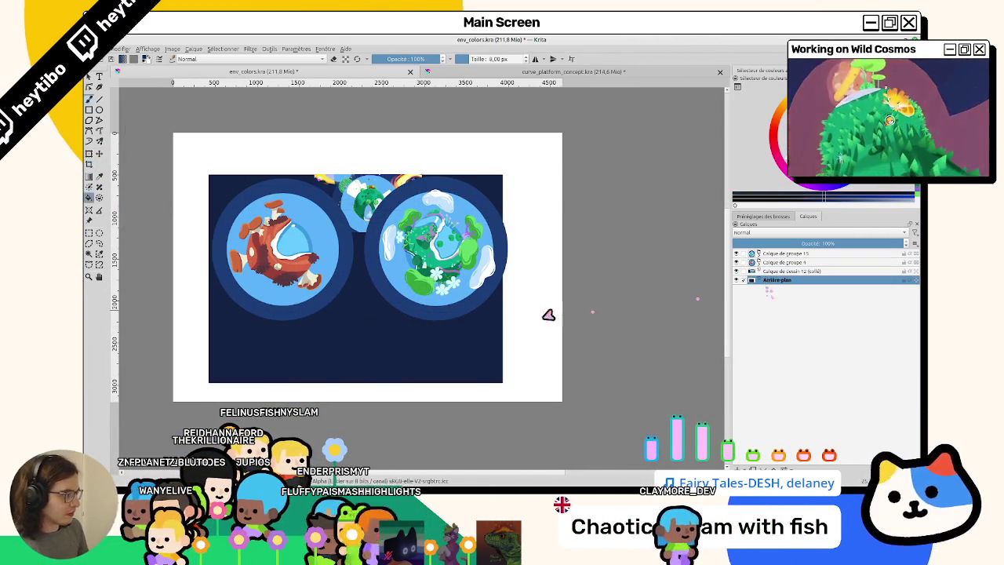
{"action": "left_click", "coordinate": [502, 339]}
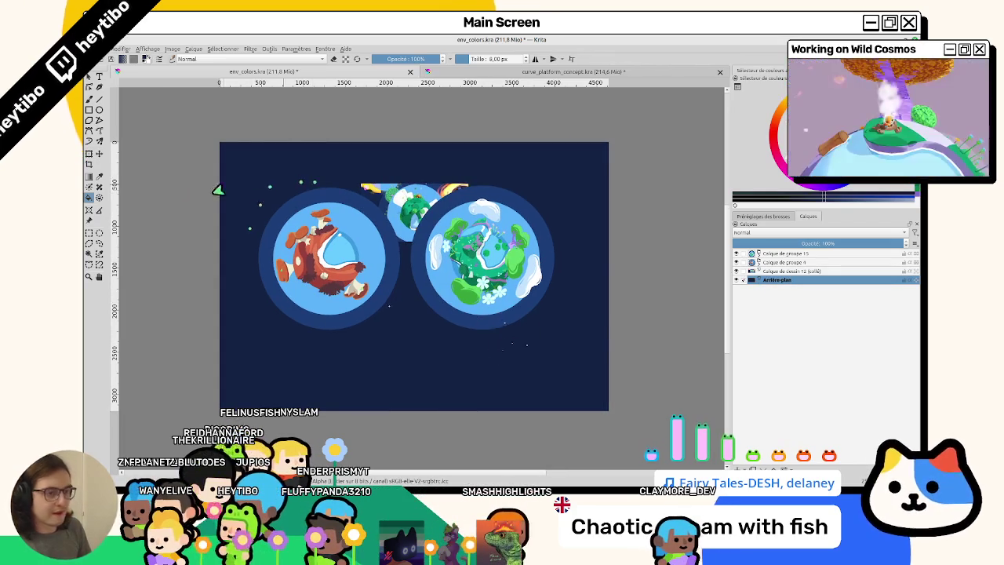
Move both planet groups up and left, then nudge the green planet slightly right
{"action": "left_click", "coordinate": [99, 153]}
{"action": "left_click", "coordinate": [789, 261]}
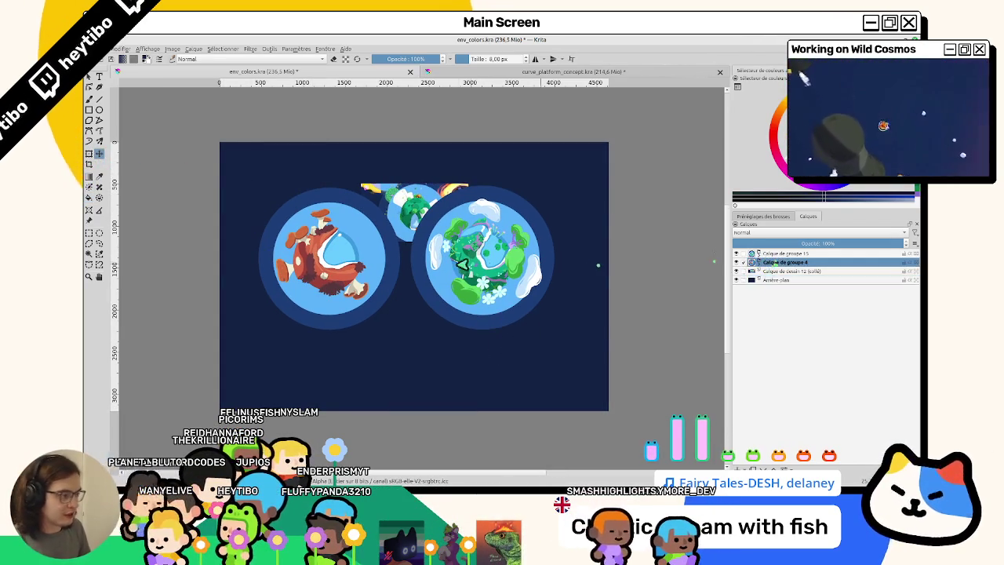
{"action": "left_click", "coordinate": [784, 254], "text": "shift"}
{"action": "left_click_drag", "start_coordinate": [395, 257], "coordinate": [360, 218]}
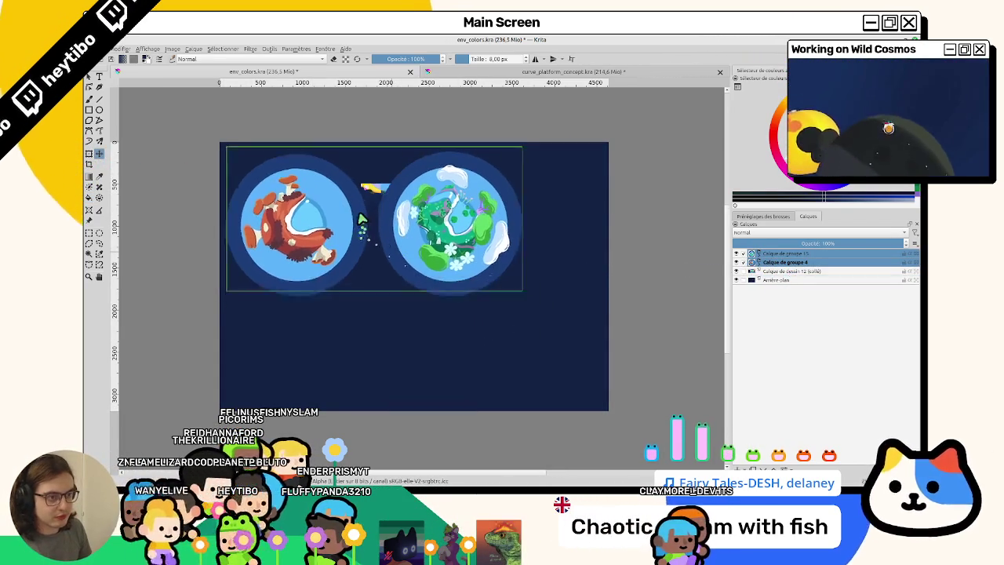
{"action": "left_click", "coordinate": [777, 255]}
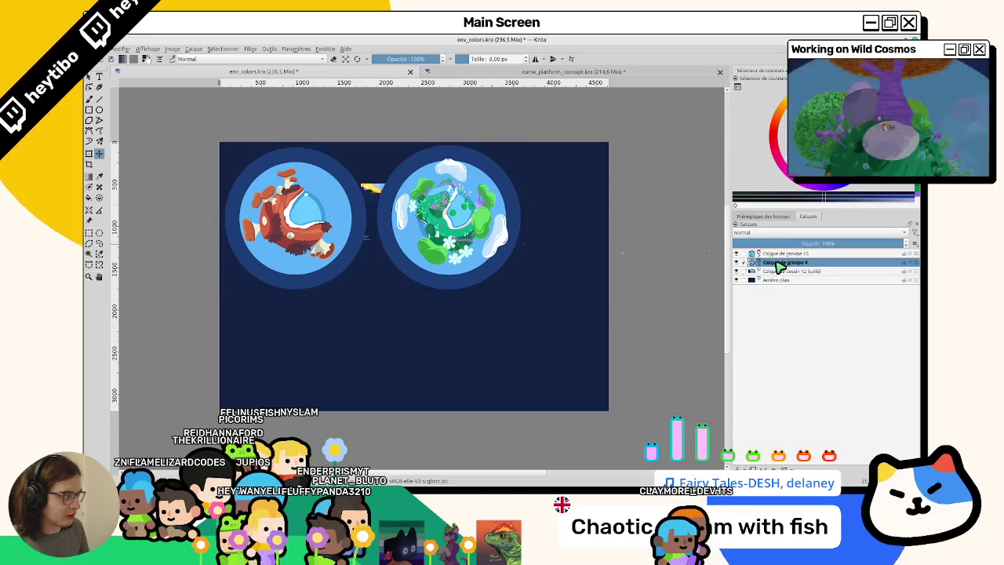
{"action": "left_click_drag", "start_coordinate": [424, 271], "coordinate": [448, 385]}
{"action": "left_click", "coordinate": [788, 271]}
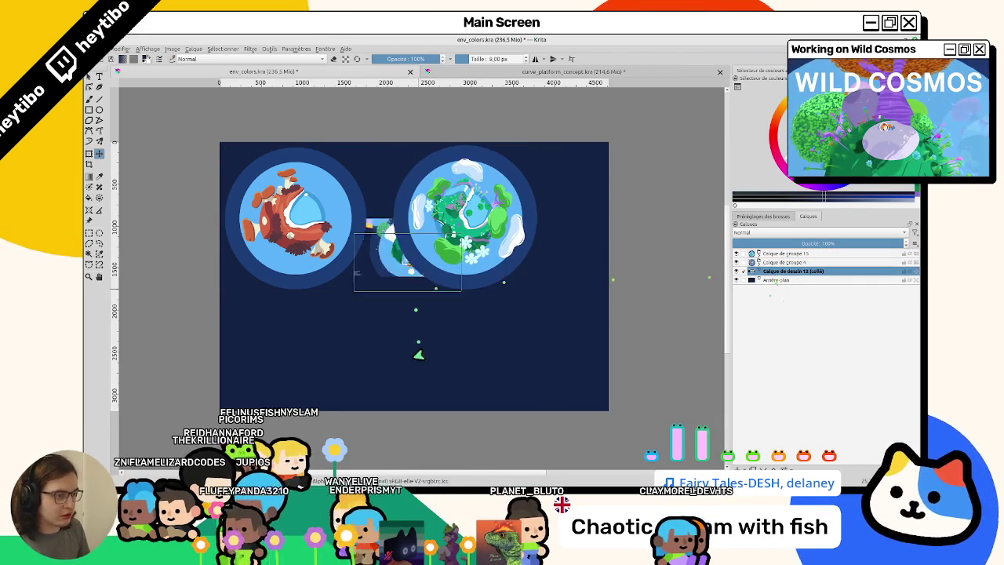
Move the game screenshot to the canvas's right edge
{"action": "scroll", "coordinate": [320, 312], "scroll_direction": "up", "scroll_amount": 3}
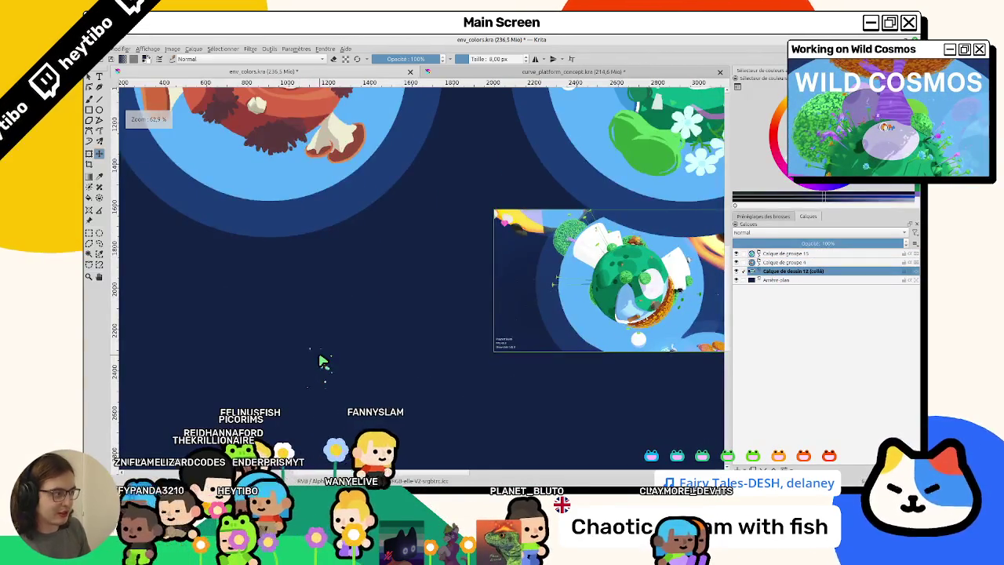
{"action": "scroll", "coordinate": [323, 359], "scroll_direction": "up", "scroll_amount": 2}
{"action": "scroll", "coordinate": [306, 345], "scroll_direction": "down", "scroll_amount": 2}
{"action": "scroll", "coordinate": [259, 306], "scroll_direction": "down", "scroll_amount": 2}
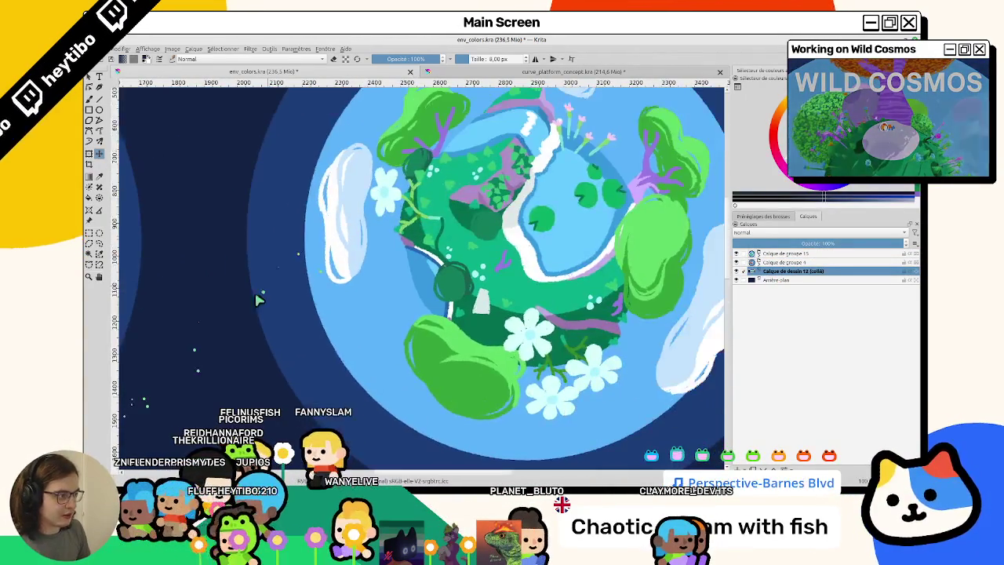
{"action": "scroll", "coordinate": [226, 338], "scroll_direction": "down", "scroll_amount": 1}
{"action": "mouse_move", "coordinate": [225, 337]}
{"action": "left_mouse_down"}
{"action": "mouse_move", "coordinate": [359, 291]}
{"action": "mouse_move", "coordinate": [364, 302]}
{"action": "left_mouse_up"}
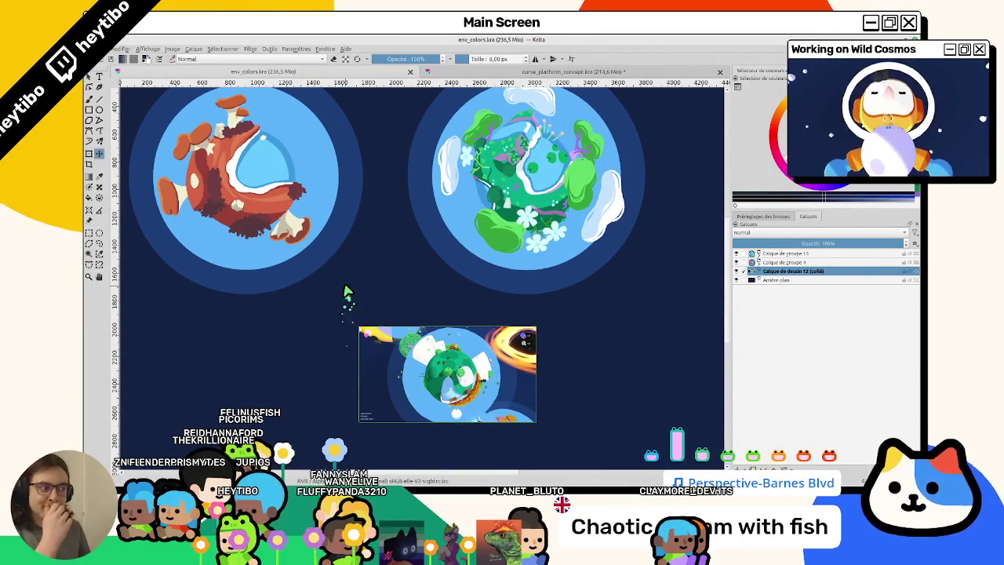
{"action": "left_click_drag", "start_coordinate": [351, 328], "coordinate": [559, 305]}
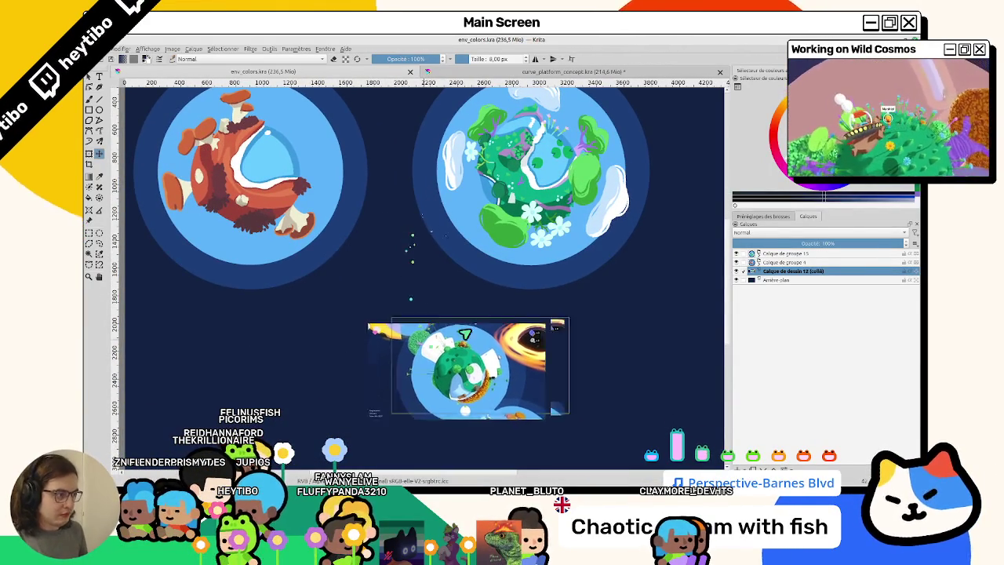
Remove the pasted game screenshot layer
{"action": "scroll", "coordinate": [471, 304], "scroll_direction": "up", "scroll_amount": 2}
{"action": "scroll", "coordinate": [415, 286], "scroll_direction": "up", "scroll_amount": 2}
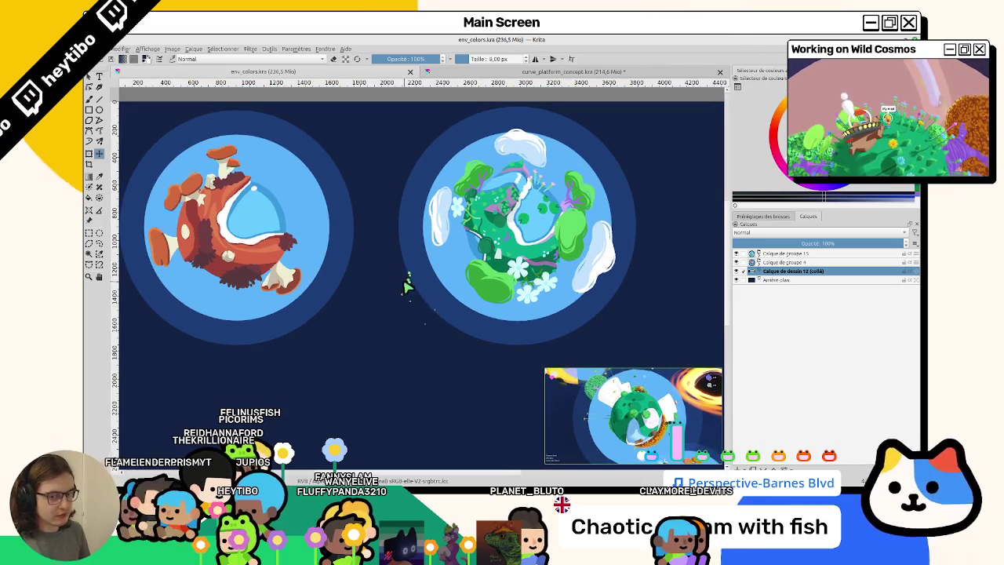
{"action": "scroll", "coordinate": [470, 275], "scroll_direction": "down", "scroll_amount": 2}
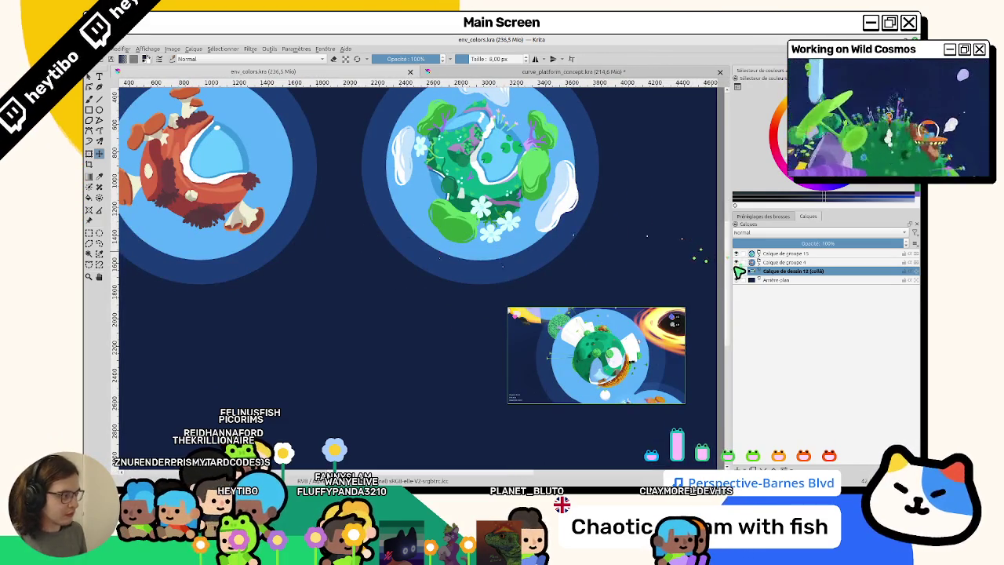
{"action": "scroll", "coordinate": [471, 274], "scroll_direction": "down", "scroll_amount": 2}
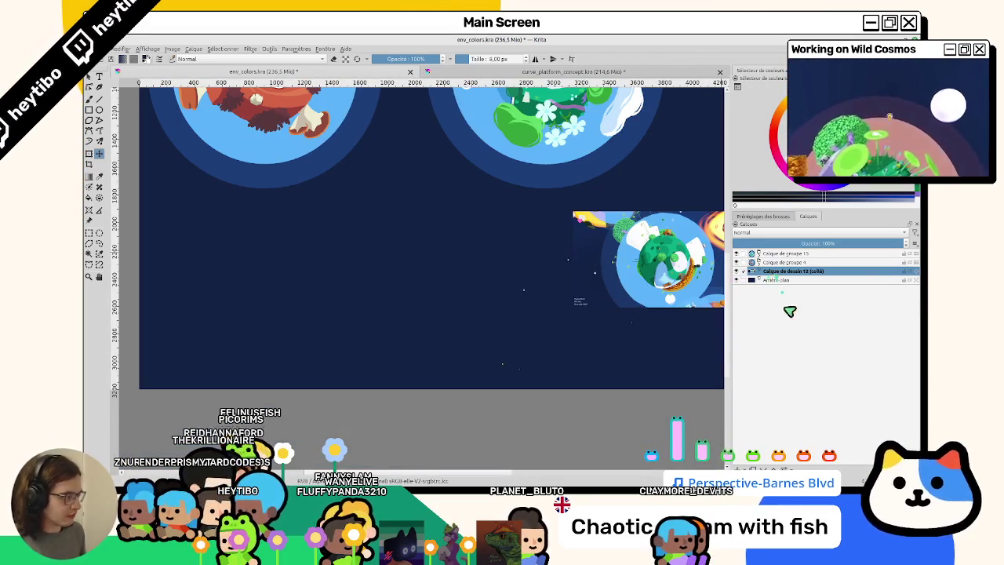
{"action": "key", "text": "ctrl+z"}
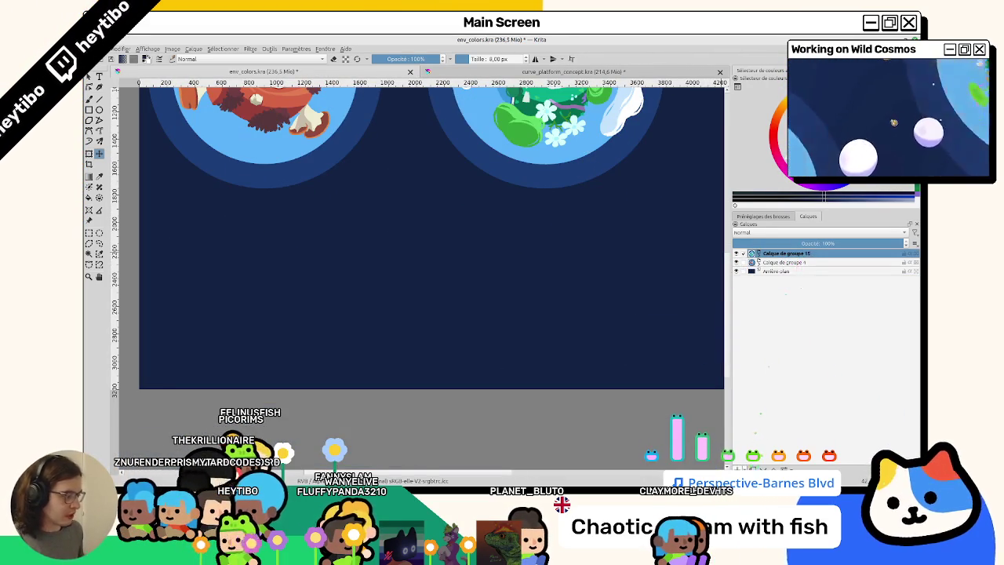
Add a new empty paint layer at the top of the layer stack
{"action": "key", "text": "ctrl+v"}
{"action": "scroll", "coordinate": [197, 189], "scroll_direction": "down", "scroll_amount": 2}
{"action": "scroll", "coordinate": [197, 189], "scroll_direction": "up", "scroll_amount": 2}
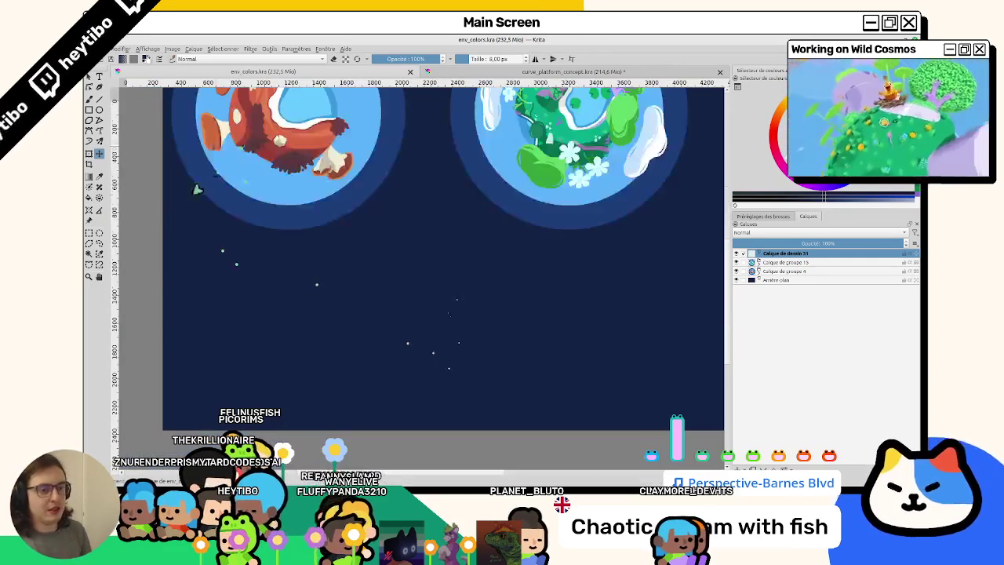
{"action": "left_click_drag", "start_coordinate": [197, 189], "coordinate": [102, 157]}
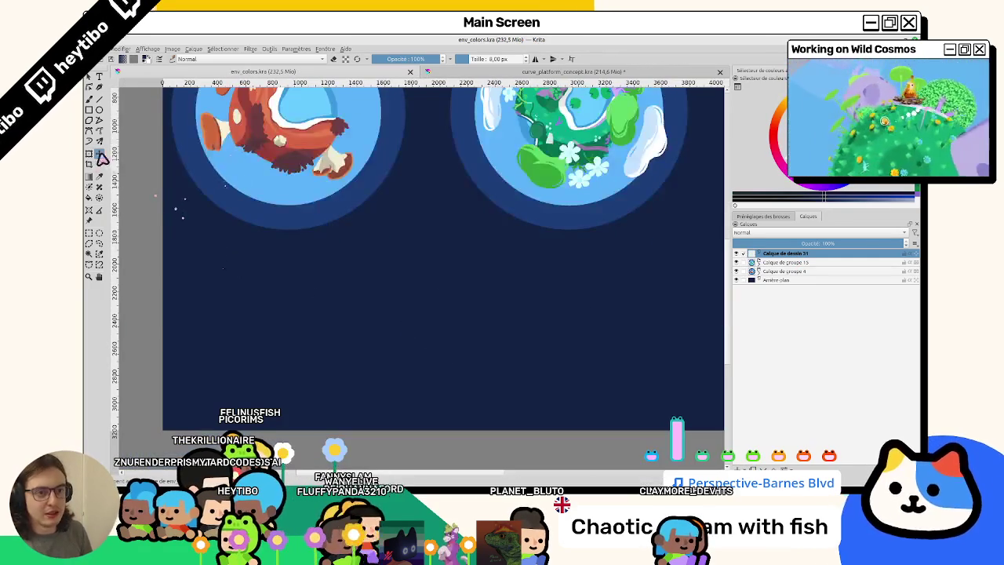
Try several circular selections with the Ellipse Selection tool, settling on one for the new planet
{"action": "left_click", "coordinate": [99, 233]}
{"action": "left_click_drag", "start_coordinate": [332, 285], "coordinate": [404, 359]}
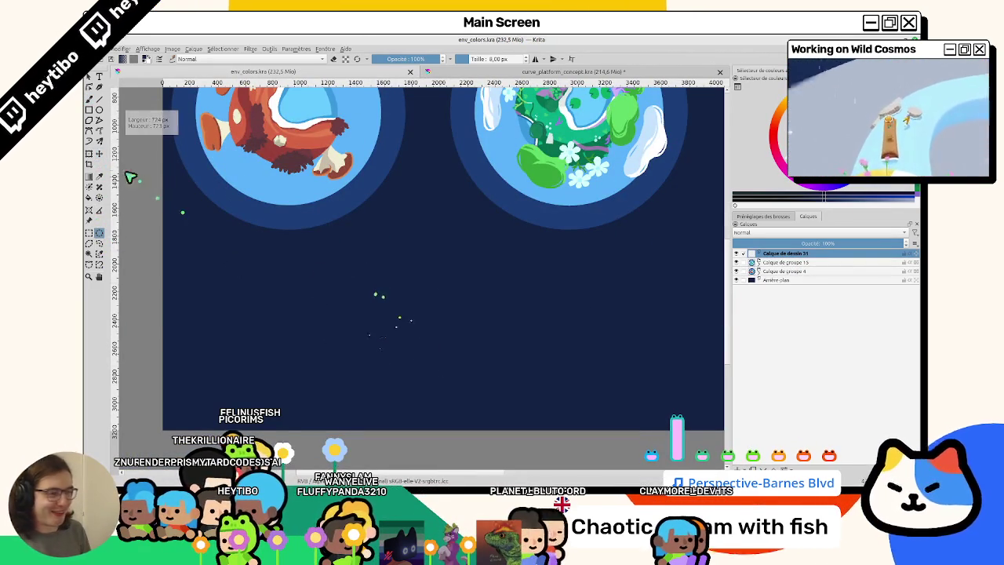
{"action": "key", "text": "Delete"}
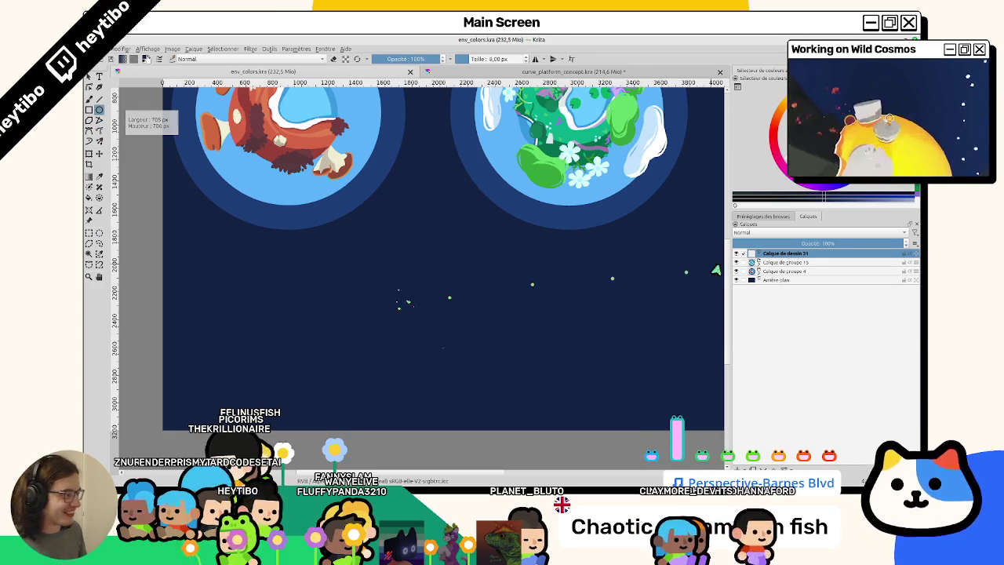
{"action": "left_click_drag", "start_coordinate": [368, 137], "coordinate": [466, 287]}
{"action": "key", "text": "Delete"}
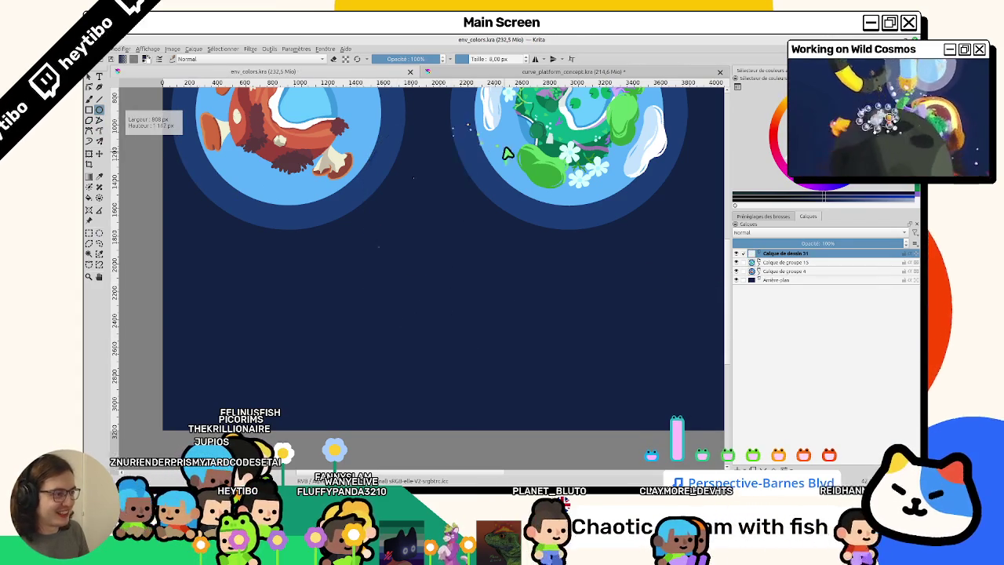
{"action": "left_click_drag", "start_coordinate": [406, 235], "coordinate": [533, 316]}
{"action": "left_click", "coordinate": [736, 280]}
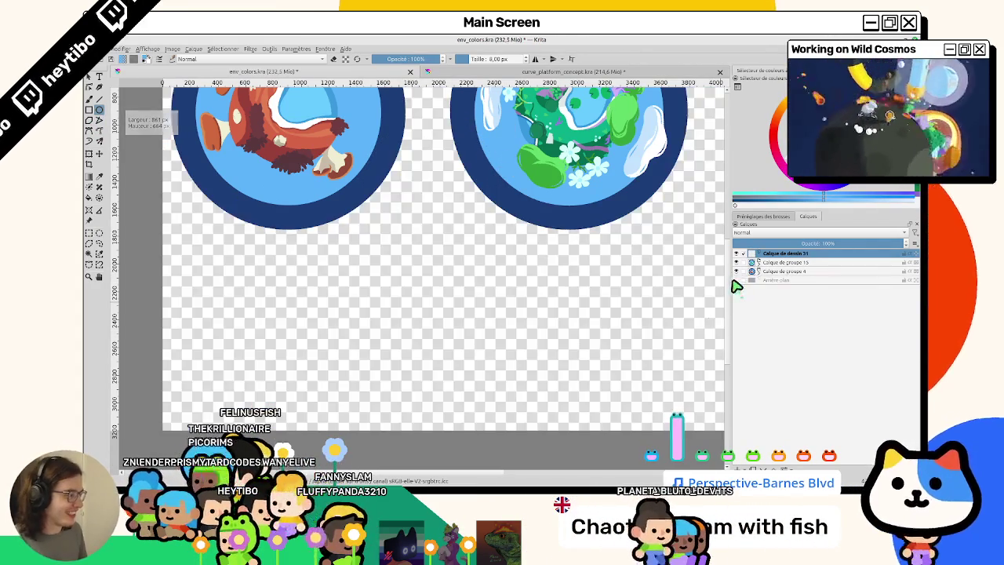
{"action": "left_click", "coordinate": [735, 280]}
{"action": "left_click_drag", "start_coordinate": [357, 247], "coordinate": [466, 345]}
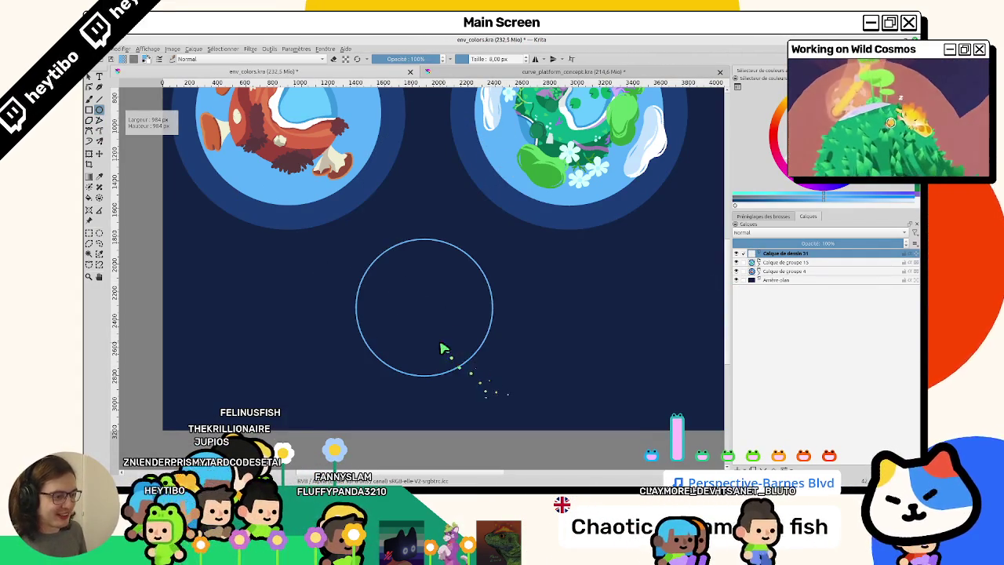
{"action": "key", "text": "ctrl+shift+a"}
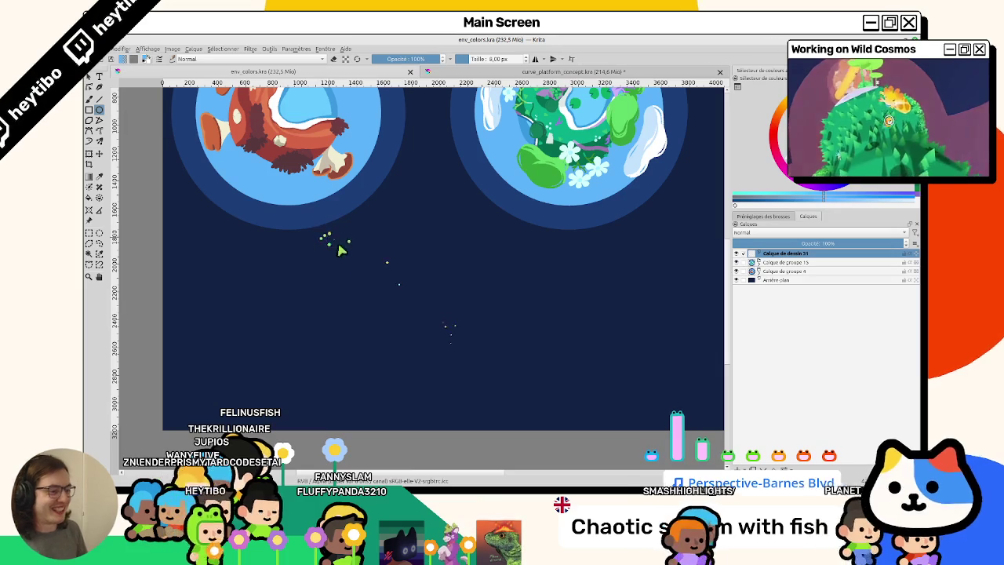
{"action": "left_click_drag", "start_coordinate": [344, 253], "coordinate": [447, 357]}
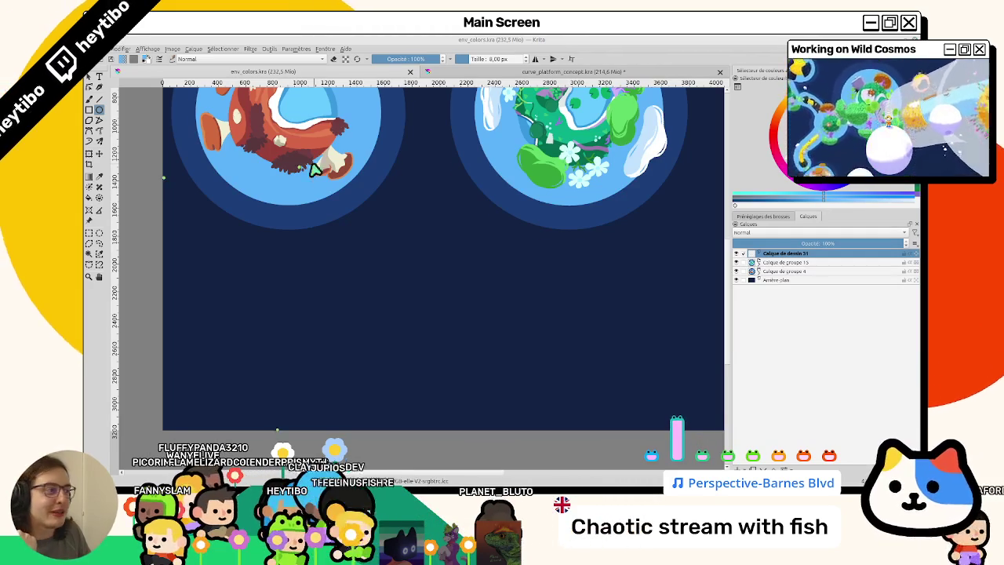
{"action": "scroll", "coordinate": [310, 249], "scroll_direction": "up", "scroll_amount": 3}
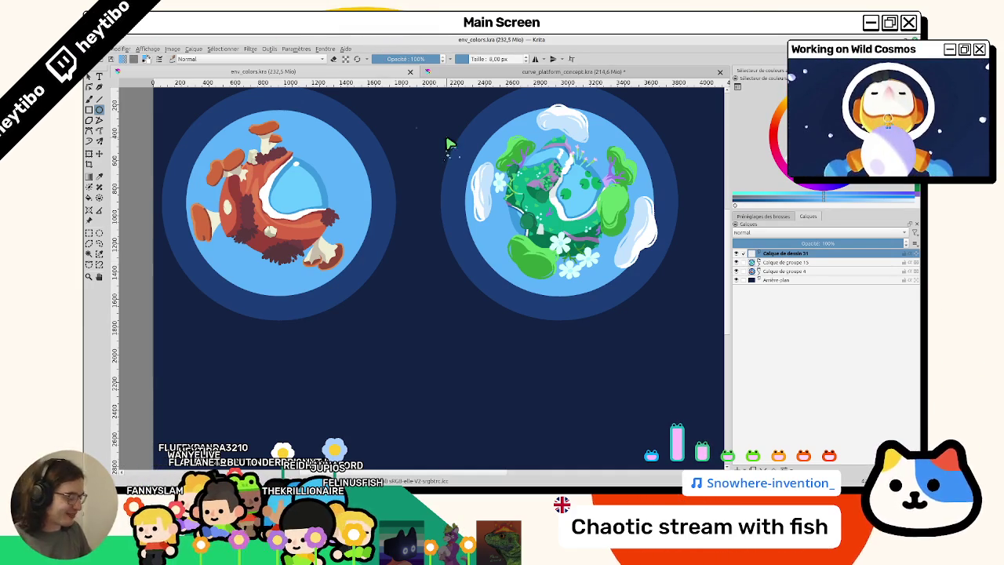
Extend the canvas beyond its current edges with the Crop tool
{"action": "scroll", "coordinate": [482, 222], "scroll_direction": "down", "scroll_amount": 5}
{"action": "scroll", "coordinate": [464, 246], "scroll_direction": "up", "scroll_amount": 1}
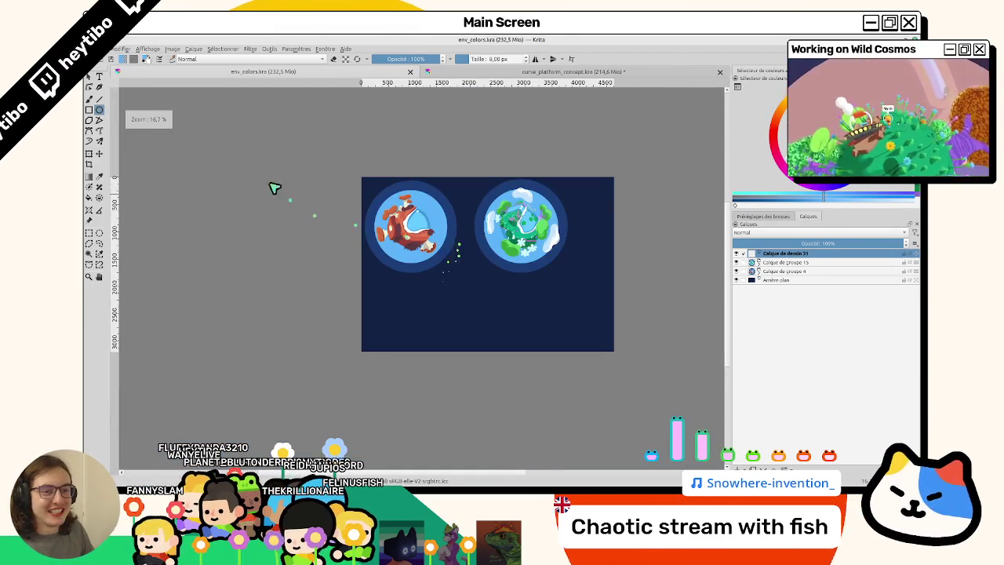
{"action": "left_click_drag", "start_coordinate": [352, 155], "coordinate": [620, 375]}
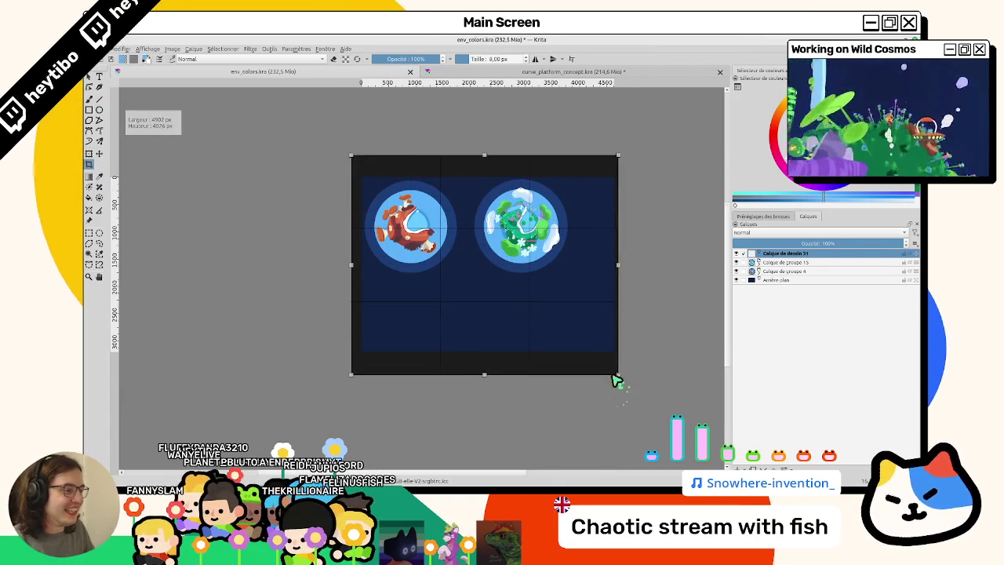
{"action": "key", "text": "Return"}
Refill the Arrière-plan layer navy to cover the new white border
{"action": "key", "text": "b"}
{"action": "left_click", "coordinate": [777, 280]}
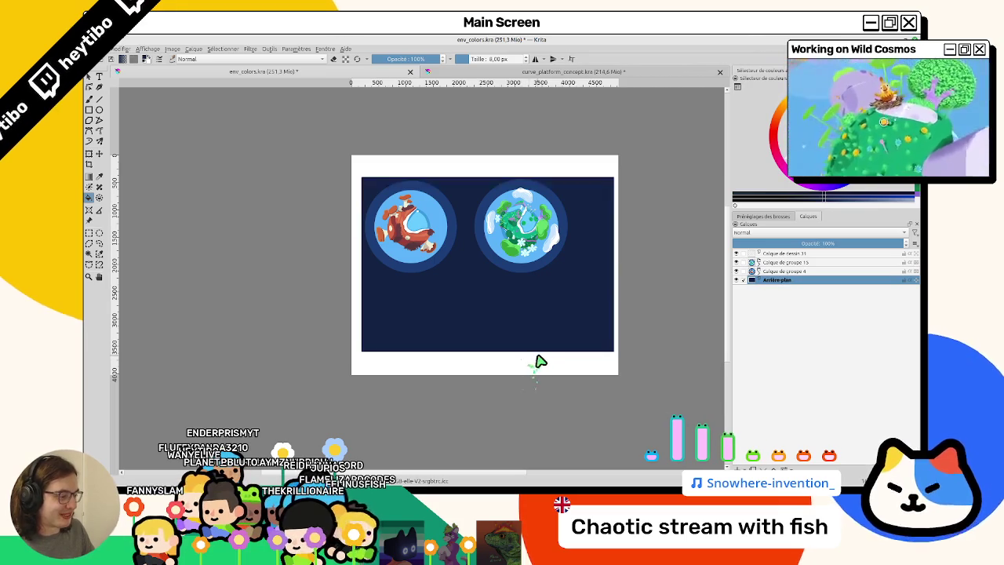
{"action": "left_click", "coordinate": [541, 362]}
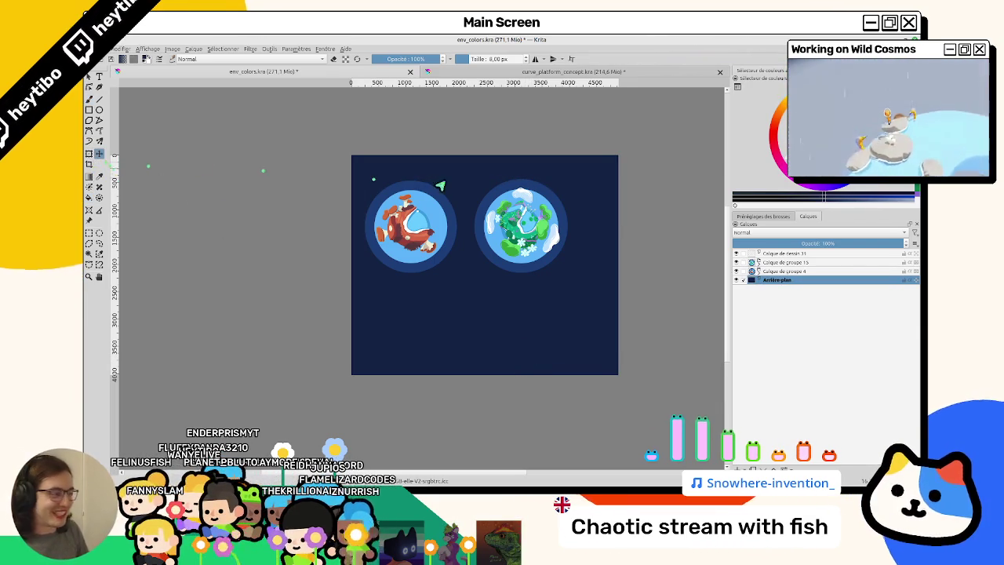
{"action": "left_click", "coordinate": [769, 262]}
{"action": "left_click", "coordinate": [774, 271], "text": "shift"}
Nudge both planets up and move the new paint layer below the planet groups
{"action": "left_click_drag", "start_coordinate": [439, 226], "coordinate": [438, 210]}
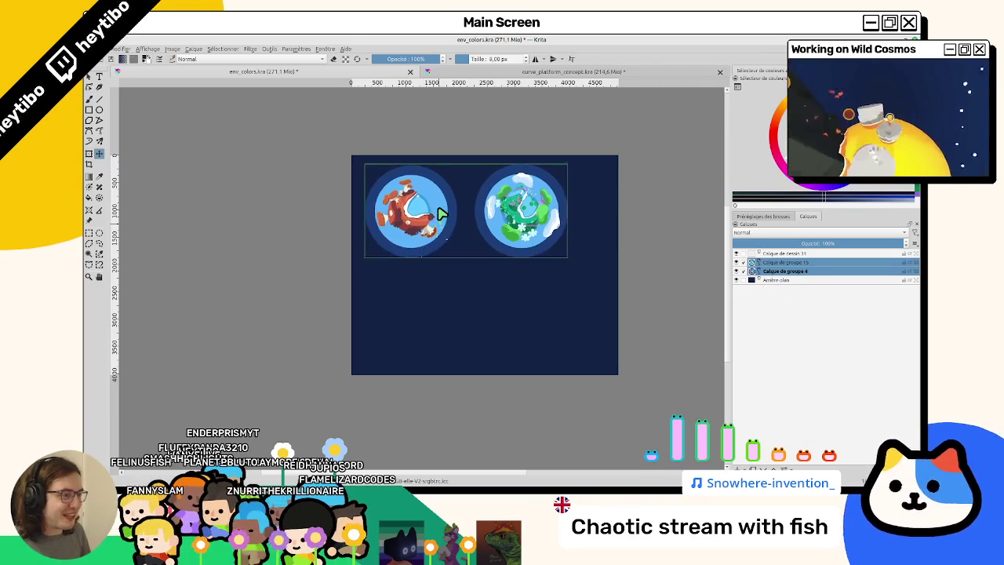
{"action": "left_click", "coordinate": [760, 254]}
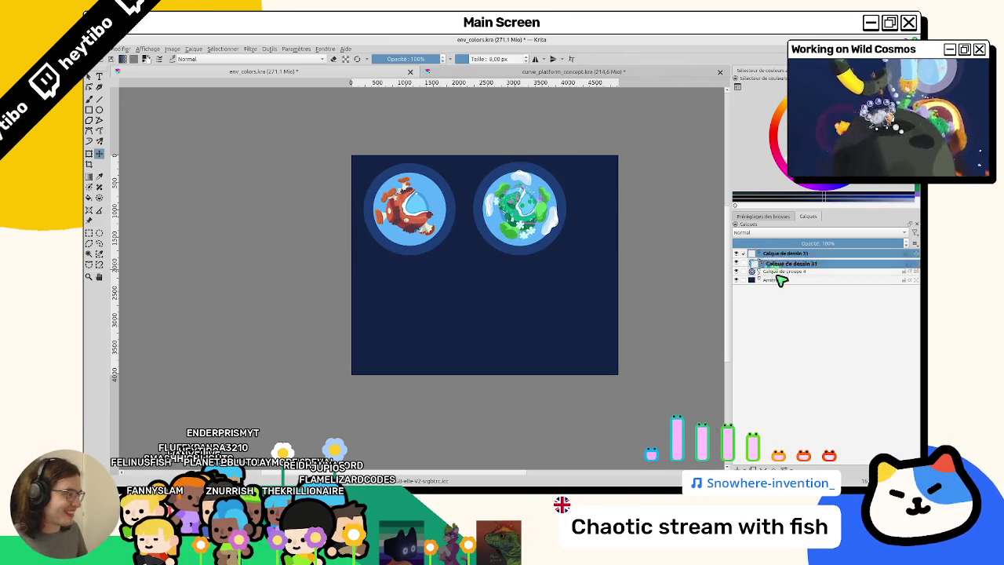
{"action": "left_click_drag", "start_coordinate": [780, 281], "coordinate": [792, 253]}
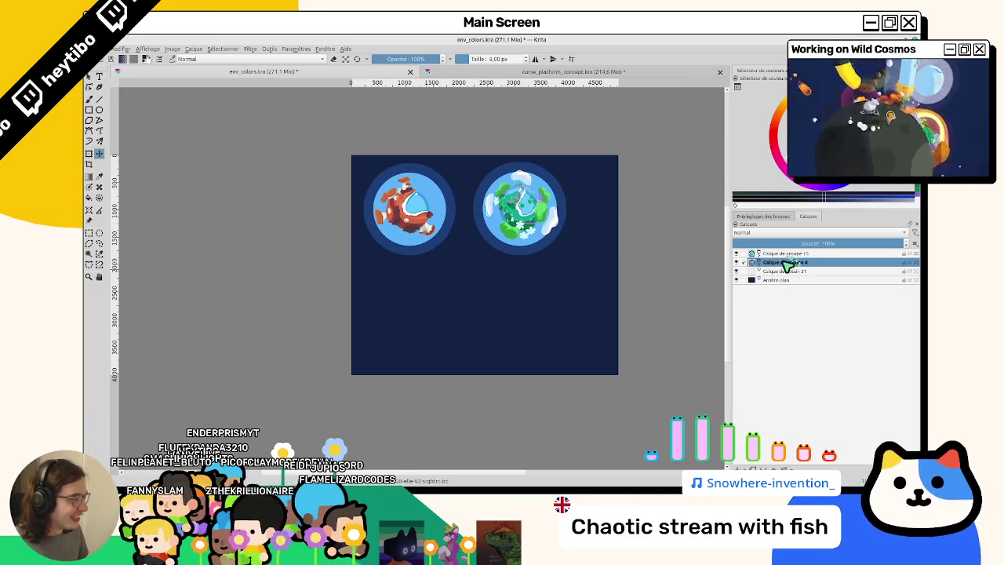
{"action": "left_click", "coordinate": [784, 270]}
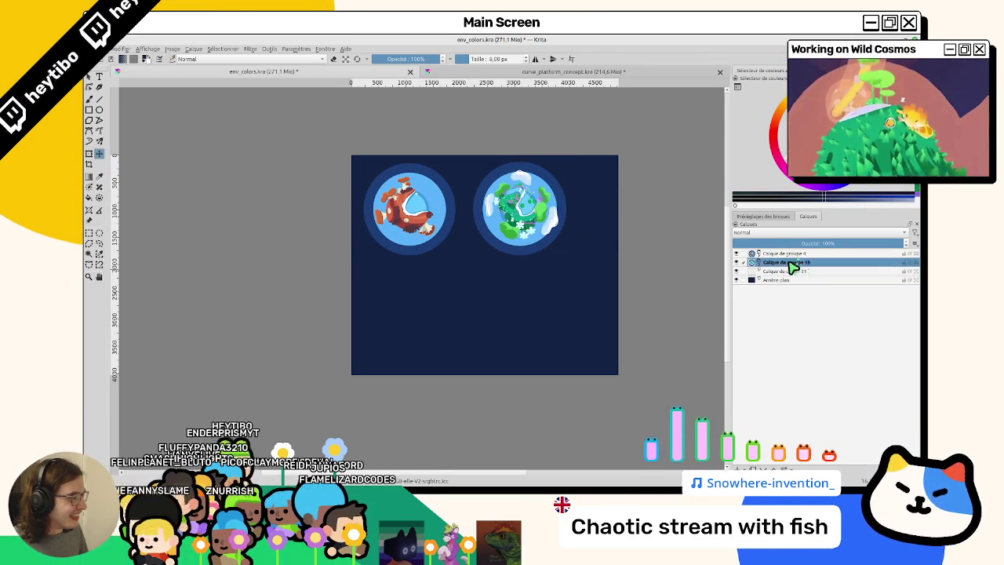
Test a scattered-star ring stroke with a larger brush, then undo it
{"action": "scroll", "coordinate": [448, 251], "scroll_direction": "up", "scroll_amount": 3}
{"action": "scroll", "coordinate": [449, 251], "scroll_direction": "up", "scroll_amount": 2}
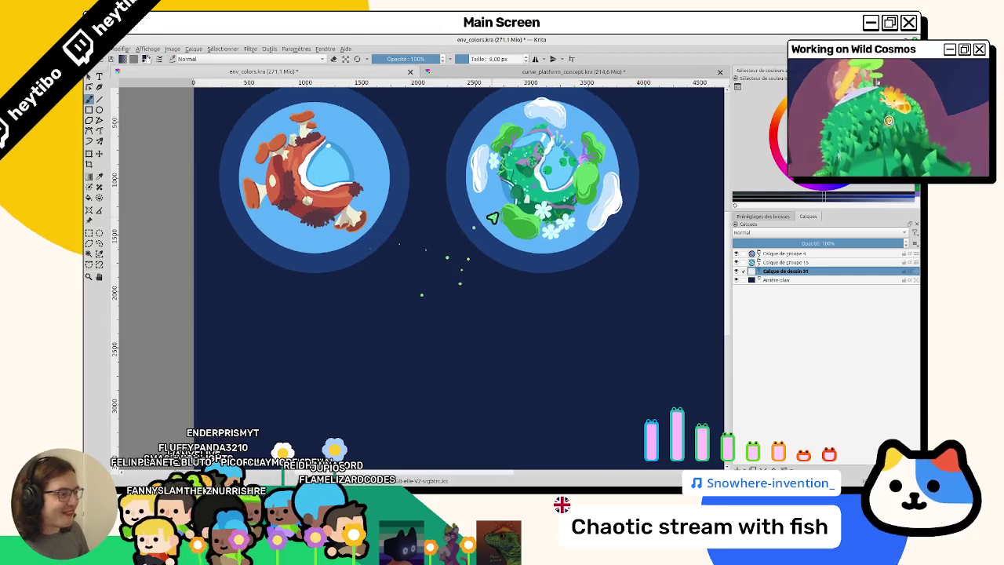
{"action": "scroll", "coordinate": [573, 222], "scroll_direction": "up", "scroll_amount": 1}
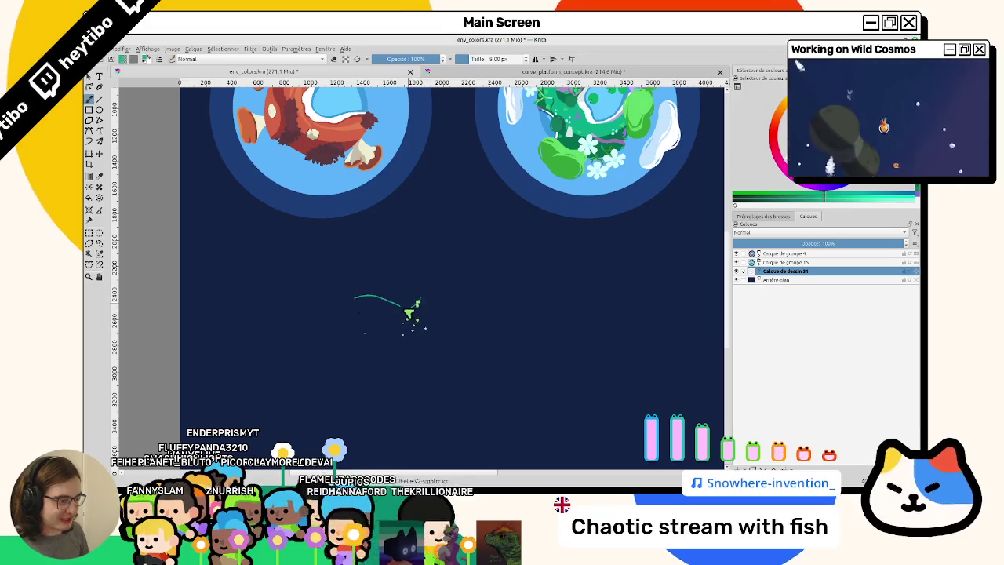
{"action": "left_click_drag", "start_coordinate": [401, 306], "coordinate": [458, 292]}
{"action": "key", "text": "ctrl+z"}
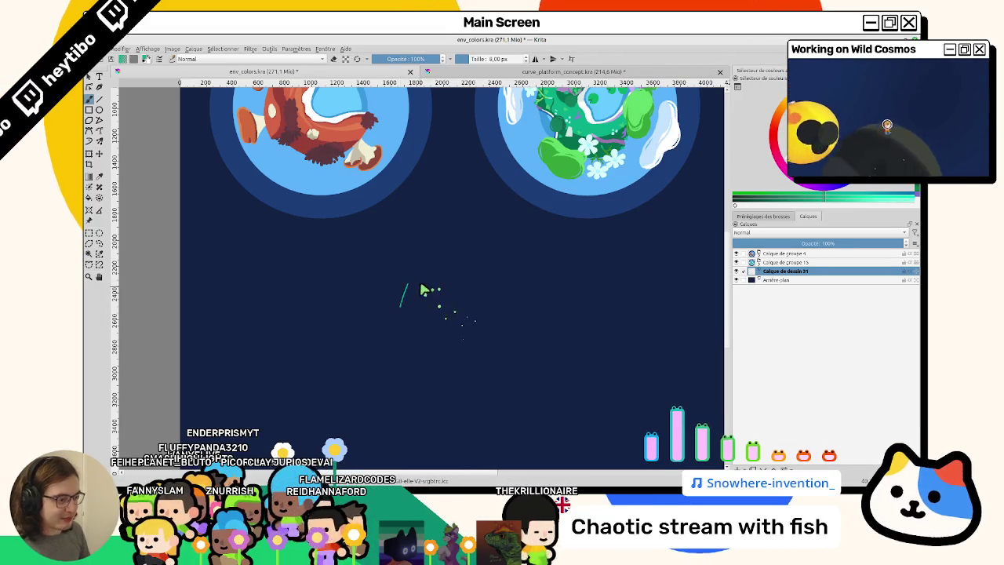
{"action": "left_click_drag", "start_coordinate": [370, 304], "coordinate": [403, 302]}
{"action": "mouse_move", "coordinate": [358, 269]}
{"action": "left_mouse_down"}
{"action": "mouse_move", "coordinate": [363, 403]}
{"action": "mouse_move", "coordinate": [353, 270]}
{"action": "mouse_move", "coordinate": [460, 403]}
{"action": "mouse_move", "coordinate": [387, 299]}
{"action": "mouse_move", "coordinate": [399, 377]}
{"action": "mouse_move", "coordinate": [367, 312]}
{"action": "left_mouse_up"}
{"action": "key", "text": "ctrl+z"}
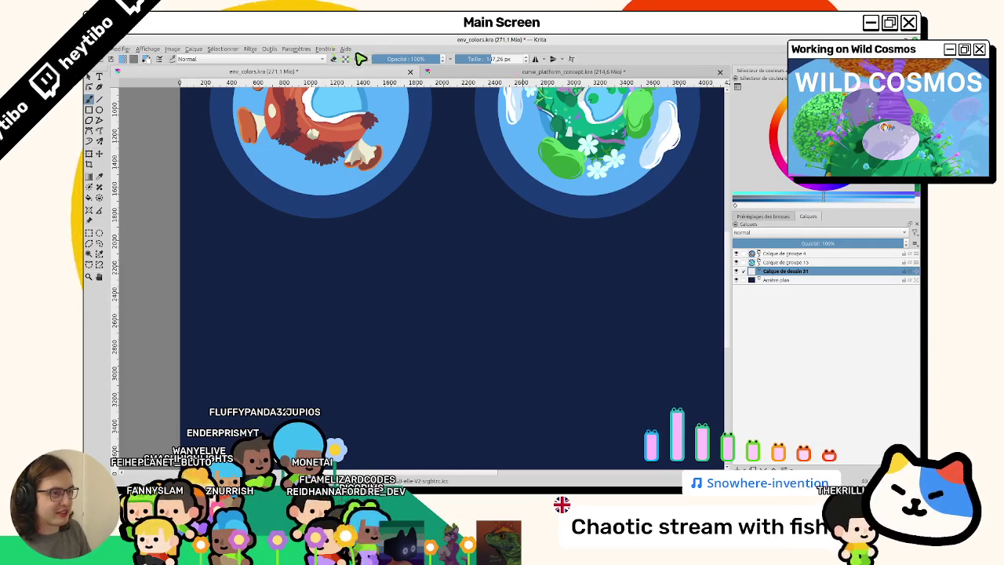
Reset the view and 12 px brush, sample the navy background colour, and open a file manager
{"action": "left_click", "coordinate": [358, 59]}
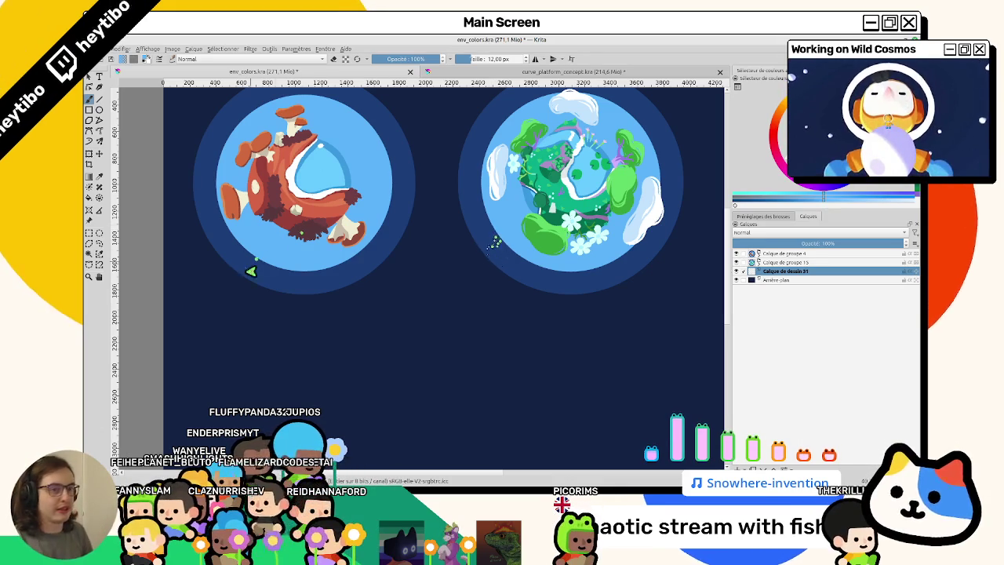
{"action": "left_click", "coordinate": [694, 88], "text": "ctrl"}
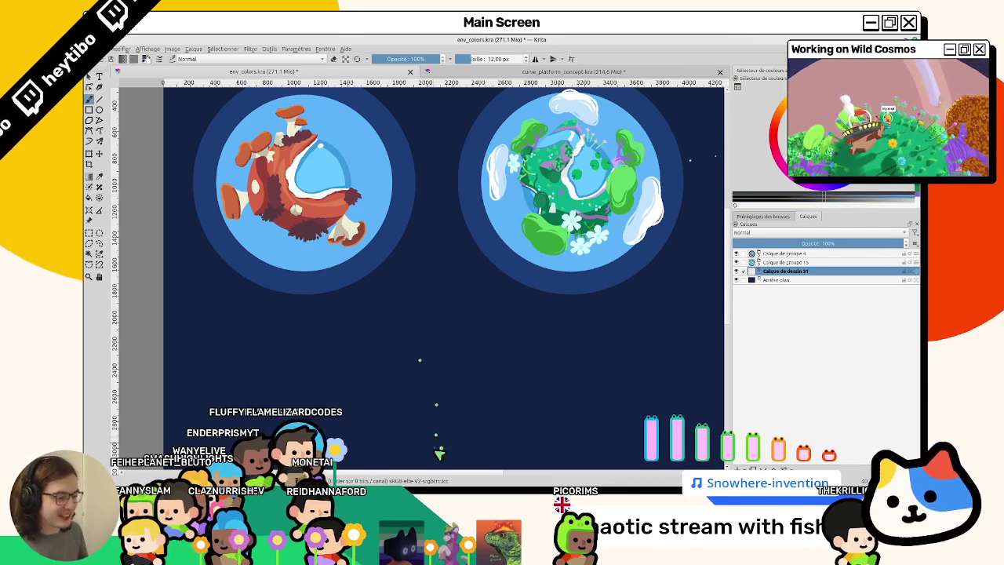
{"action": "key", "text": "super+e"}
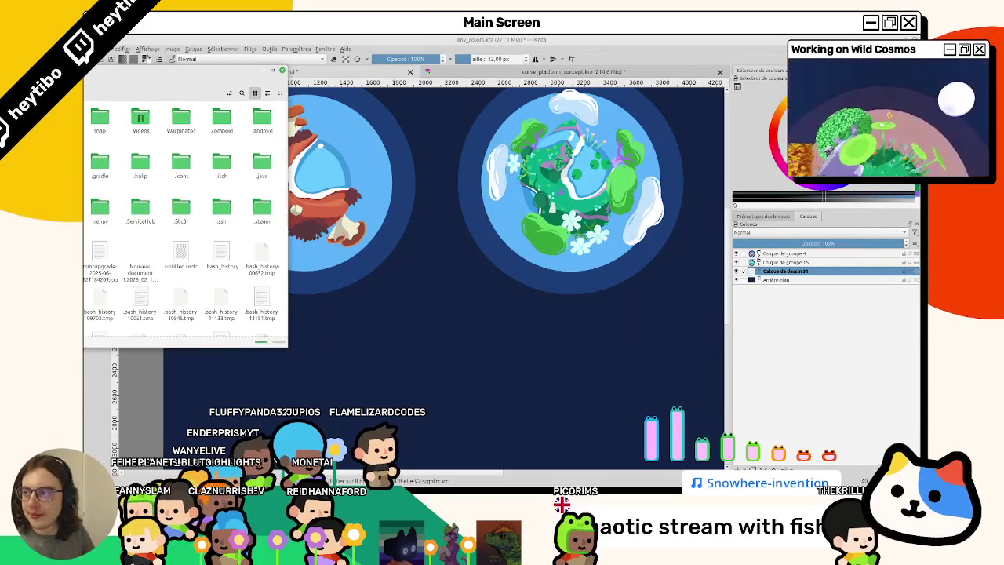
Close the file manager window with Ctrl+W
{"action": "key", "text": "ctrl+w"}
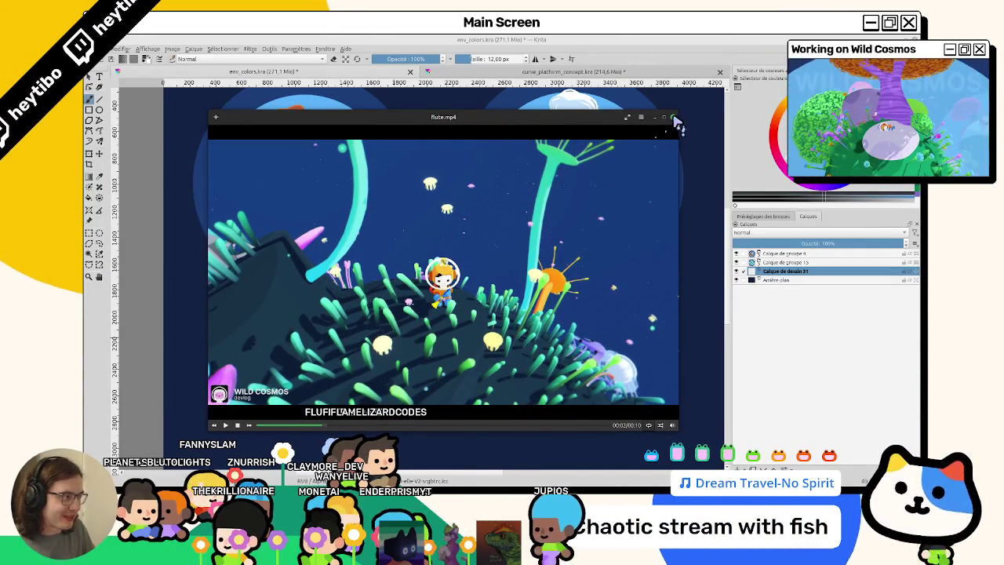
{"action": "left_click", "coordinate": [672, 117]}
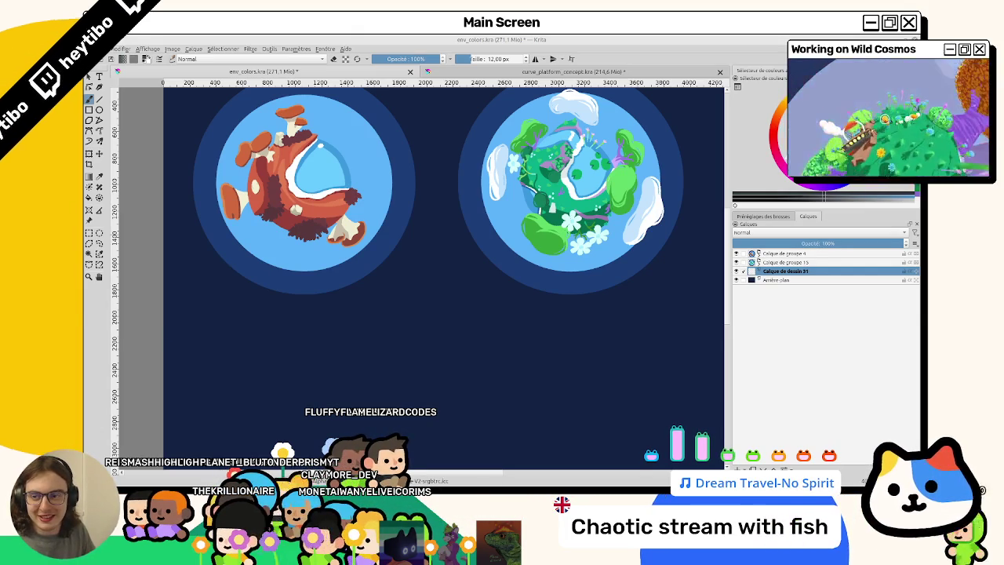
Insert the game screenshot as a new file layer and add an empty paint layer above it
{"action": "right_click", "coordinate": [432, 281]}
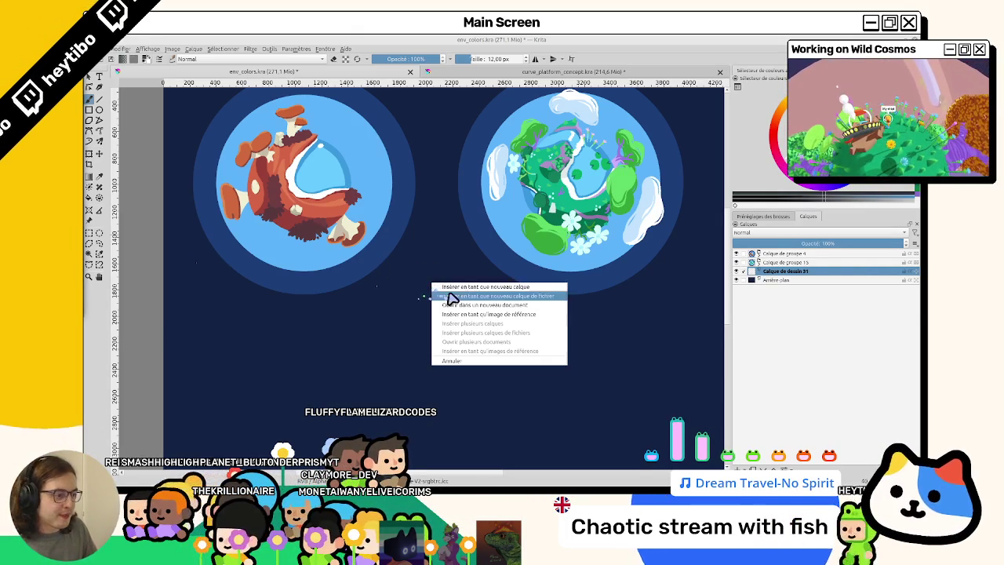
{"action": "left_click", "coordinate": [455, 293]}
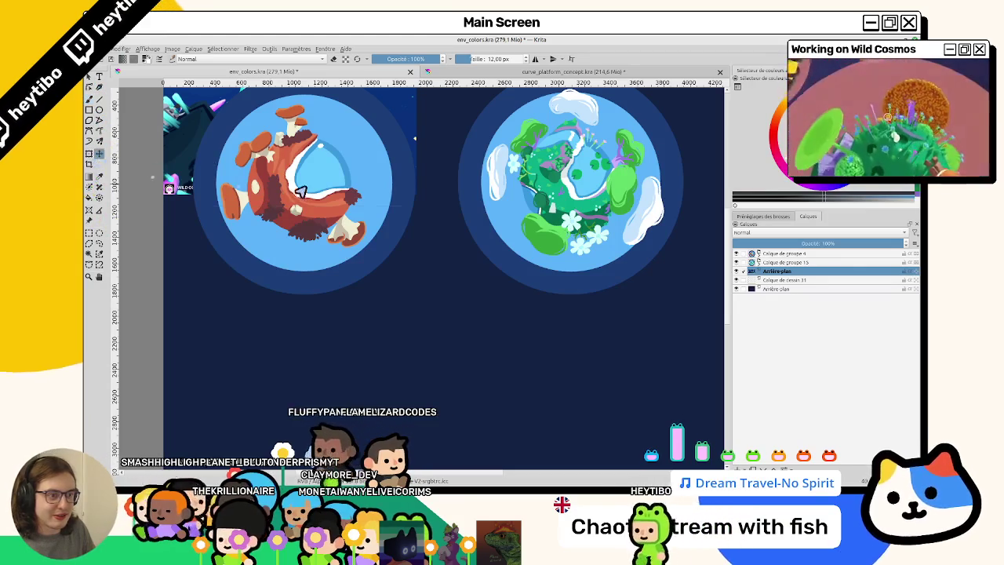
{"action": "key", "text": "ctrl+v"}
{"action": "scroll", "coordinate": [443, 271], "scroll_direction": "down", "scroll_amount": 2}
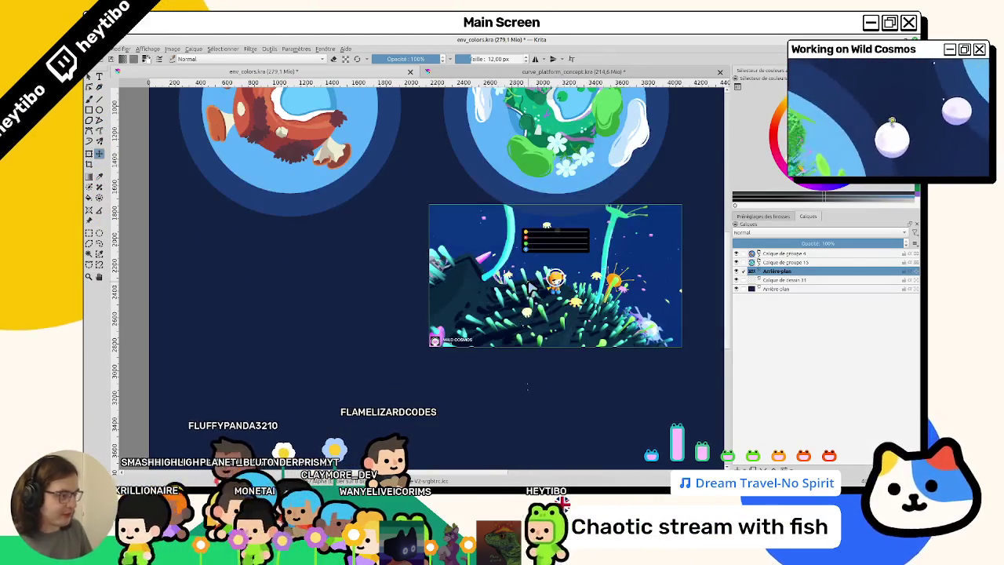
{"action": "scroll", "coordinate": [541, 283], "scroll_direction": "up", "scroll_amount": 5}
{"action": "scroll", "coordinate": [531, 288], "scroll_direction": "down", "scroll_amount": 4}
{"action": "scroll", "coordinate": [304, 310], "scroll_direction": "down", "scroll_amount": 3}
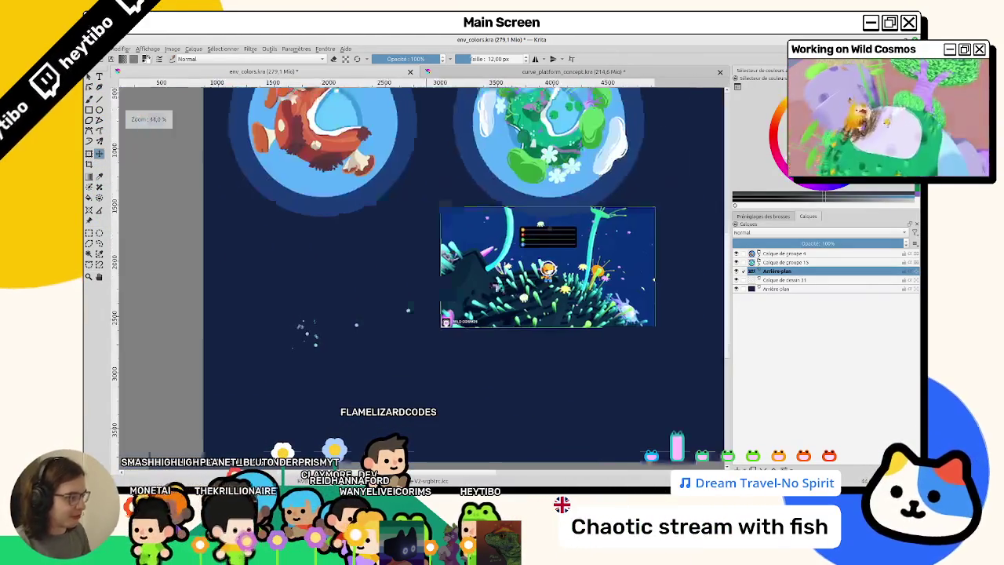
{"action": "key", "text": "Insert"}
Undo the extra empty layer and select the Calque de groupe 4 layer
{"action": "left_click_drag", "start_coordinate": [229, 158], "coordinate": [171, 194]}
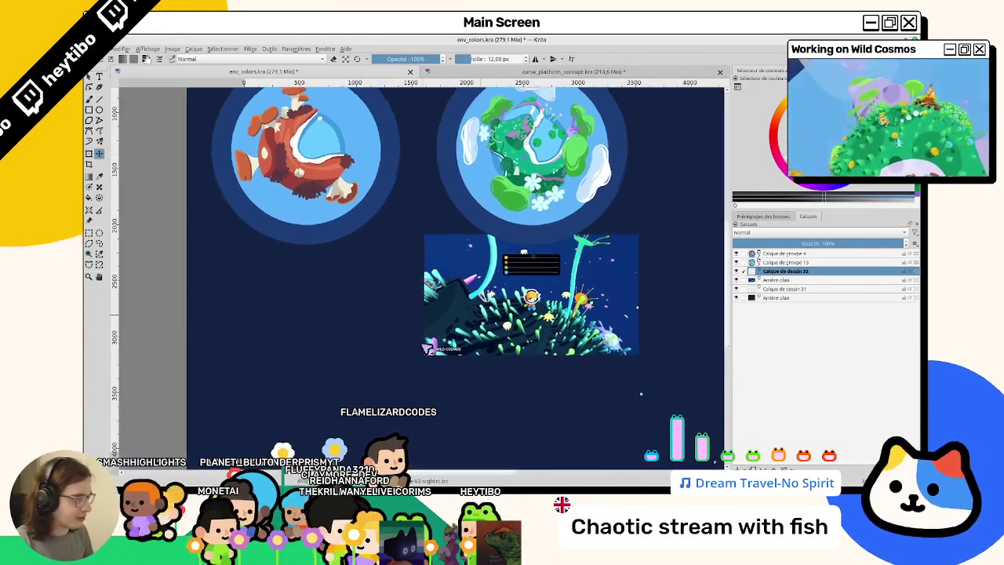
{"action": "key", "text": "ctrl+z"}
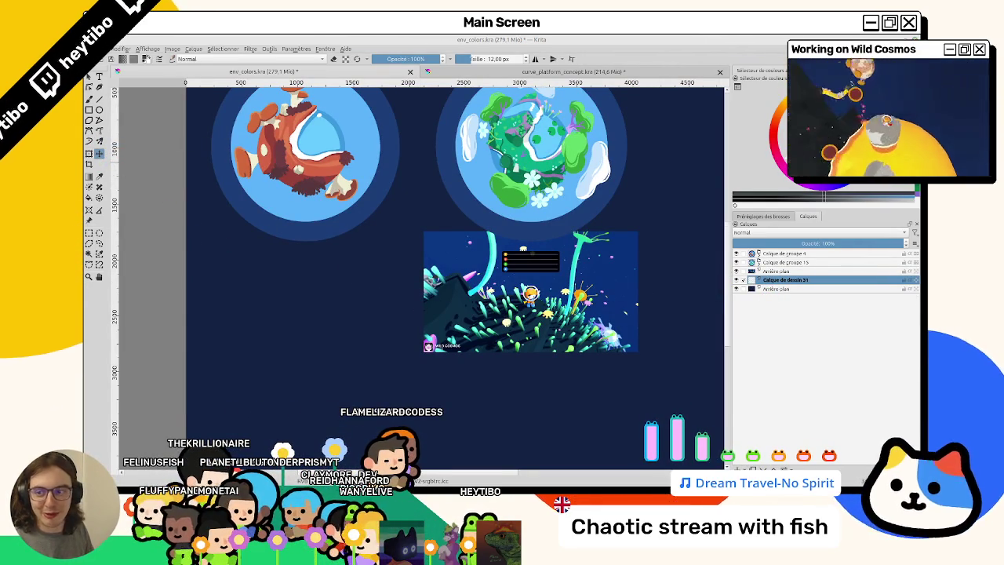
{"action": "scroll", "coordinate": [173, 282], "scroll_direction": "down", "scroll_amount": 2}
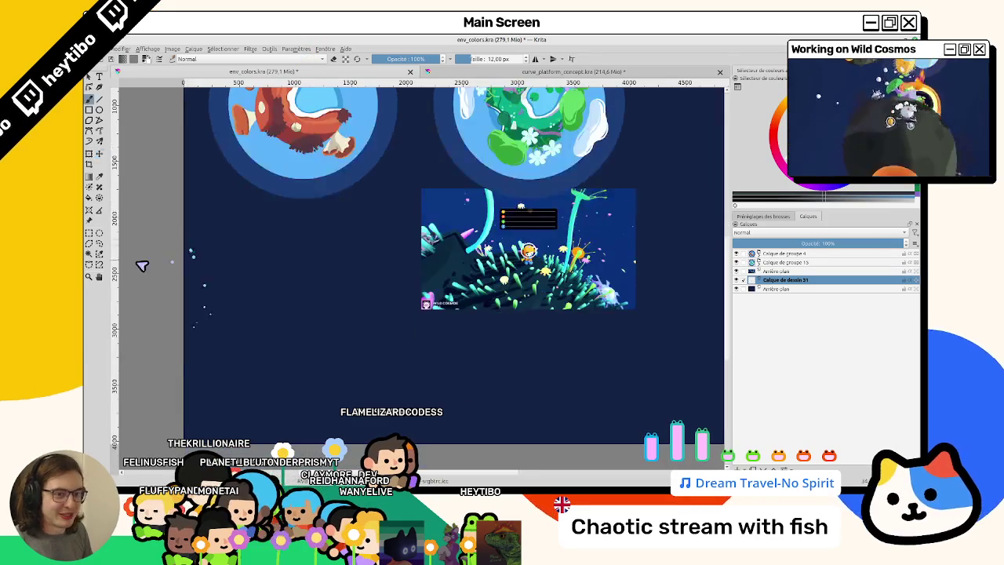
{"action": "scroll", "coordinate": [353, 235], "scroll_direction": "up", "scroll_amount": 4}
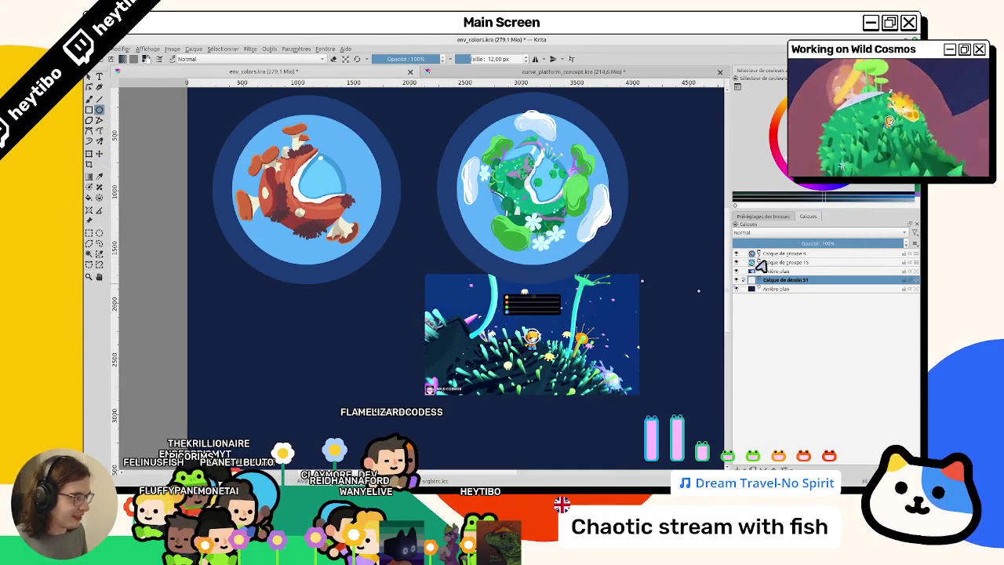
{"action": "left_click", "coordinate": [761, 254]}
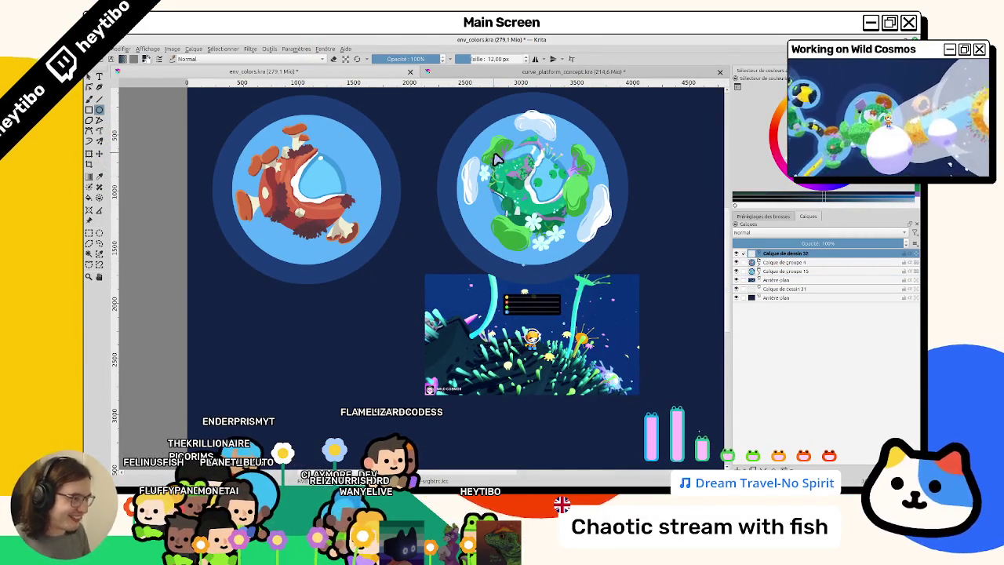
Draw two overlapping circle outlines and move them below the mushroom planet
{"action": "left_click_drag", "start_coordinate": [561, 238], "coordinate": [582, 237]}
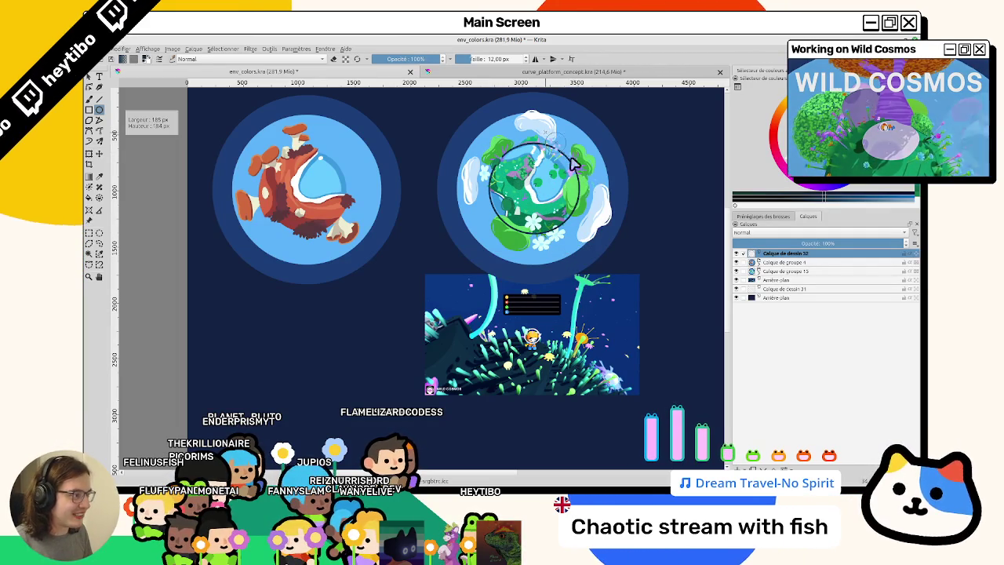
{"action": "left_click_drag", "start_coordinate": [604, 203], "coordinate": [608, 196]}
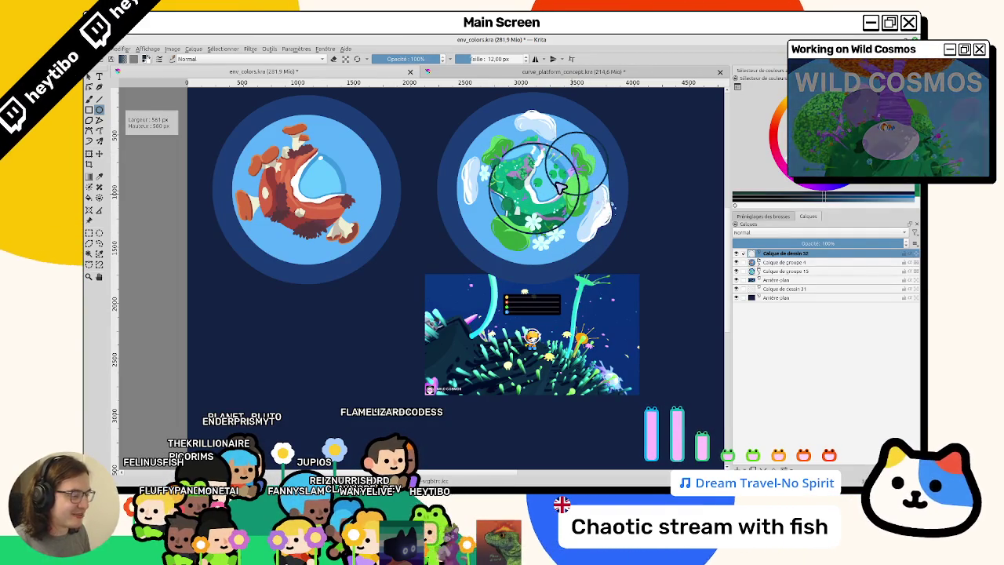
{"action": "left_click", "coordinate": [99, 154]}
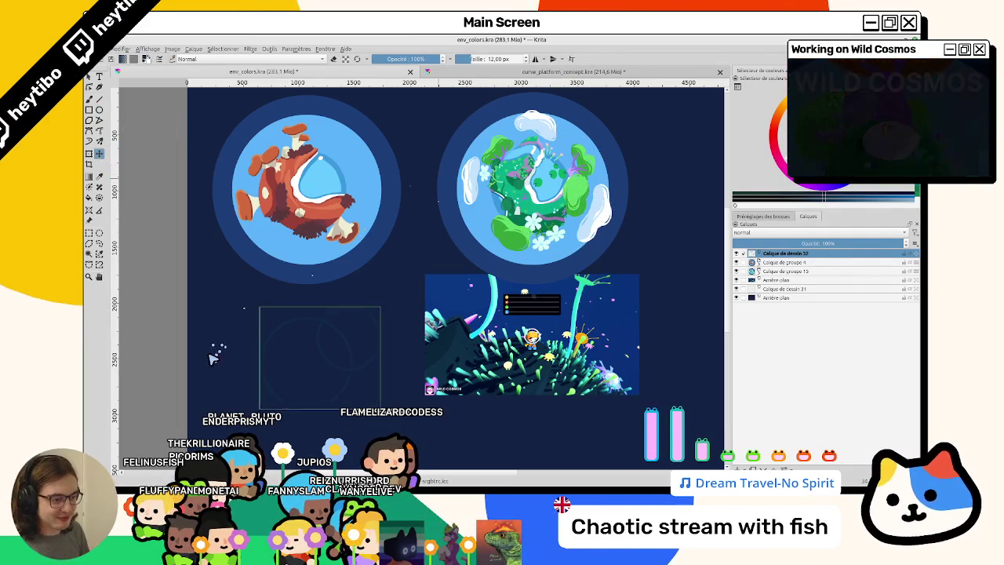
{"action": "left_click_drag", "start_coordinate": [296, 380], "coordinate": [362, 313]}
Hide the navy background and draw a line joining the two circles
{"action": "left_click", "coordinate": [735, 298]}
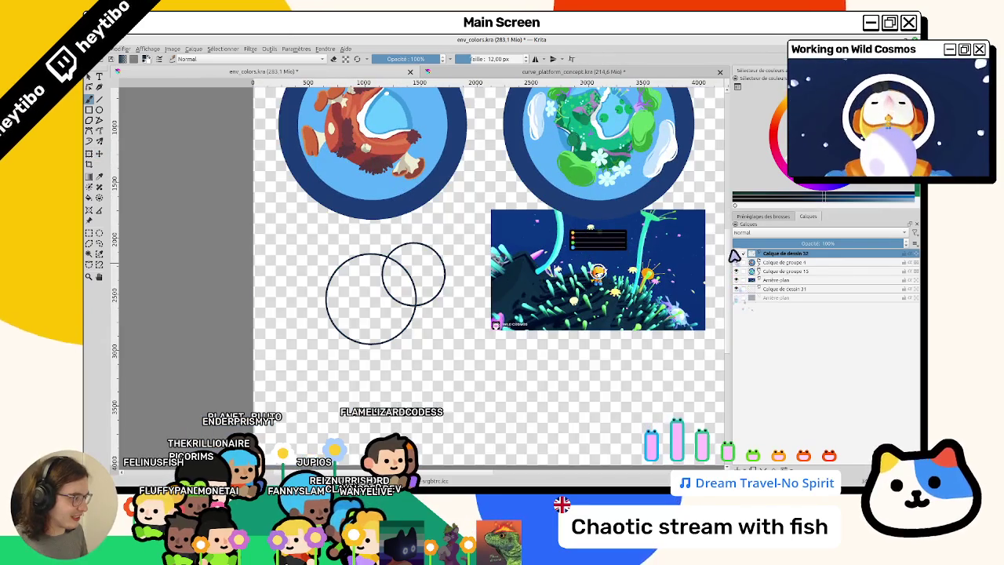
{"action": "scroll", "coordinate": [487, 287], "scroll_direction": "up", "scroll_amount": 3}
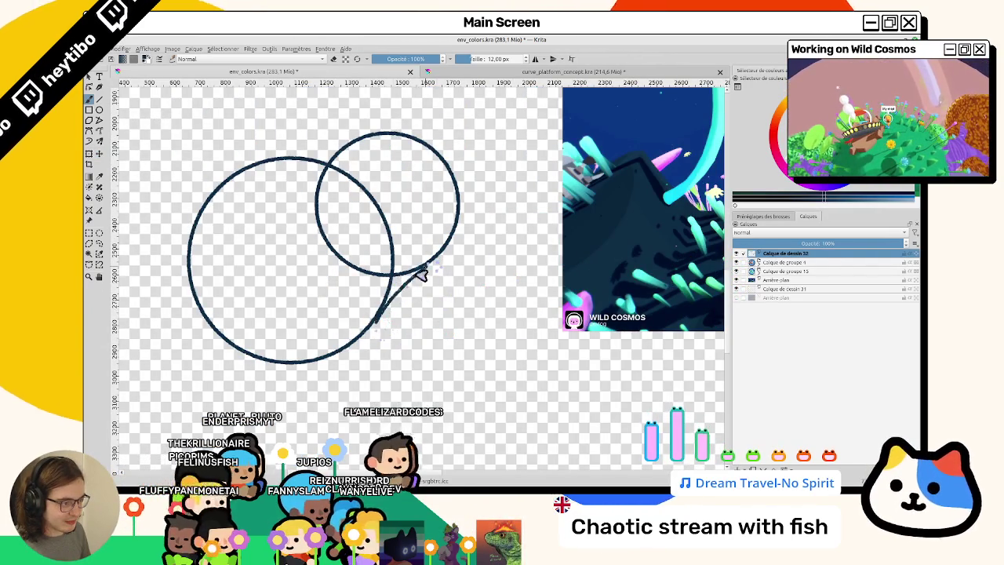
{"action": "left_click_drag", "start_coordinate": [421, 275], "coordinate": [439, 257]}
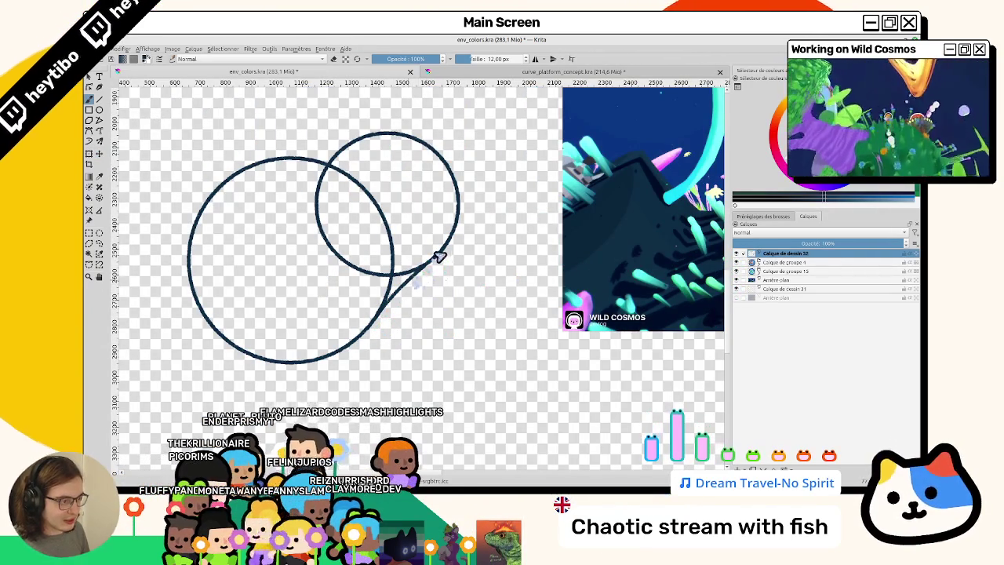
{"action": "mouse_move", "coordinate": [400, 314]}
{"action": "left_mouse_down"}
{"action": "mouse_move", "coordinate": [493, 354]}
{"action": "mouse_move", "coordinate": [503, 279]}
{"action": "left_mouse_up"}
{"action": "key", "text": "ctrl+z"}
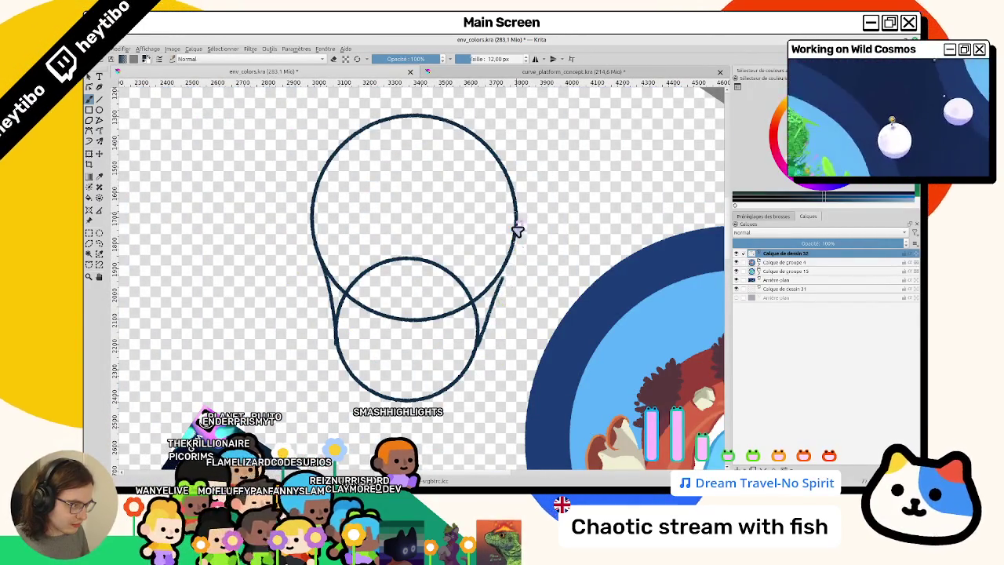
Fill the upper circle, overlap, lower circle and right sliver solid dark blue
{"action": "key", "text": "f"}
{"action": "left_click", "coordinate": [455, 285]}
{"action": "left_click", "coordinate": [408, 290]}
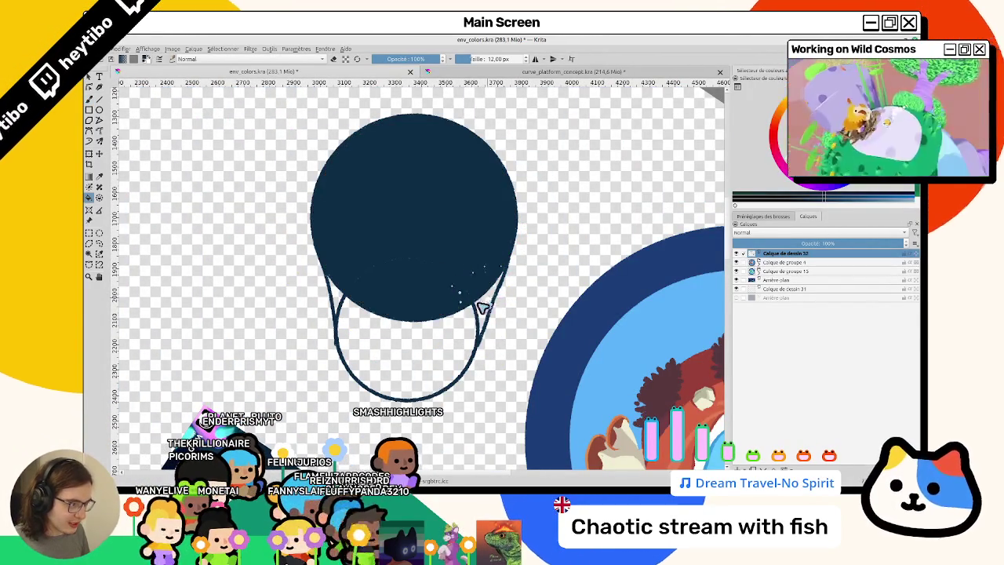
{"action": "left_click", "coordinate": [490, 304]}
{"action": "left_click", "coordinate": [407, 360]}
{"action": "key", "text": "ctrl+z"}
{"action": "key", "text": "ctrl+z"}
{"action": "key", "text": "ctrl+z"}
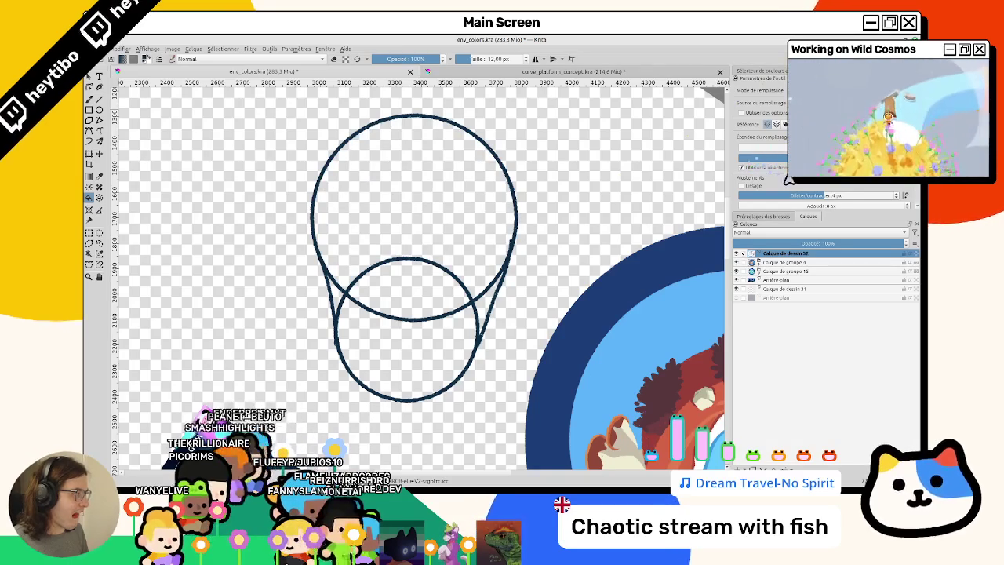
{"action": "left_click", "coordinate": [455, 251]}
{"action": "left_click", "coordinate": [380, 294]}
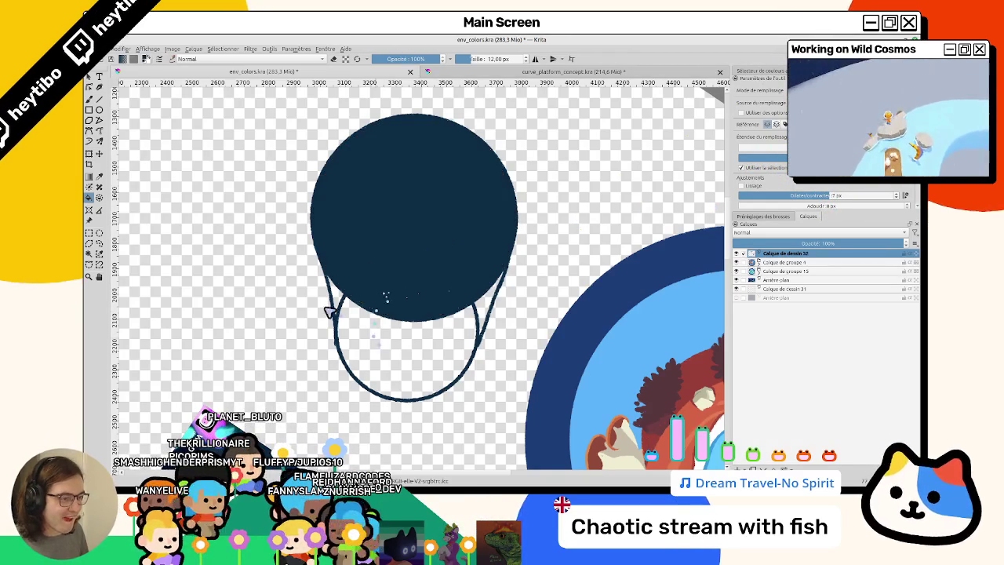
{"action": "left_click", "coordinate": [396, 318]}
{"action": "left_click", "coordinate": [479, 312]}
{"action": "key", "text": "b"}
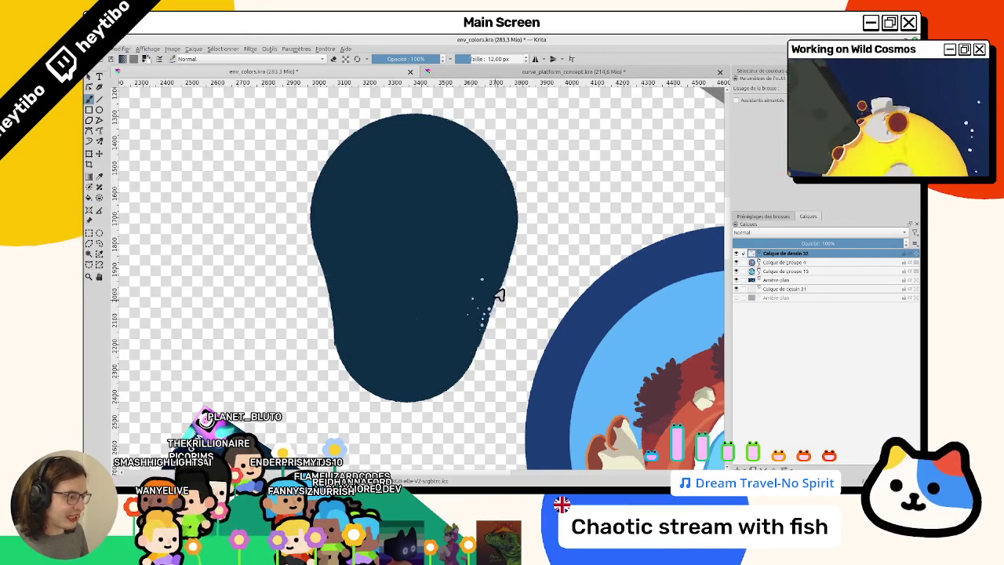
{"action": "mouse_move", "coordinate": [475, 422]}
{"action": "left_mouse_down"}
{"action": "mouse_move", "coordinate": [470, 201]}
{"action": "mouse_move", "coordinate": [365, 238]}
{"action": "left_mouse_up"}
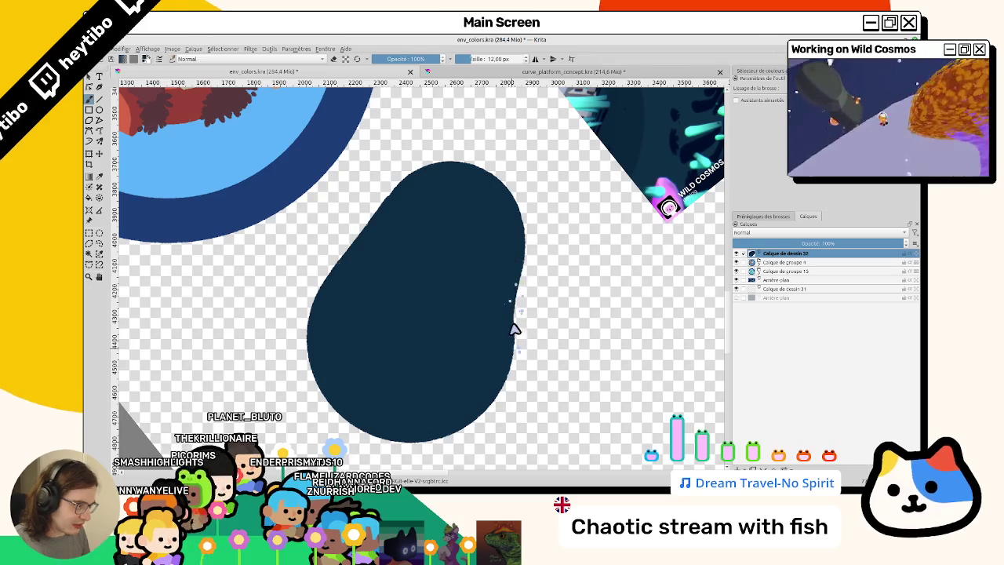
{"action": "left_click_drag", "start_coordinate": [514, 329], "coordinate": [532, 347]}
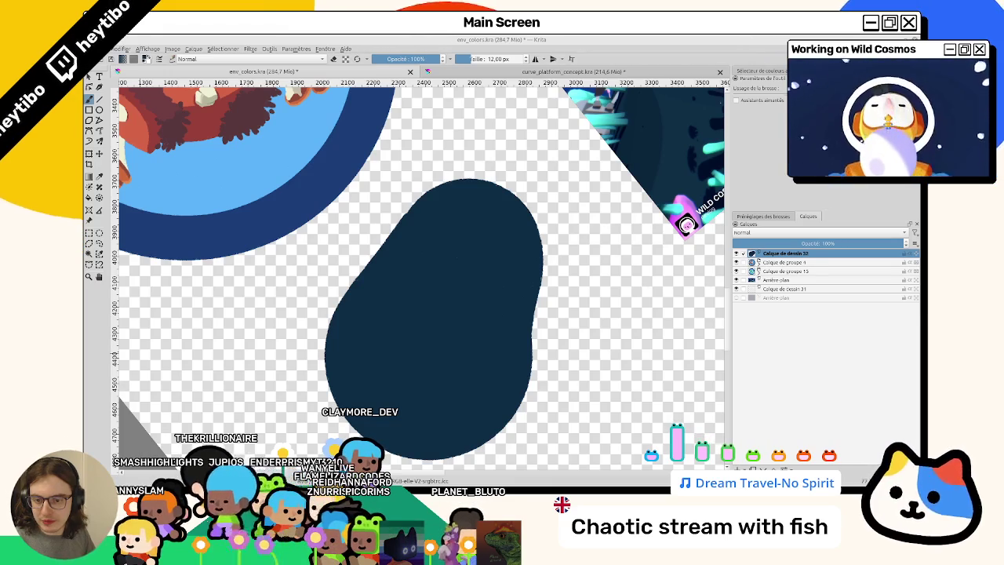
Bring up the plants_ref PureRef board and zoom in on the mushroom and flower anatomy diagrams
{"action": "key", "text": "alt+Tab"}
{"action": "scroll", "coordinate": [693, 380], "scroll_direction": "down", "scroll_amount": 3}
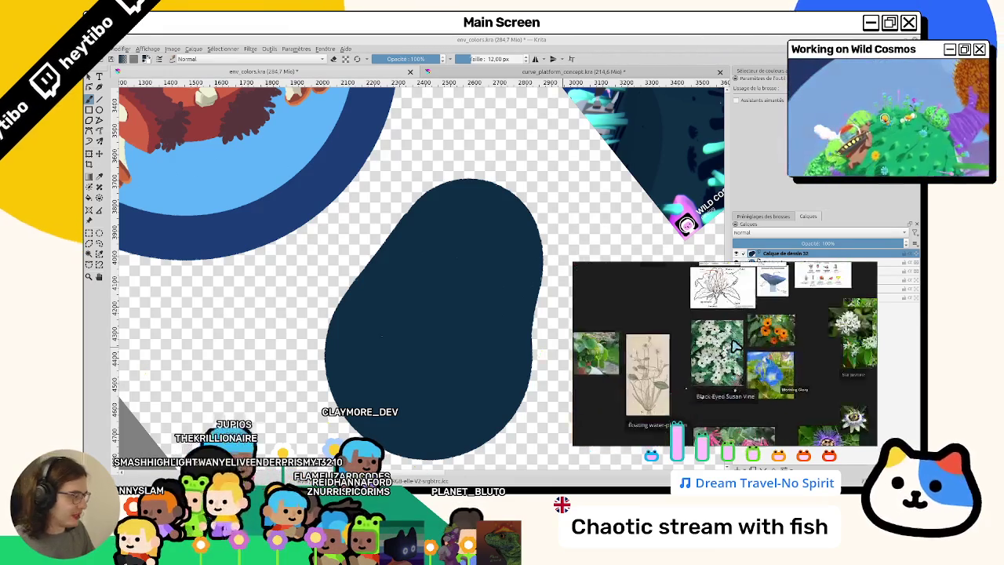
{"action": "scroll", "coordinate": [722, 372], "scroll_direction": "down", "scroll_amount": 2}
{"action": "scroll", "coordinate": [745, 365], "scroll_direction": "up", "scroll_amount": 2}
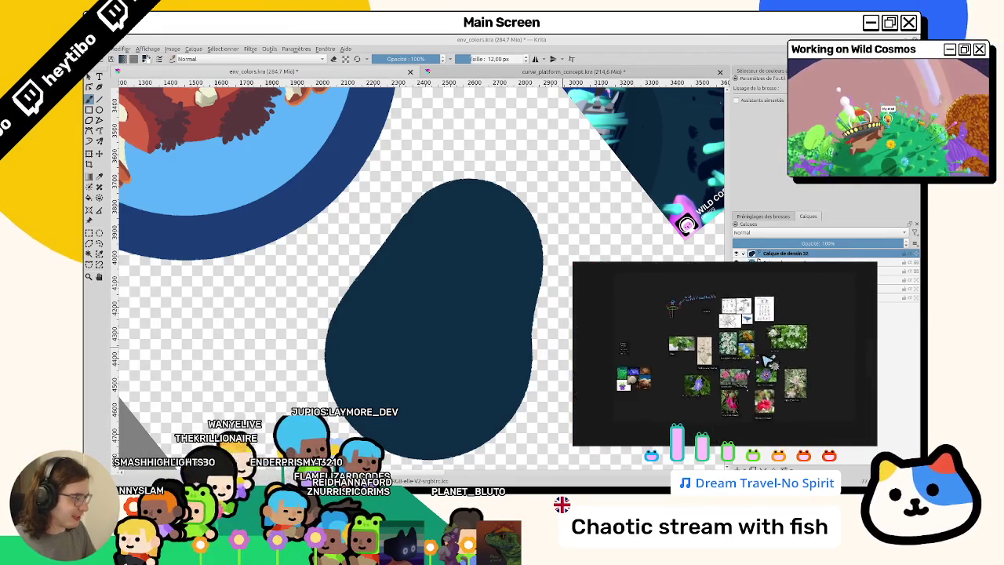
{"action": "scroll", "coordinate": [714, 361], "scroll_direction": "up", "scroll_amount": 2}
{"action": "scroll", "coordinate": [679, 359], "scroll_direction": "up", "scroll_amount": 2}
{"action": "scroll", "coordinate": [698, 365], "scroll_direction": "down", "scroll_amount": 2}
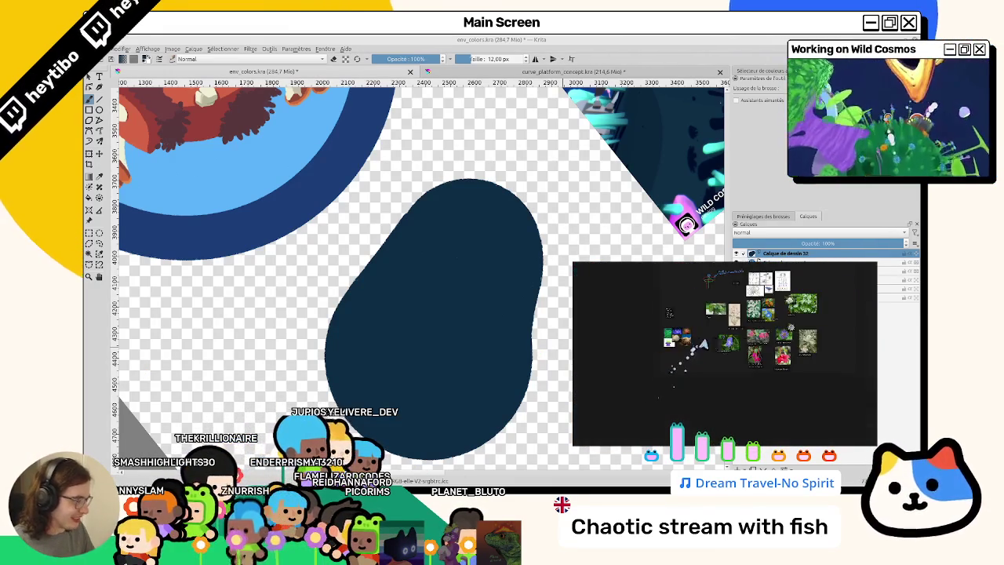
{"action": "scroll", "coordinate": [745, 388], "scroll_direction": "up", "scroll_amount": 2}
{"action": "scroll", "coordinate": [772, 408], "scroll_direction": "up", "scroll_amount": 2}
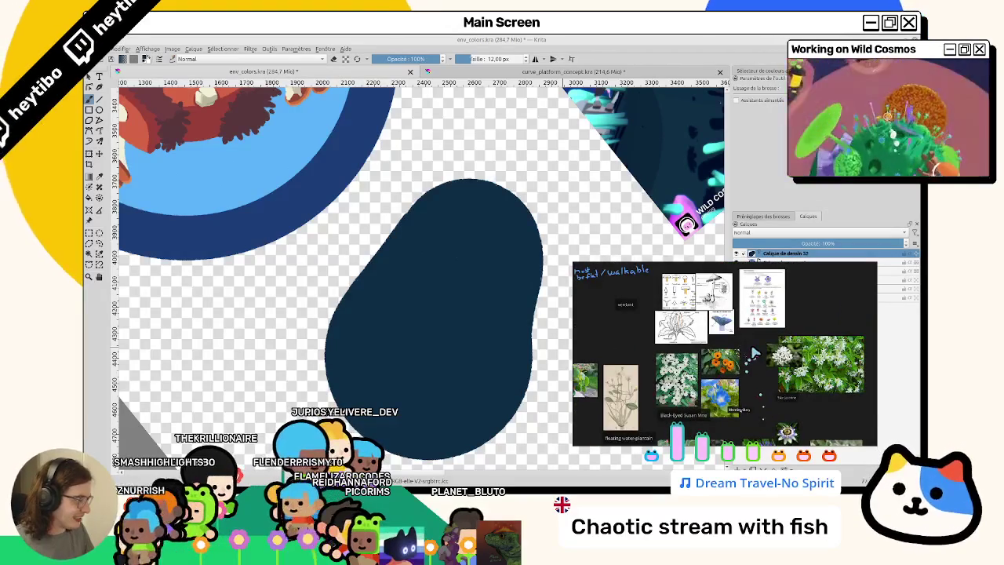
{"action": "scroll", "coordinate": [730, 376], "scroll_direction": "up", "scroll_amount": 2}
{"action": "scroll", "coordinate": [682, 353], "scroll_direction": "up", "scroll_amount": 2}
{"action": "scroll", "coordinate": [673, 347], "scroll_direction": "up", "scroll_amount": 1}
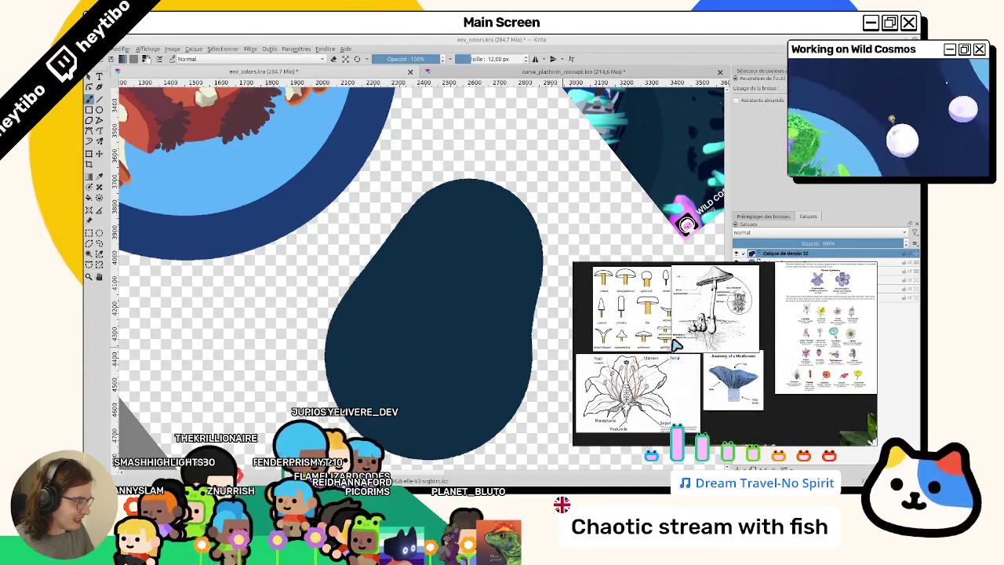
{"action": "scroll", "coordinate": [682, 354], "scroll_direction": "up", "scroll_amount": 1}
{"action": "scroll", "coordinate": [690, 362], "scroll_direction": "up", "scroll_amount": 1}
{"action": "scroll", "coordinate": [697, 373], "scroll_direction": "up", "scroll_amount": 1}
{"action": "scroll", "coordinate": [697, 373], "scroll_direction": "down", "scroll_amount": 2}
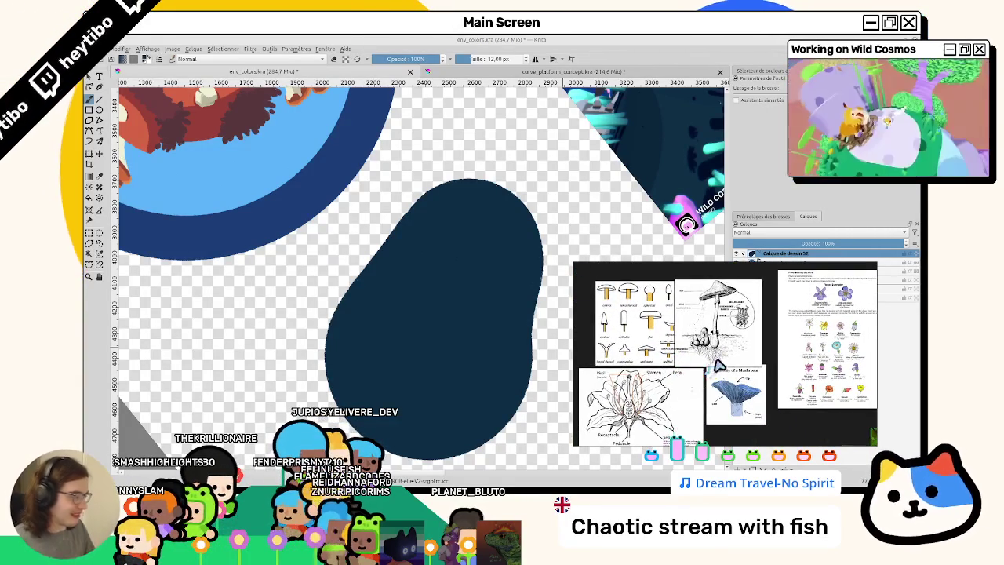
{"action": "scroll", "coordinate": [691, 369], "scroll_direction": "down", "scroll_amount": 2}
{"action": "scroll", "coordinate": [488, 319], "scroll_direction": "up", "scroll_amount": 1}
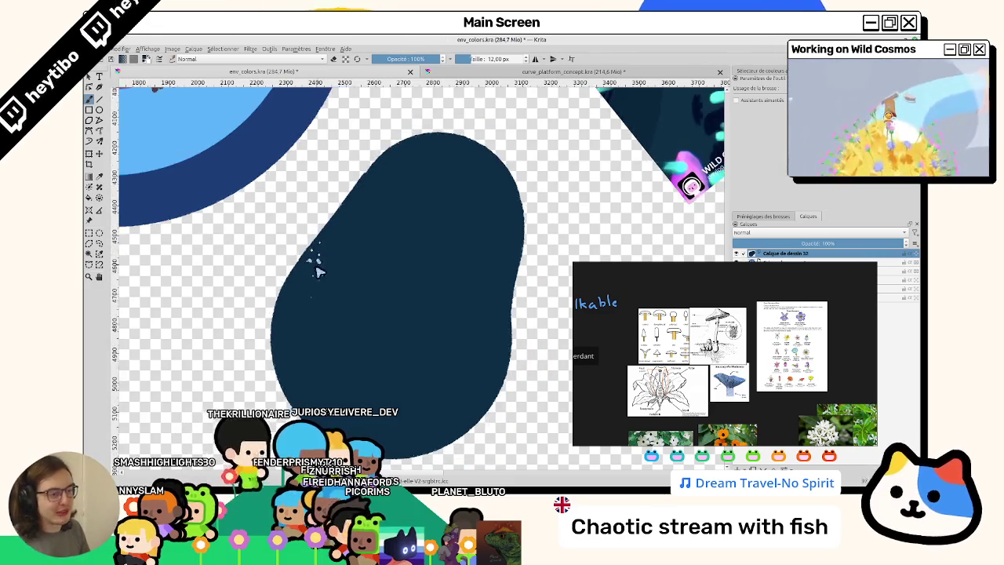
{"action": "scroll", "coordinate": [369, 235], "scroll_direction": "down", "scroll_amount": 1}
Paint out the navy blob's upper-left edge and fill the lower-right notch
{"action": "scroll", "coordinate": [420, 247], "scroll_direction": "down", "scroll_amount": 3}
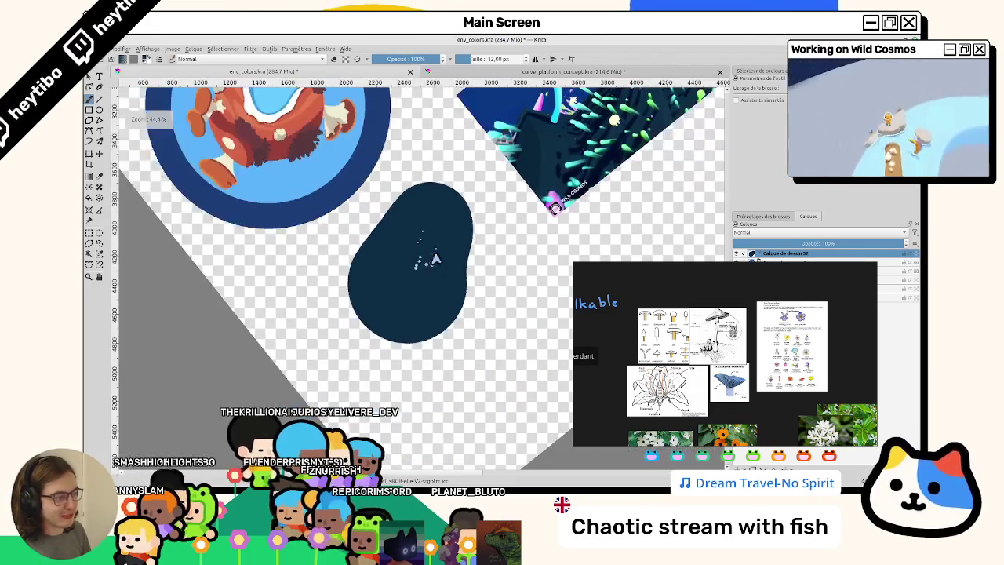
{"action": "scroll", "coordinate": [385, 255], "scroll_direction": "up", "scroll_amount": 1}
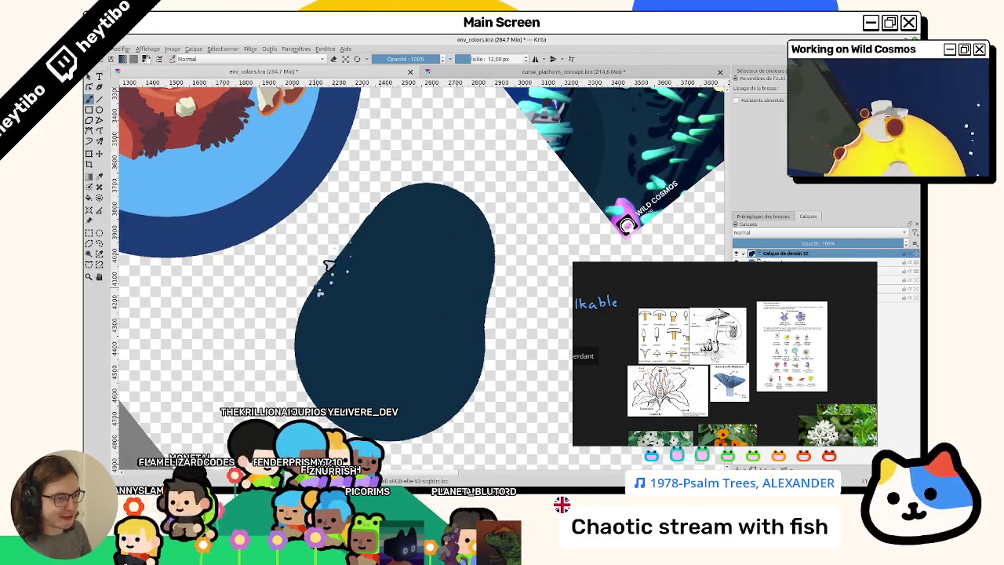
{"action": "mouse_move", "coordinate": [330, 272]}
{"action": "left_mouse_down"}
{"action": "mouse_move", "coordinate": [390, 208]}
{"action": "mouse_move", "coordinate": [425, 197]}
{"action": "left_mouse_up"}
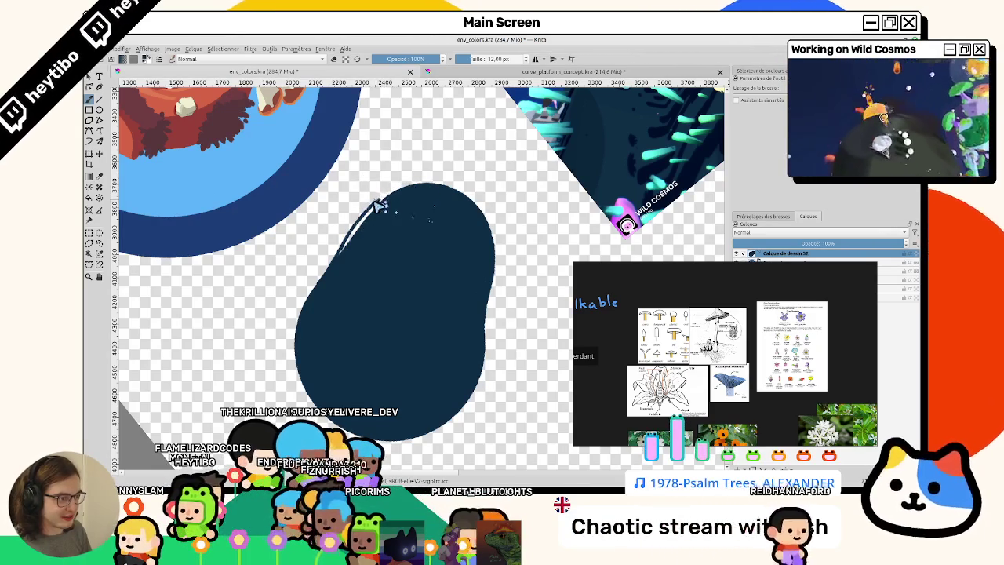
{"action": "left_click_drag", "start_coordinate": [379, 208], "coordinate": [350, 240]}
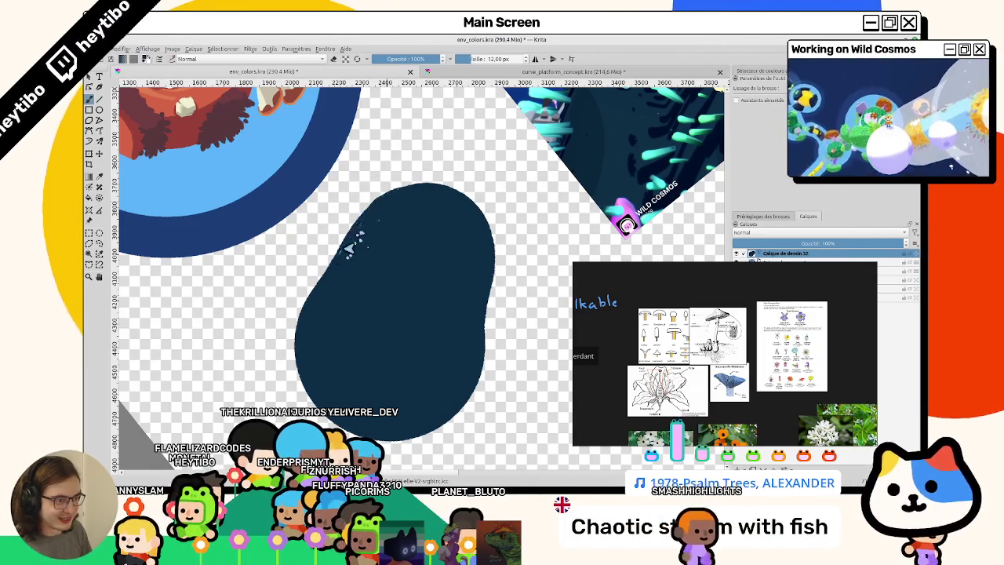
{"action": "scroll", "coordinate": [440, 259], "scroll_direction": "down", "scroll_amount": 3}
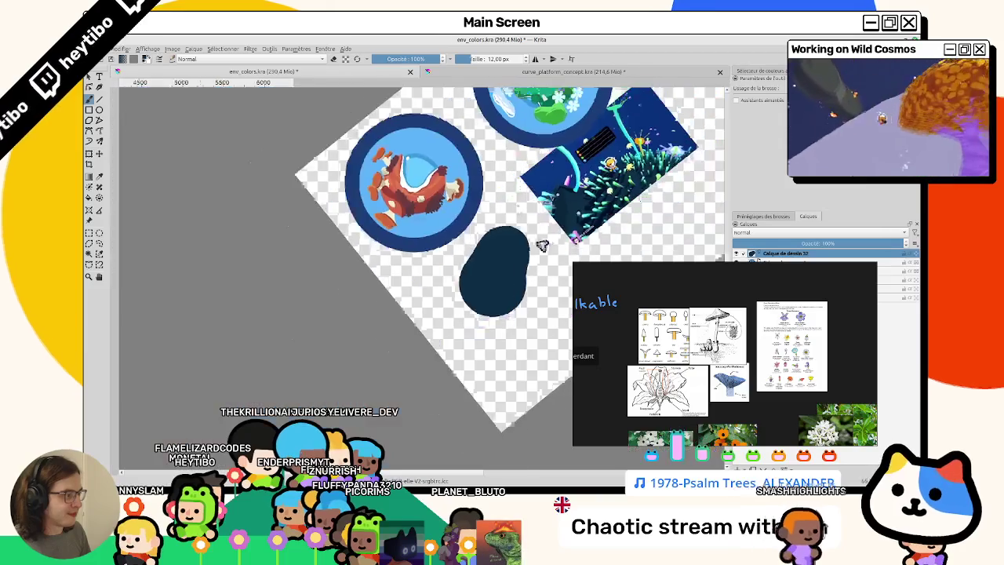
{"action": "scroll", "coordinate": [527, 266], "scroll_direction": "up", "scroll_amount": 3}
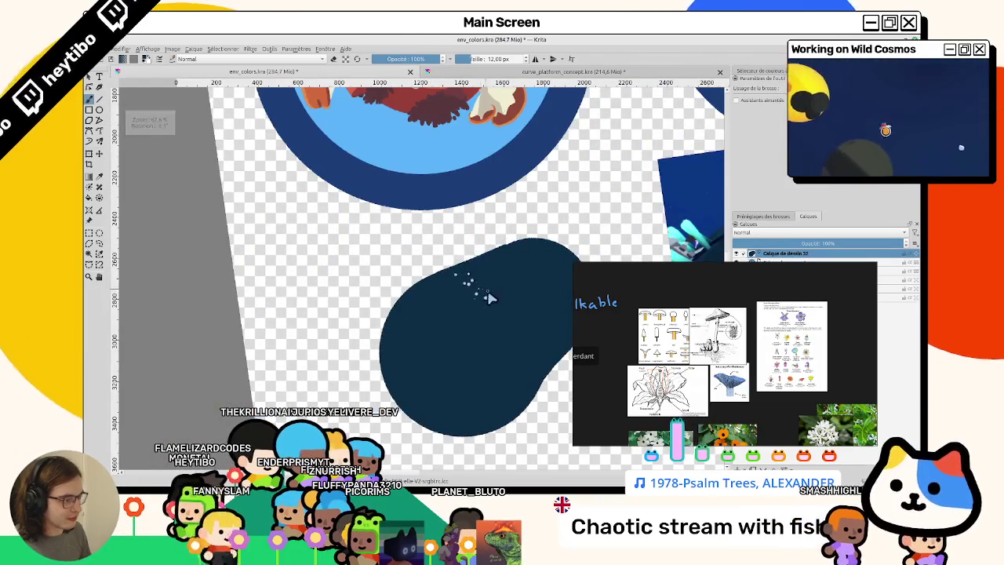
{"action": "mouse_move", "coordinate": [460, 271]}
{"action": "left_mouse_down"}
{"action": "mouse_move", "coordinate": [371, 282]}
{"action": "mouse_move", "coordinate": [443, 332]}
{"action": "mouse_move", "coordinate": [425, 358]}
{"action": "mouse_move", "coordinate": [461, 317]}
{"action": "left_mouse_up"}
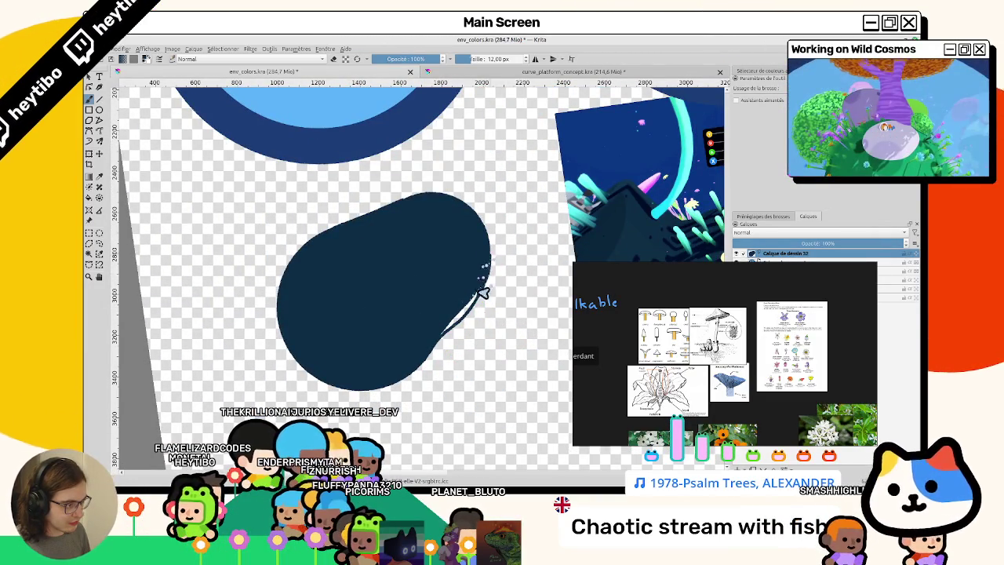
{"action": "mouse_move", "coordinate": [483, 265]}
{"action": "left_mouse_down"}
{"action": "mouse_move", "coordinate": [463, 314]}
{"action": "mouse_move", "coordinate": [361, 262]}
{"action": "left_mouse_up"}
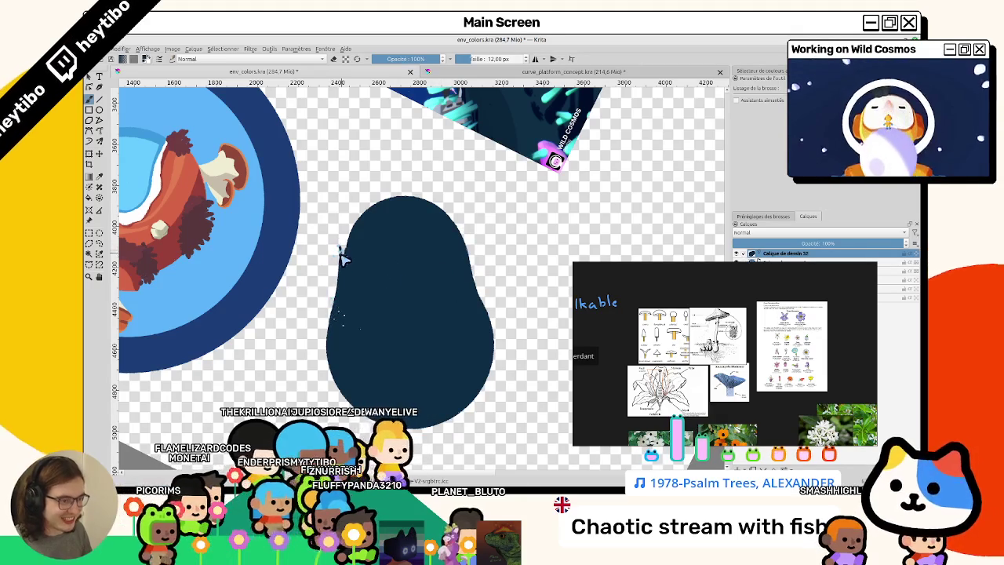
{"action": "mouse_move", "coordinate": [370, 213]}
{"action": "left_mouse_down"}
{"action": "mouse_move", "coordinate": [345, 267]}
{"action": "mouse_move", "coordinate": [343, 310]}
{"action": "left_mouse_up"}
Switch to the Fill tool and zoom out, rotate and pan the canvas view
{"action": "key", "text": "f"}
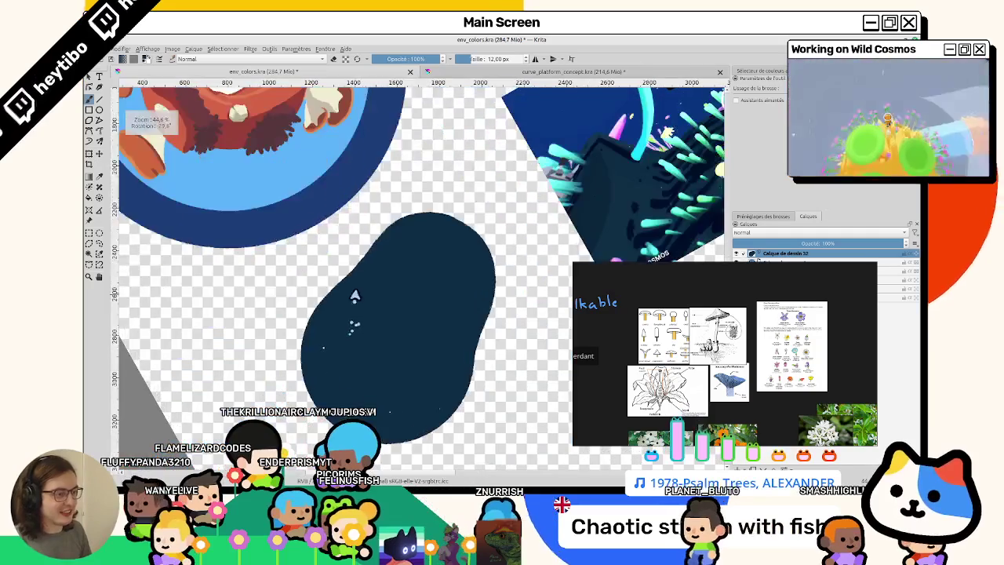
{"action": "mouse_move", "coordinate": [433, 296]}
{"action": "left_mouse_down"}
{"action": "mouse_move", "coordinate": [359, 272]}
{"action": "mouse_move", "coordinate": [602, 313]}
{"action": "left_mouse_up"}
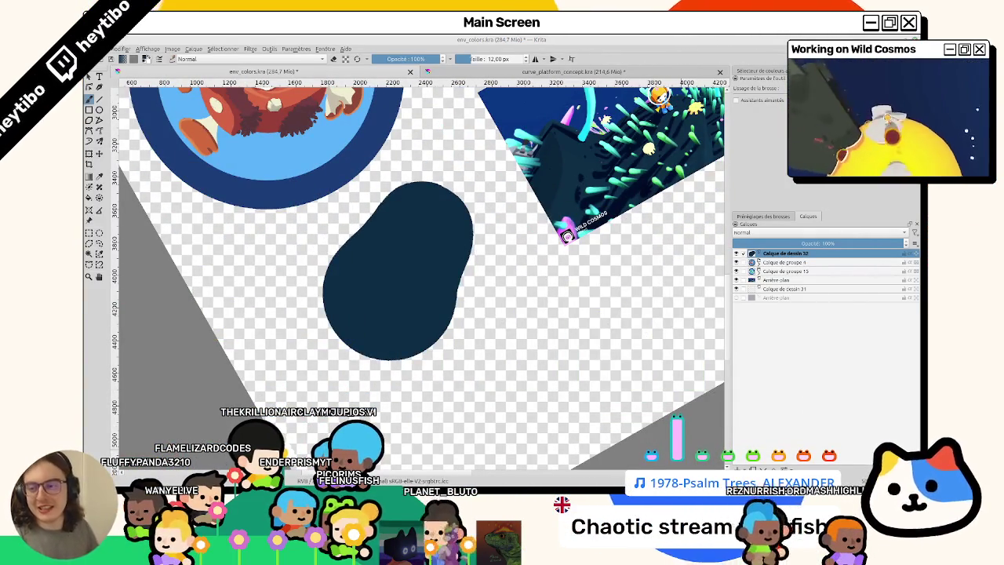
{"action": "mouse_move", "coordinate": [331, 258]}
{"action": "left_mouse_down"}
{"action": "mouse_move", "coordinate": [287, 252]}
{"action": "mouse_move", "coordinate": [527, 314]}
{"action": "mouse_move", "coordinate": [701, 246]}
{"action": "mouse_move", "coordinate": [627, 267]}
{"action": "mouse_move", "coordinate": [563, 238]}
{"action": "mouse_move", "coordinate": [408, 320]}
{"action": "left_mouse_up"}
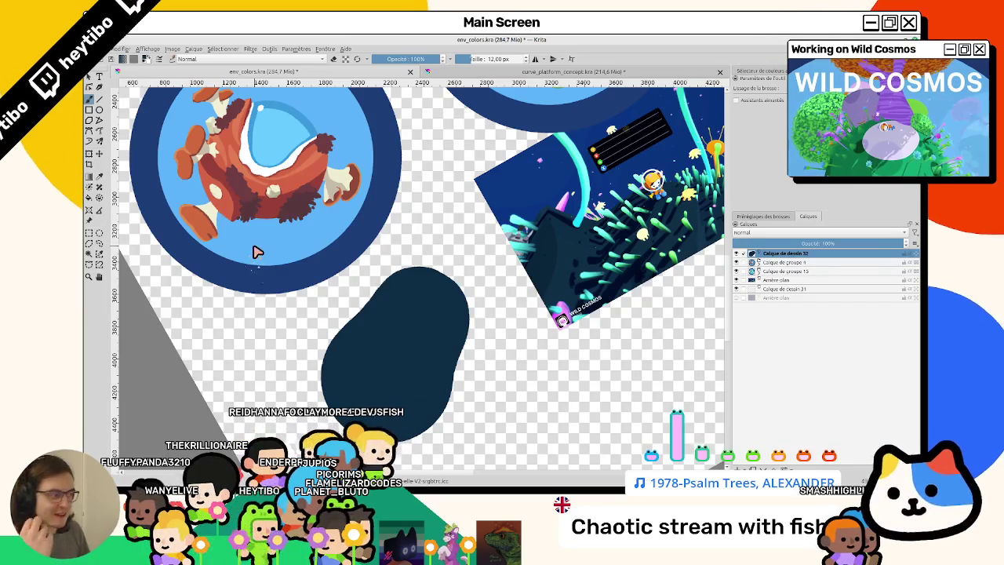
{"action": "scroll", "coordinate": [468, 278], "scroll_direction": "down", "scroll_amount": 1}
Draw a dividing curve in the blob and fill its right part and upper-left strip with lighter teal
{"action": "scroll", "coordinate": [773, 217], "scroll_direction": "up", "scroll_amount": 1}
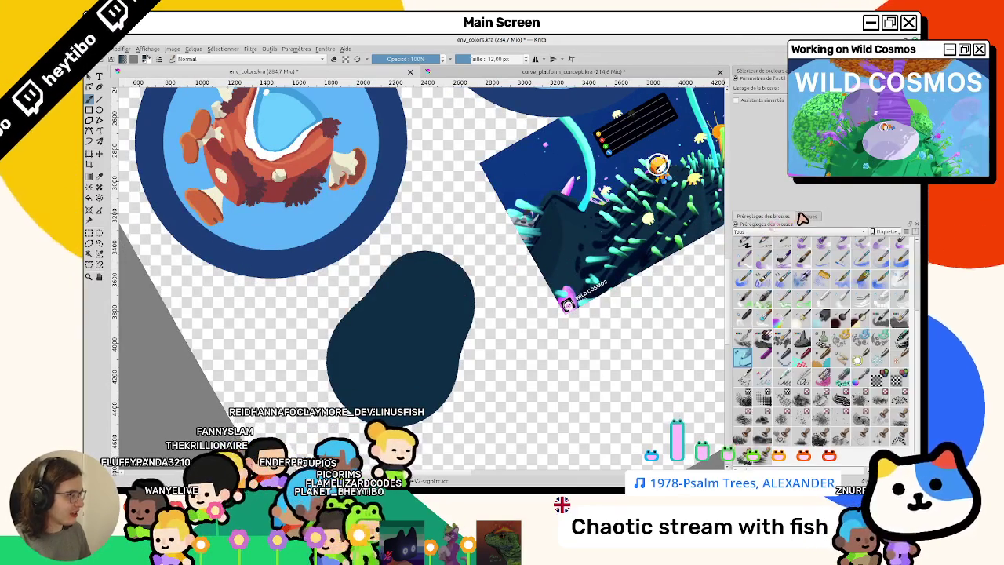
{"action": "scroll", "coordinate": [789, 218], "scroll_direction": "down", "scroll_amount": 1}
{"action": "scroll", "coordinate": [783, 79], "scroll_direction": "up", "scroll_amount": 1}
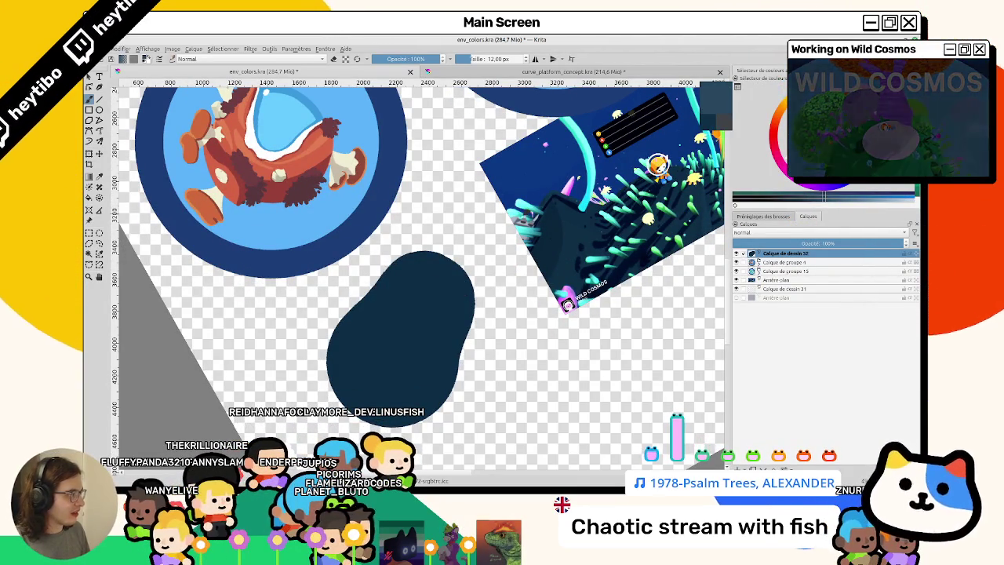
{"action": "left_click_drag", "start_coordinate": [393, 325], "coordinate": [445, 377]}
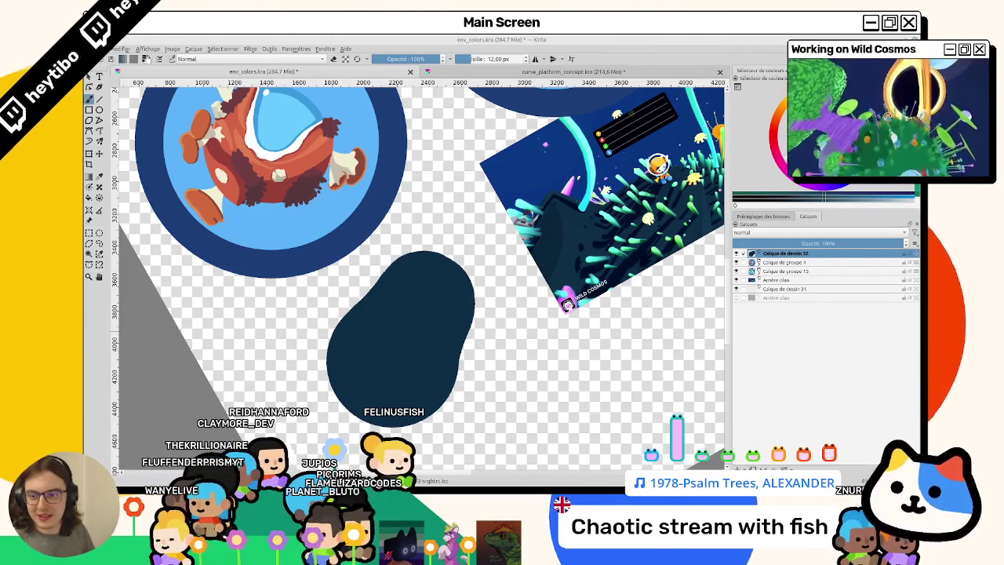
{"action": "left_click_drag", "start_coordinate": [368, 357], "coordinate": [286, 274]}
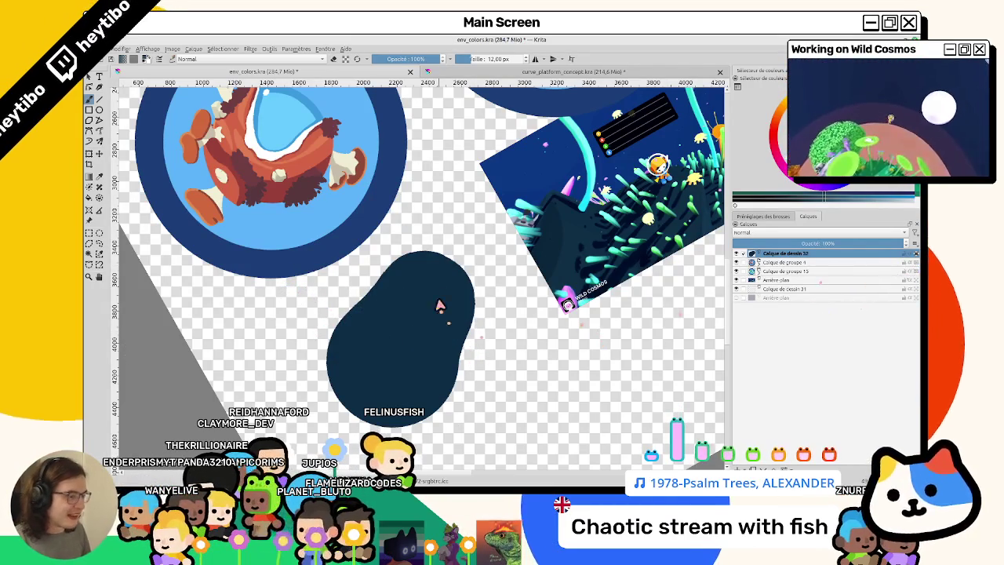
{"action": "left_click", "coordinate": [437, 375]}
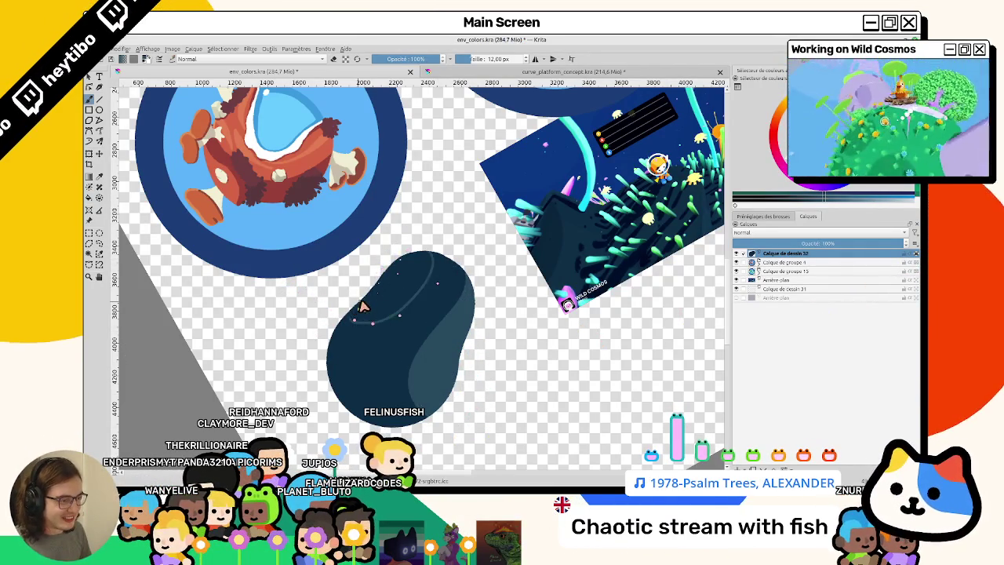
{"action": "left_click", "coordinate": [374, 303]}
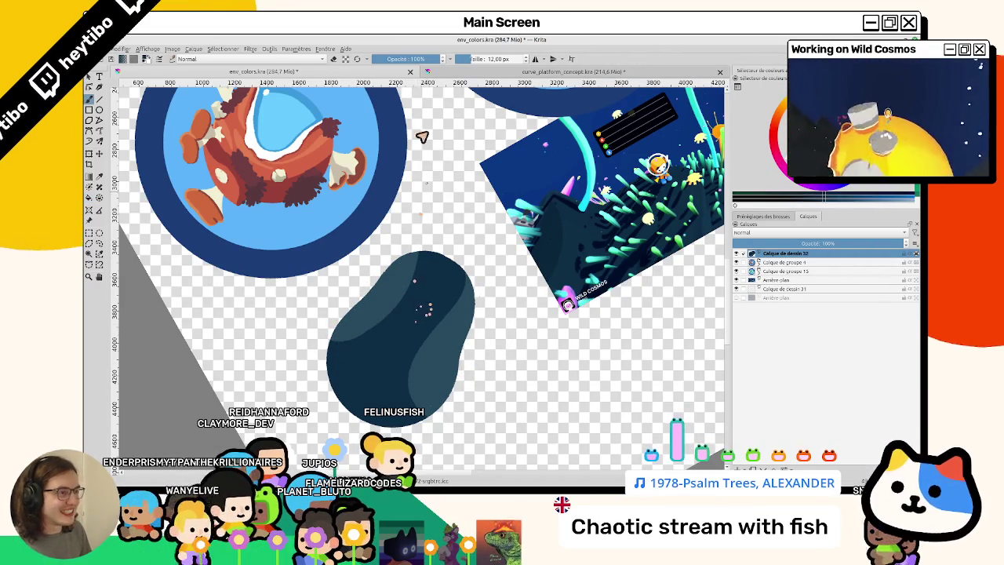
Try painting opacity at about 59% and 46%, then restore it to 100% while reorienting the view
{"action": "left_click", "coordinate": [409, 59]}
{"action": "key", "text": "ctrl+z"}
{"action": "left_click_drag", "start_coordinate": [399, 341], "coordinate": [395, 264]}
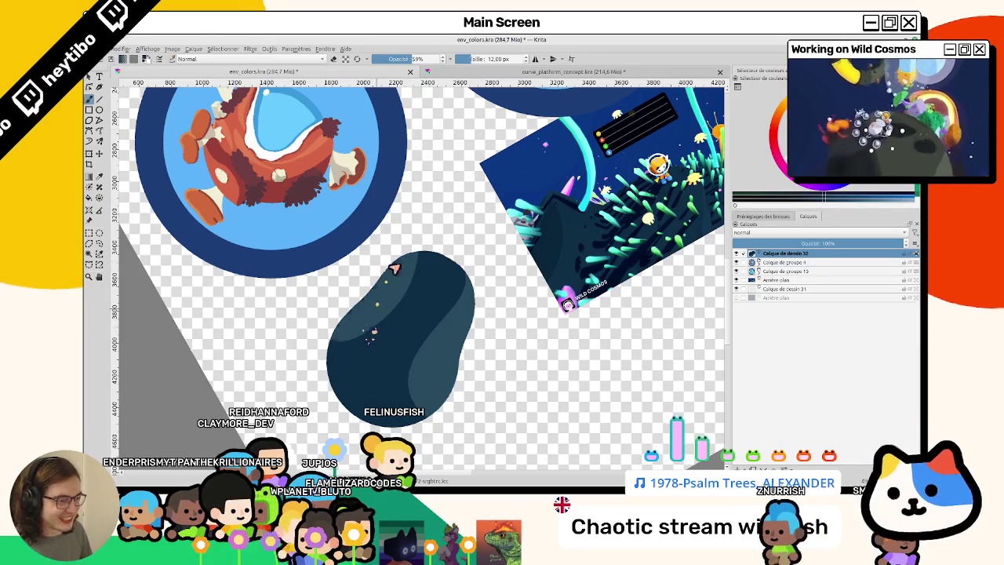
{"action": "left_click", "coordinate": [405, 60]}
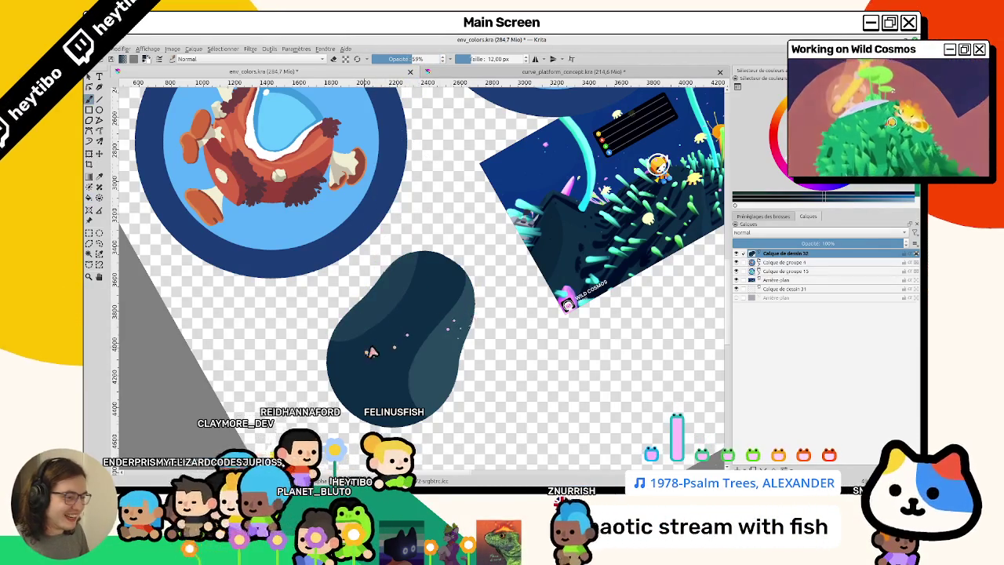
{"action": "mouse_move", "coordinate": [394, 309]}
{"action": "left_mouse_down"}
{"action": "mouse_move", "coordinate": [472, 268]}
{"action": "mouse_move", "coordinate": [444, 254]}
{"action": "mouse_move", "coordinate": [466, 236]}
{"action": "left_mouse_up"}
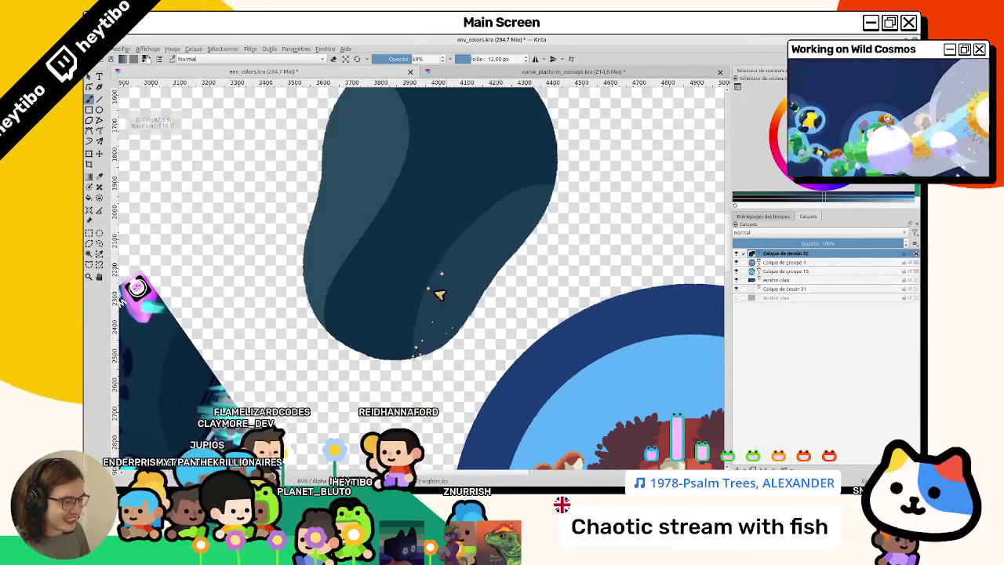
{"action": "left_click_drag", "start_coordinate": [403, 213], "coordinate": [426, 42]}
{"action": "left_click", "coordinate": [441, 59]}
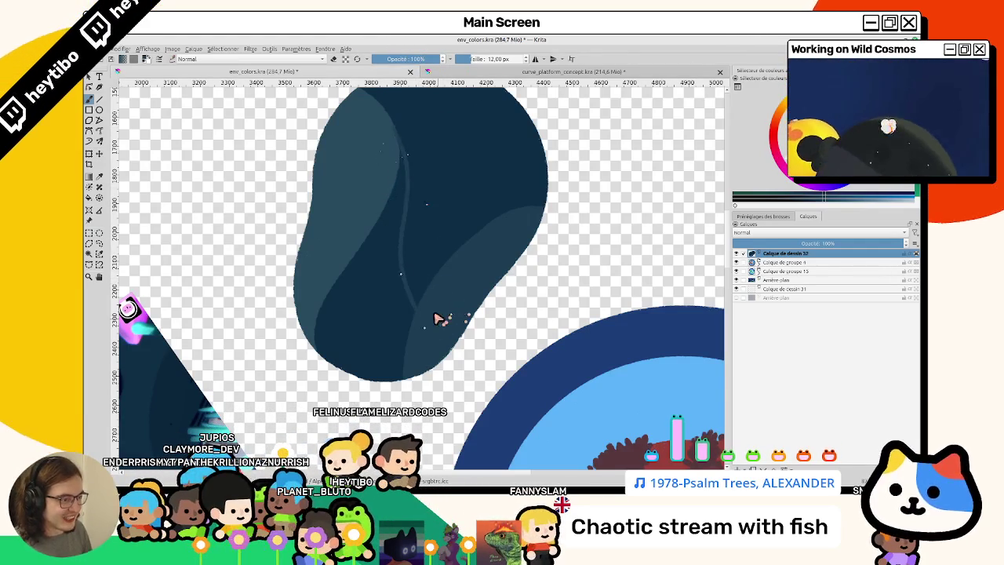
{"action": "mouse_move", "coordinate": [441, 320]}
{"action": "left_mouse_down"}
{"action": "mouse_move", "coordinate": [411, 388]}
{"action": "mouse_move", "coordinate": [465, 282]}
{"action": "left_mouse_up"}
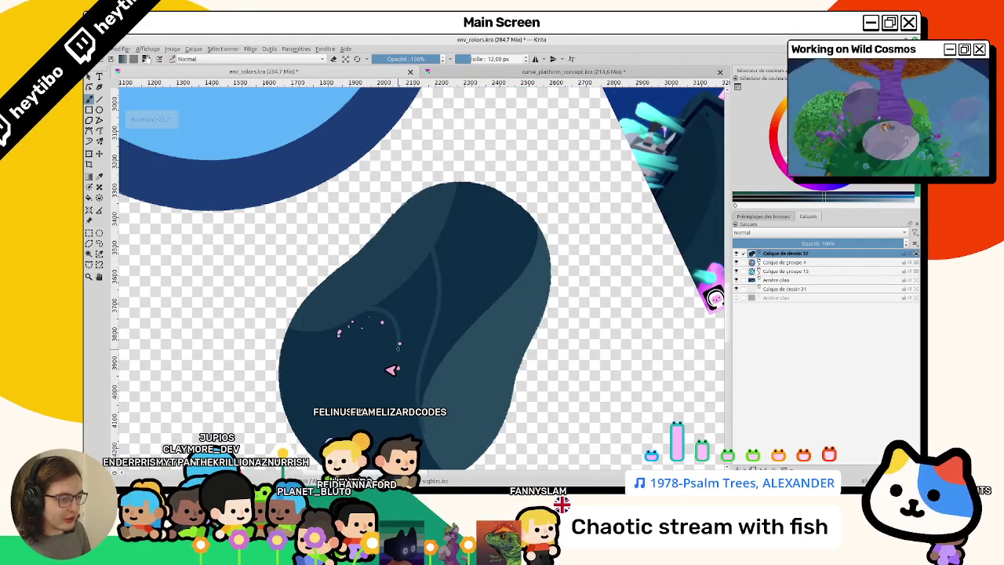
{"action": "left_click_drag", "start_coordinate": [392, 369], "coordinate": [332, 266]}
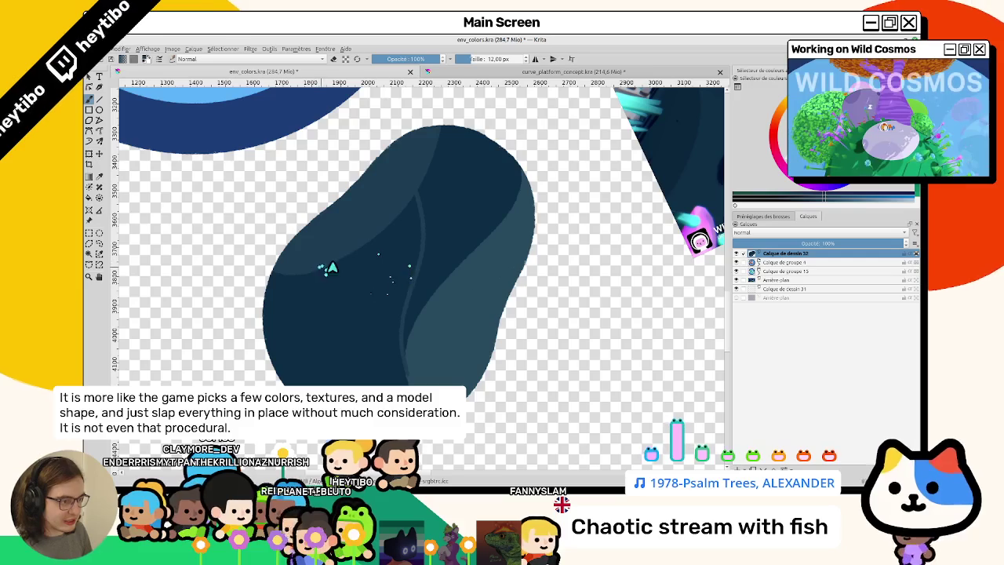
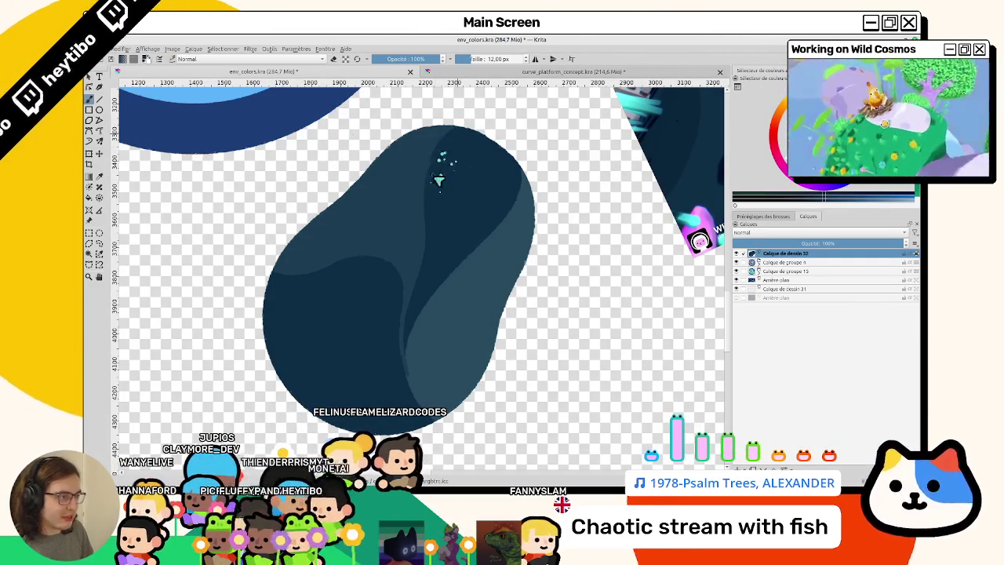
Paint thin light-blue curved stripes along the rock's lower edge and shading bands
{"action": "mouse_move", "coordinate": [434, 227]}
{"action": "left_mouse_down"}
{"action": "mouse_move", "coordinate": [501, 190]}
{"action": "mouse_move", "coordinate": [433, 262]}
{"action": "mouse_move", "coordinate": [468, 248]}
{"action": "left_mouse_up"}
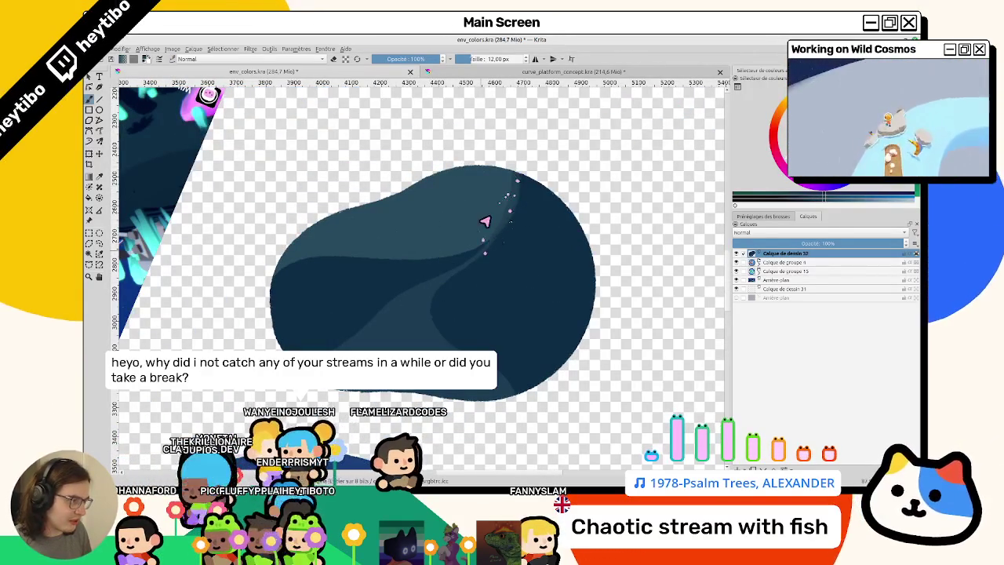
{"action": "left_click_drag", "start_coordinate": [391, 147], "coordinate": [400, 296]}
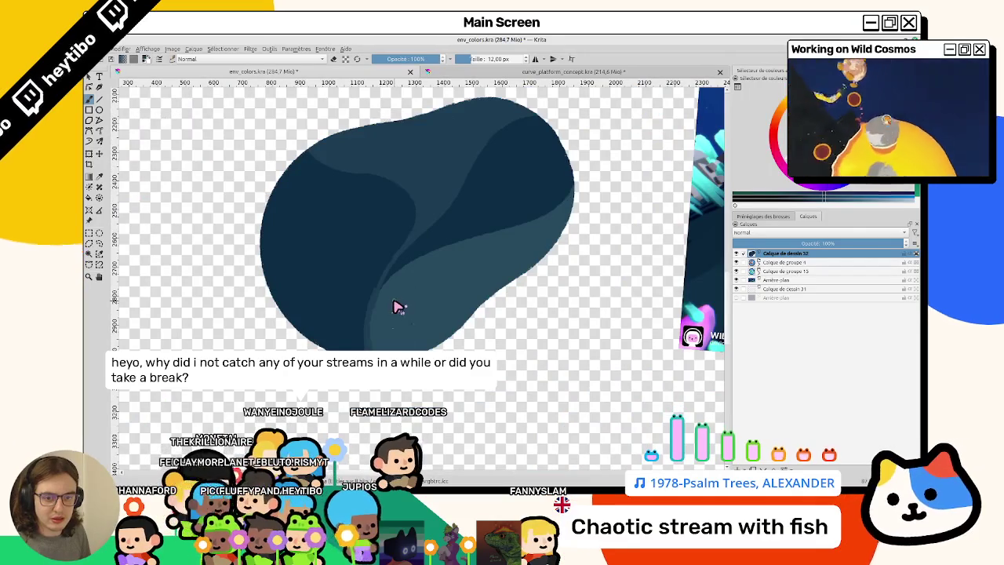
{"action": "scroll", "coordinate": [396, 309], "scroll_direction": "down", "scroll_amount": 1}
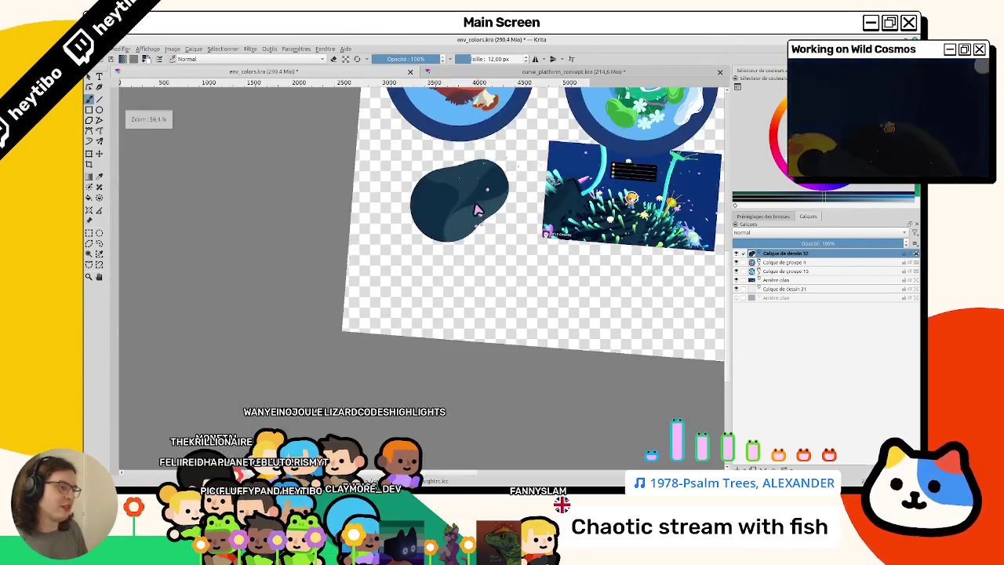
{"action": "left_click_drag", "start_coordinate": [530, 155], "coordinate": [404, 234]}
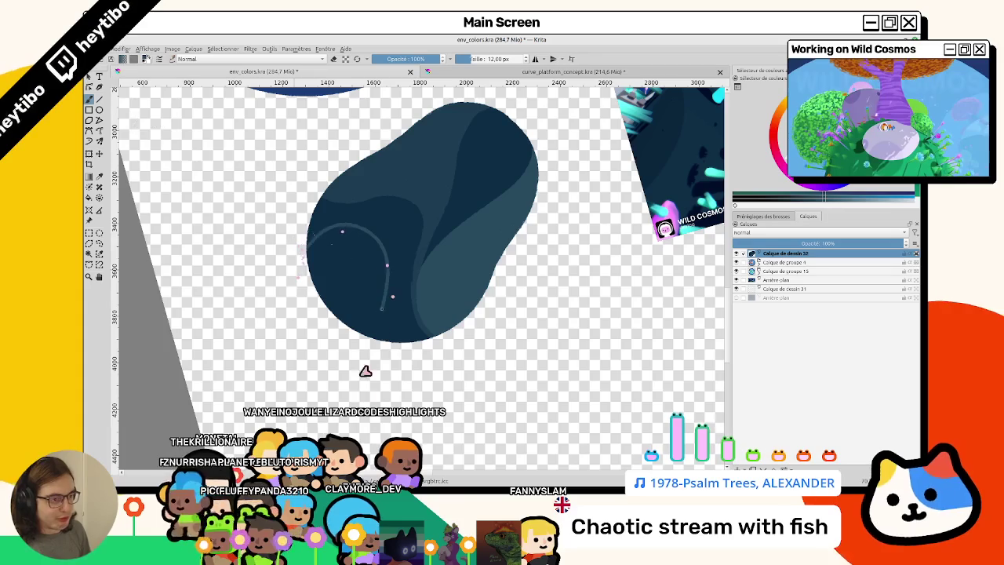
{"action": "left_click_drag", "start_coordinate": [358, 355], "coordinate": [427, 314]}
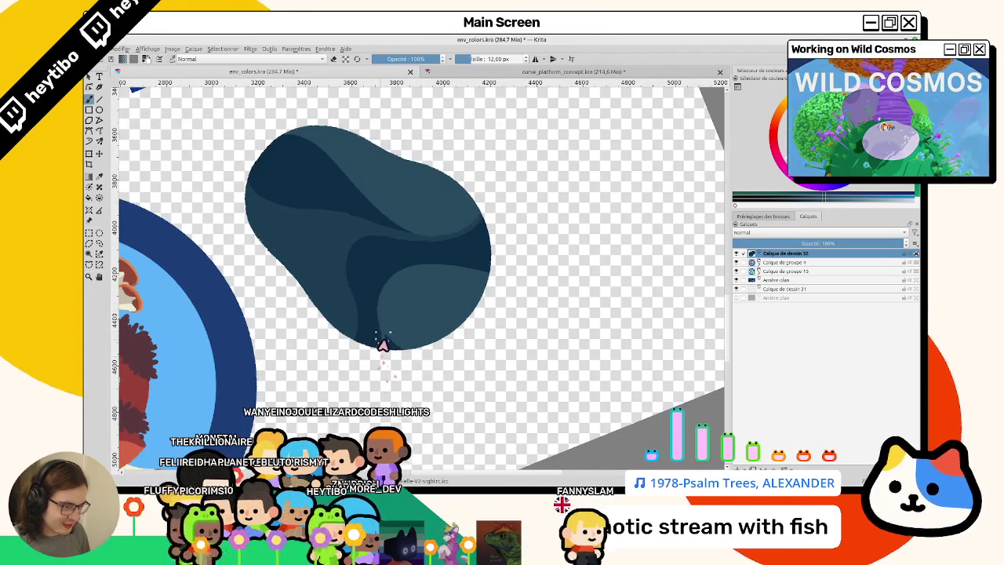
{"action": "left_click_drag", "start_coordinate": [382, 343], "coordinate": [410, 353]}
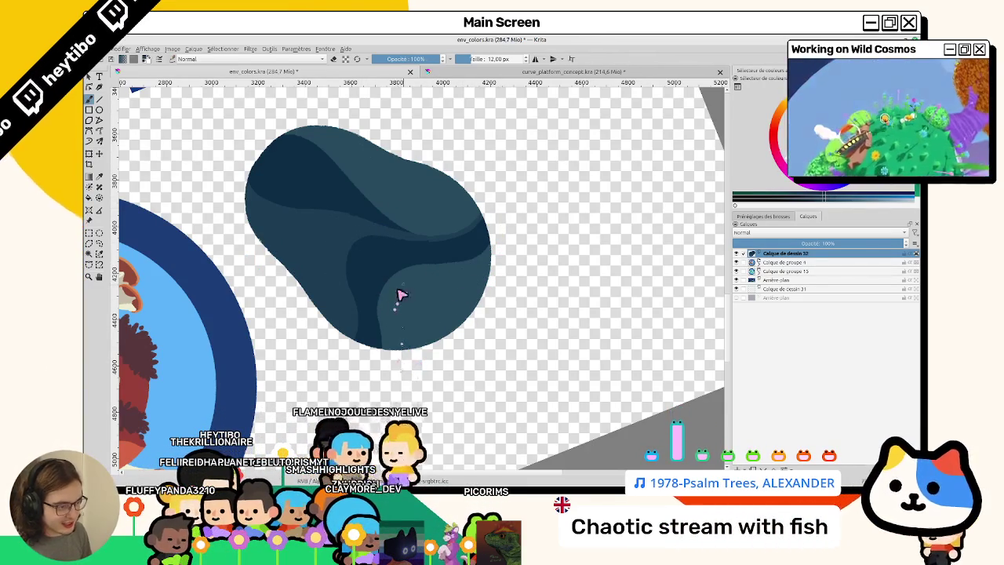
{"action": "left_click_drag", "start_coordinate": [399, 330], "coordinate": [485, 271]}
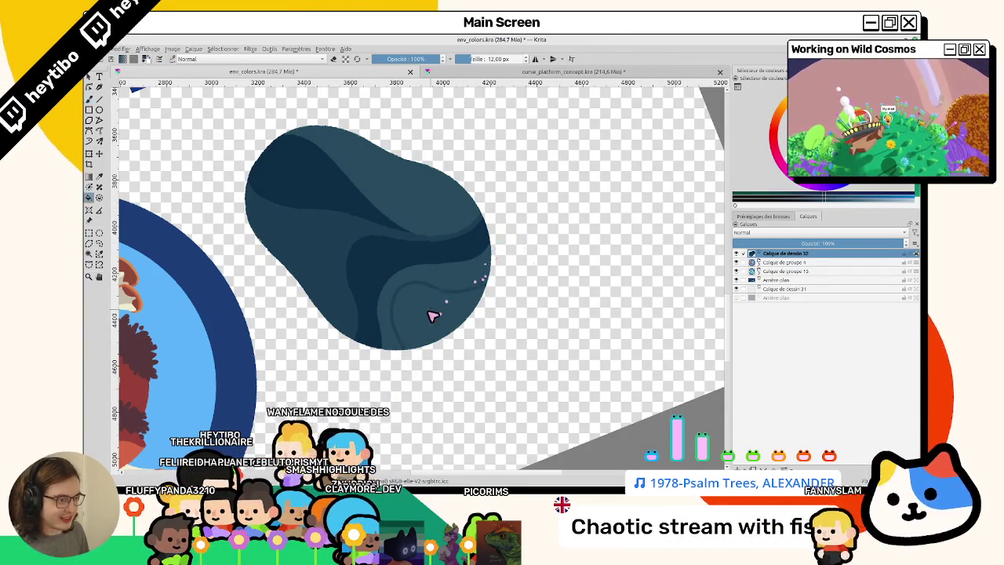
Rotate the view back toward upright to review the striped rock
{"action": "key", "text": "4"}
{"action": "key", "text": "4"}
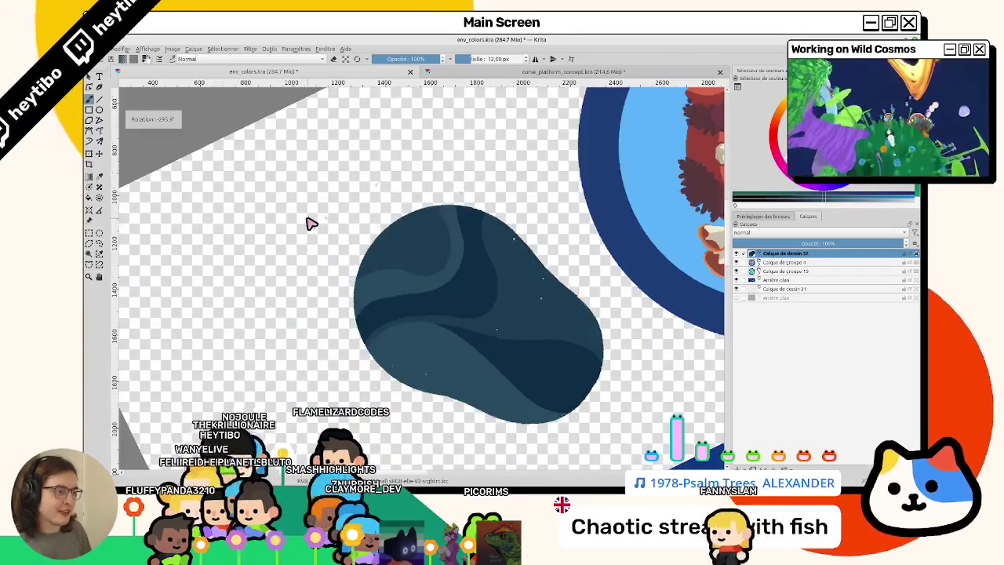
{"action": "key", "text": "4"}
{"action": "key", "text": "4"}
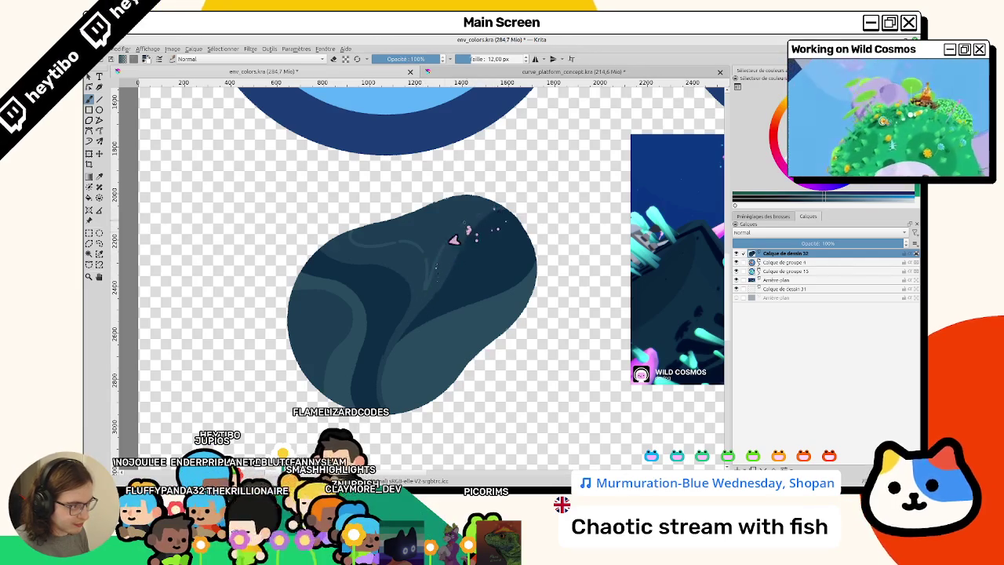
{"action": "left_click_drag", "start_coordinate": [477, 213], "coordinate": [480, 281]}
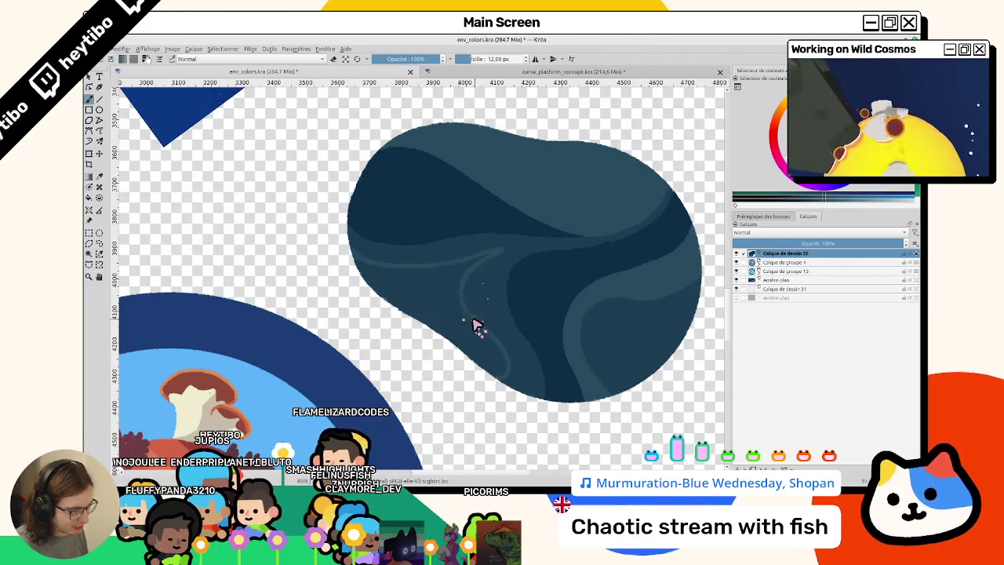
{"action": "left_click_drag", "start_coordinate": [463, 325], "coordinate": [403, 246]}
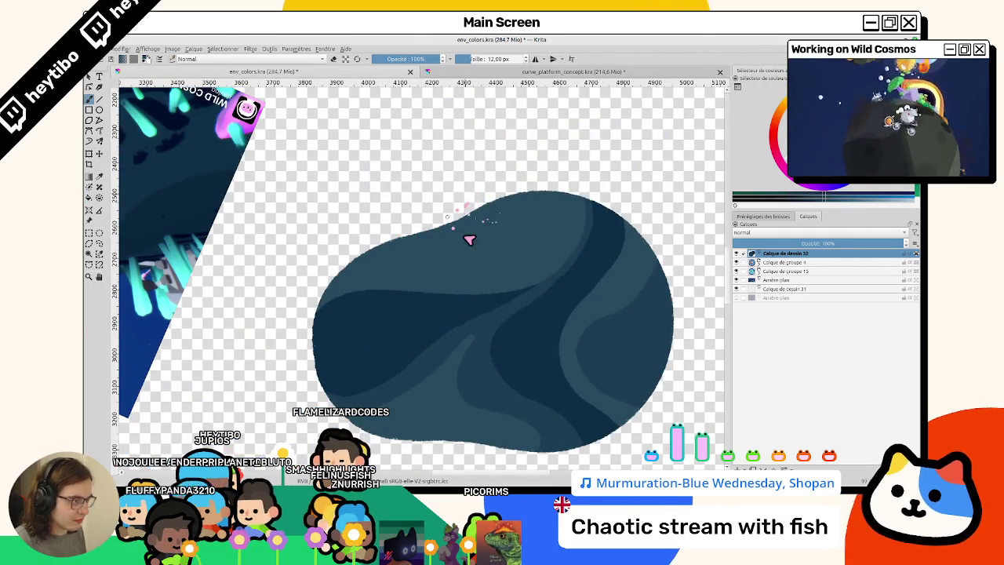
{"action": "left_click_drag", "start_coordinate": [508, 207], "coordinate": [463, 338]}
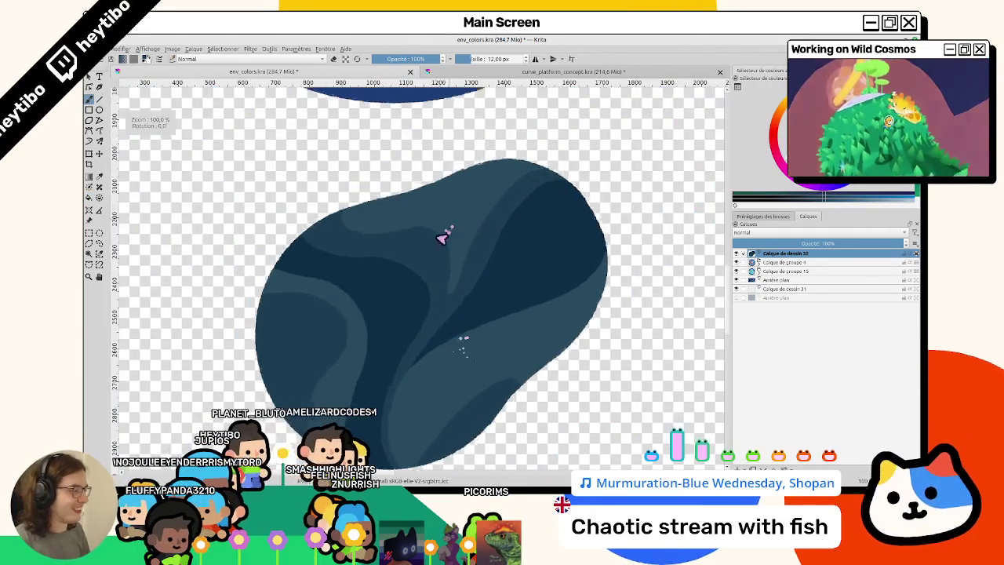
{"action": "scroll", "coordinate": [505, 369], "scroll_direction": "down", "scroll_amount": 5}
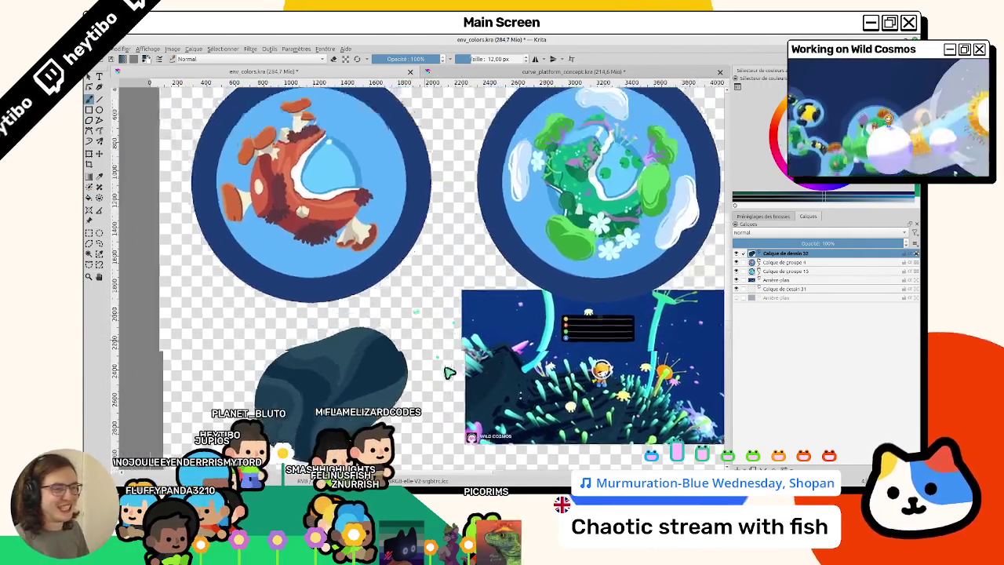
Pan and zoom around the dark rock to frame its edges for grass tufts
{"action": "left_click_drag", "start_coordinate": [504, 368], "coordinate": [551, 437]}
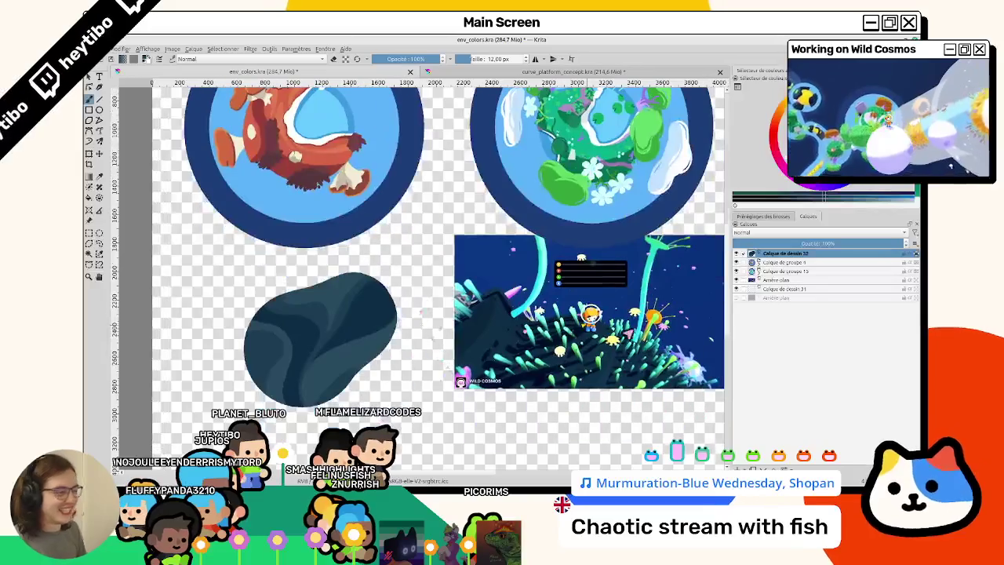
{"action": "scroll", "coordinate": [542, 439], "scroll_direction": "up", "scroll_amount": 3}
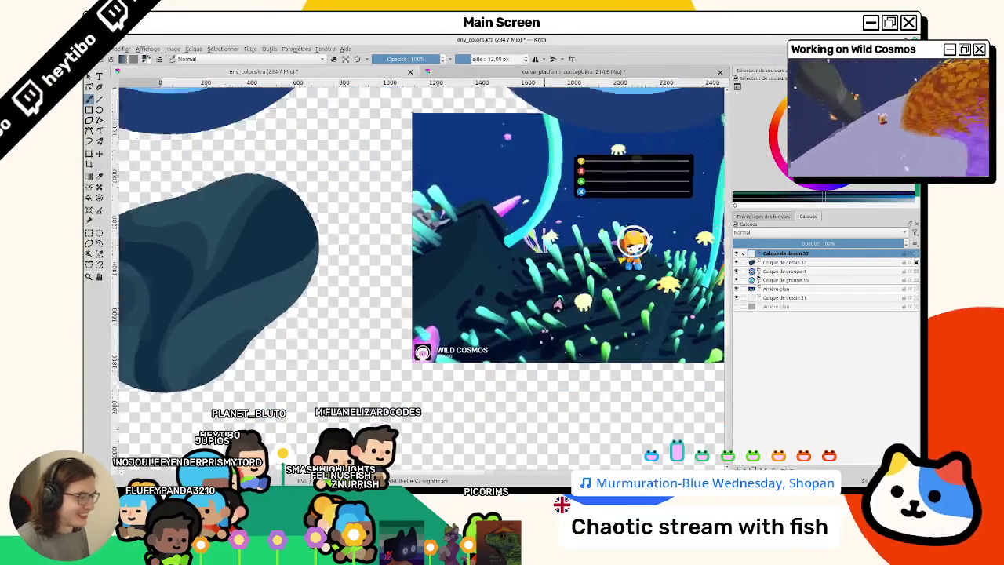
{"action": "left_click_drag", "start_coordinate": [541, 439], "coordinate": [659, 502]}
{"action": "scroll", "coordinate": [322, 226], "scroll_direction": "up", "scroll_amount": 3}
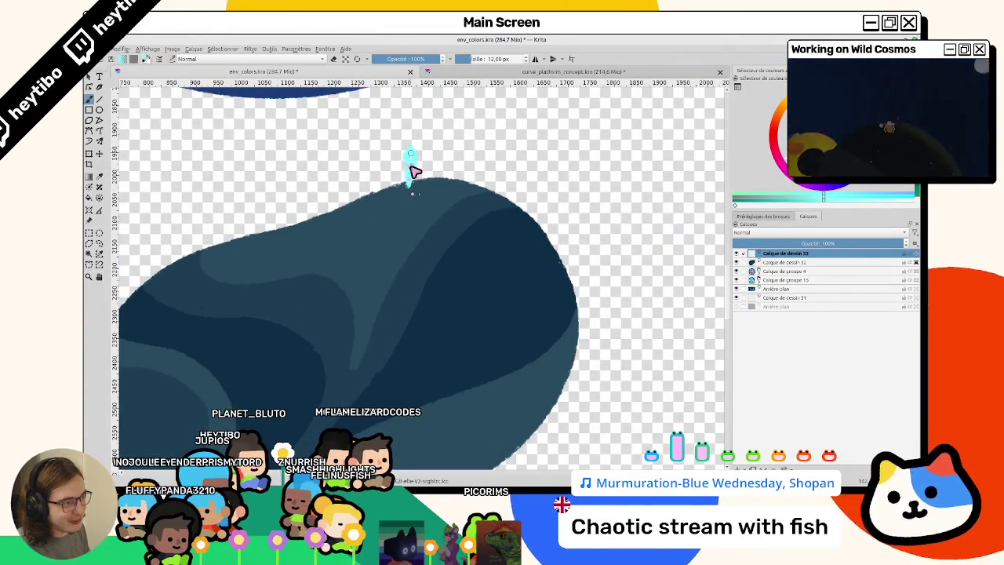
{"action": "scroll", "coordinate": [416, 247], "scroll_direction": "down", "scroll_amount": 3}
{"action": "scroll", "coordinate": [300, 314], "scroll_direction": "up", "scroll_amount": 3}
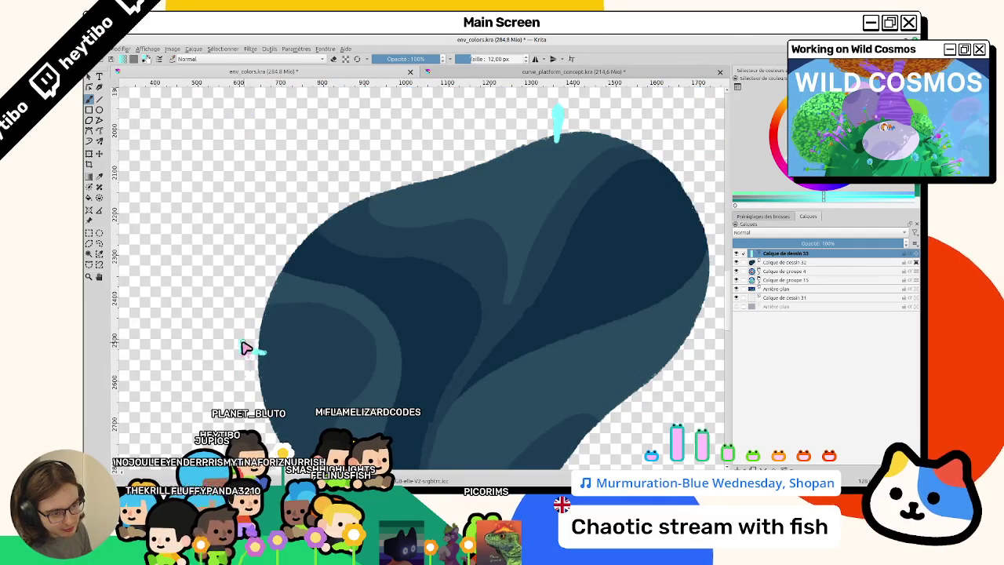
{"action": "scroll", "coordinate": [252, 355], "scroll_direction": "down", "scroll_amount": 2}
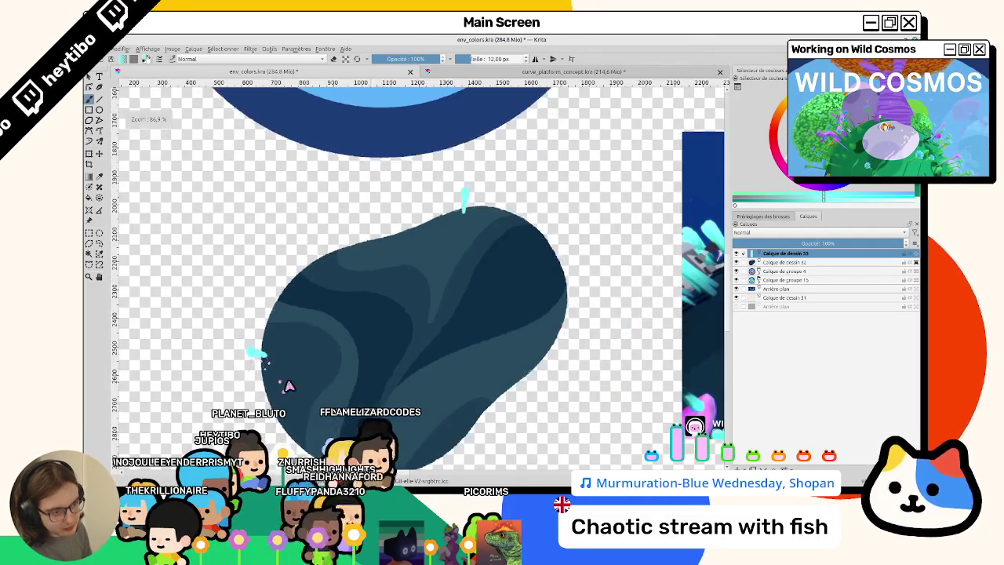
{"action": "scroll", "coordinate": [287, 385], "scroll_direction": "down", "scroll_amount": 2}
{"action": "scroll", "coordinate": [298, 327], "scroll_direction": "down", "scroll_amount": 2}
{"action": "scroll", "coordinate": [507, 237], "scroll_direction": "up", "scroll_amount": 1}
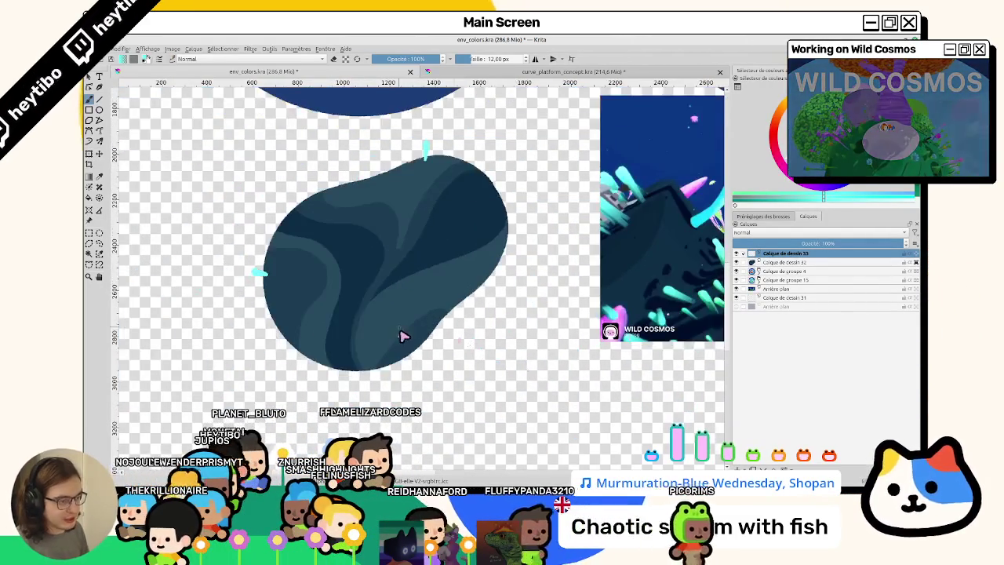
{"action": "scroll", "coordinate": [408, 346], "scroll_direction": "up", "scroll_amount": 1}
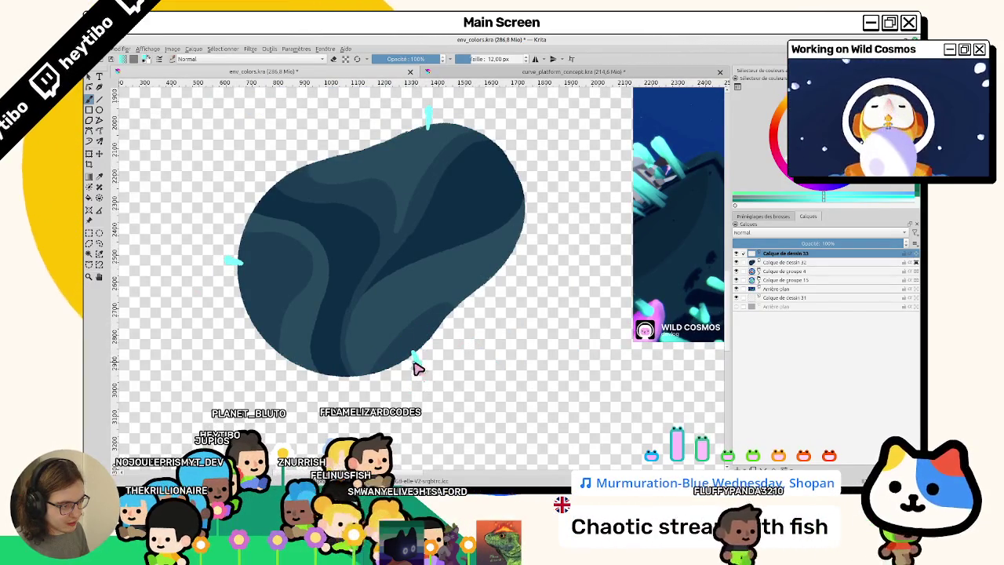
{"action": "scroll", "coordinate": [415, 372], "scroll_direction": "down", "scroll_amount": 2}
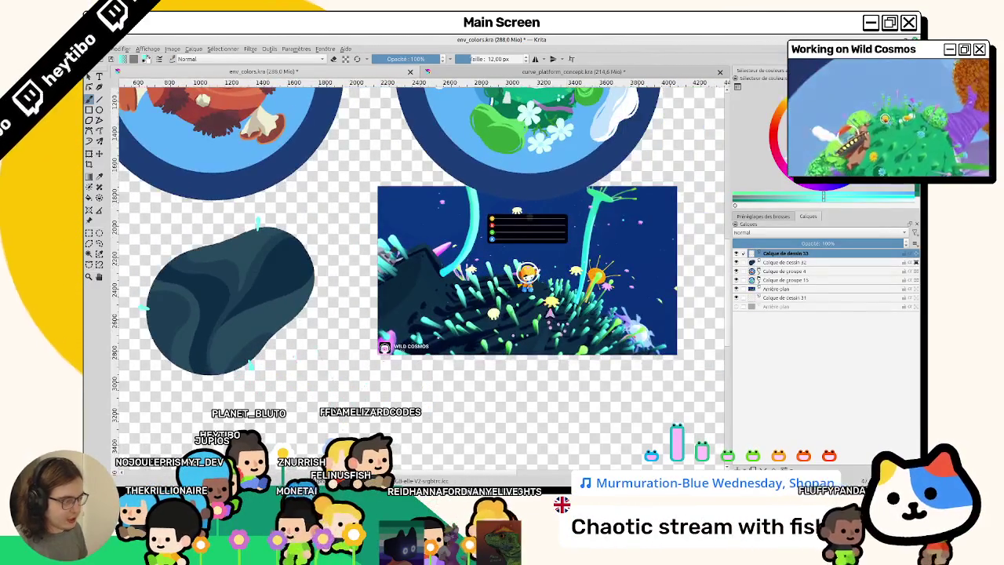
{"action": "scroll", "coordinate": [566, 295], "scroll_direction": "up", "scroll_amount": 1}
{"action": "scroll", "coordinate": [566, 292], "scroll_direction": "up", "scroll_amount": 2}
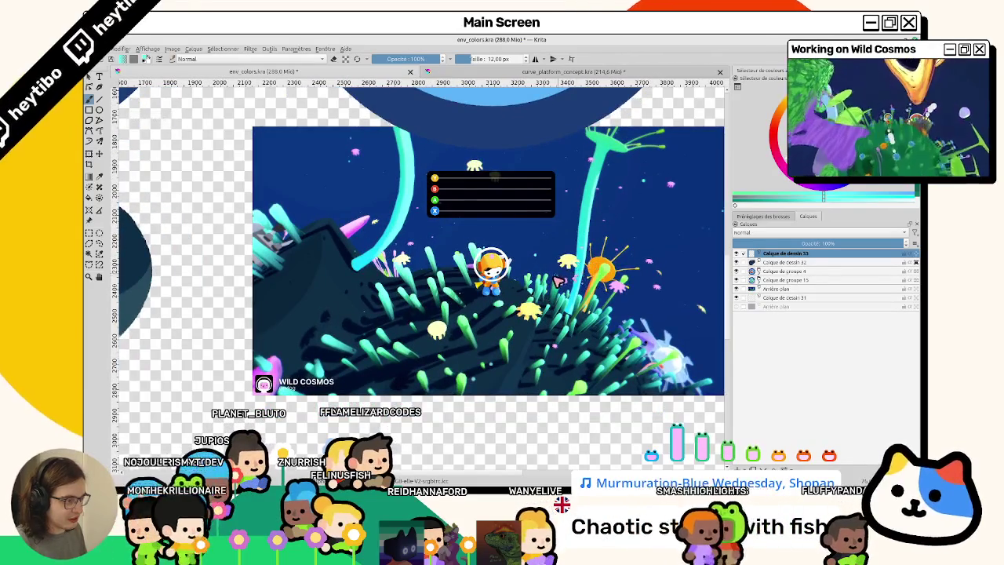
Undo a stray circle mark and pan the view to the rock's top edge
{"action": "scroll", "coordinate": [502, 306], "scroll_direction": "up", "scroll_amount": 1}
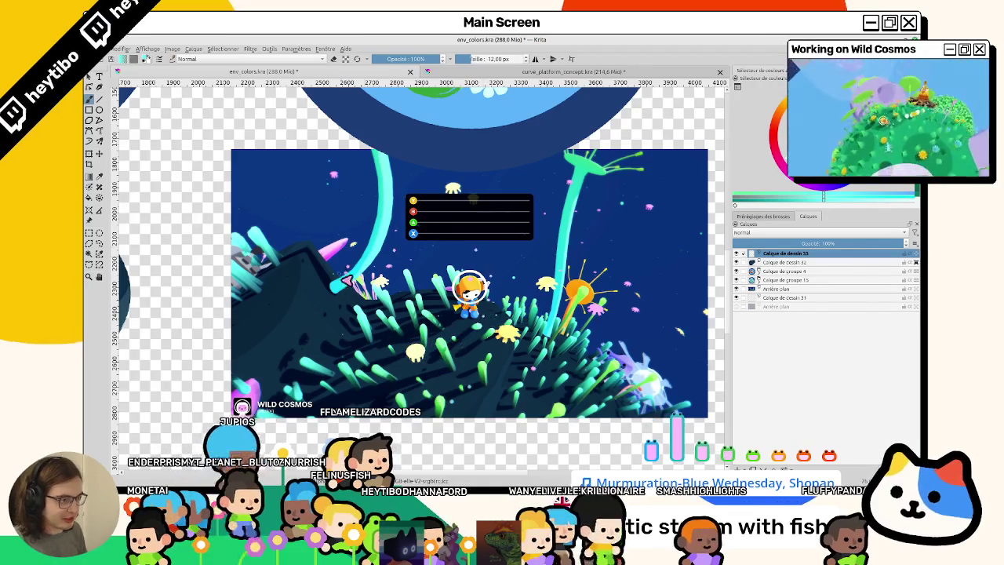
{"action": "left_click_drag", "start_coordinate": [363, 293], "coordinate": [553, 276]}
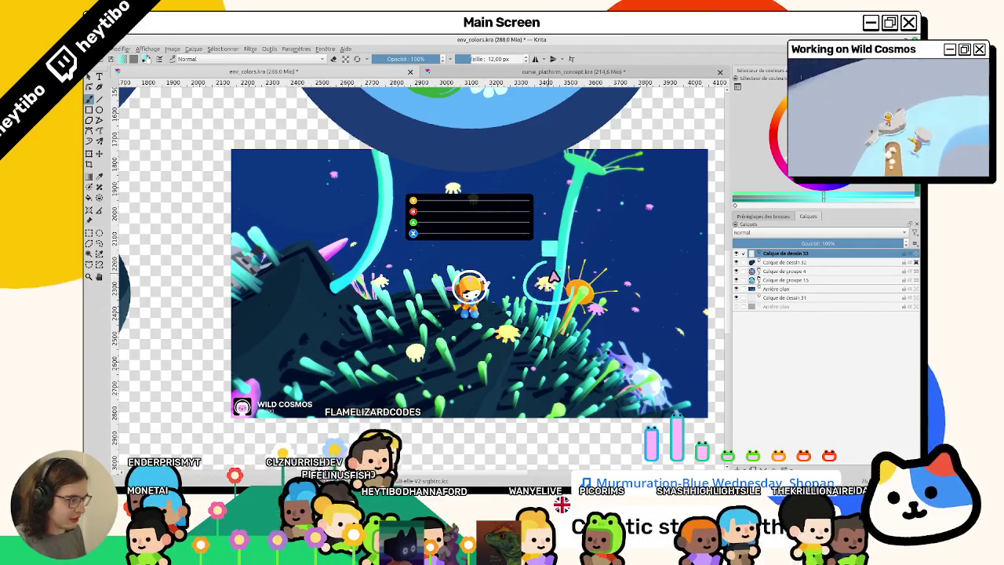
{"action": "key", "text": "ctrl+z"}
{"action": "left_click_drag", "start_coordinate": [507, 331], "coordinate": [544, 301]}
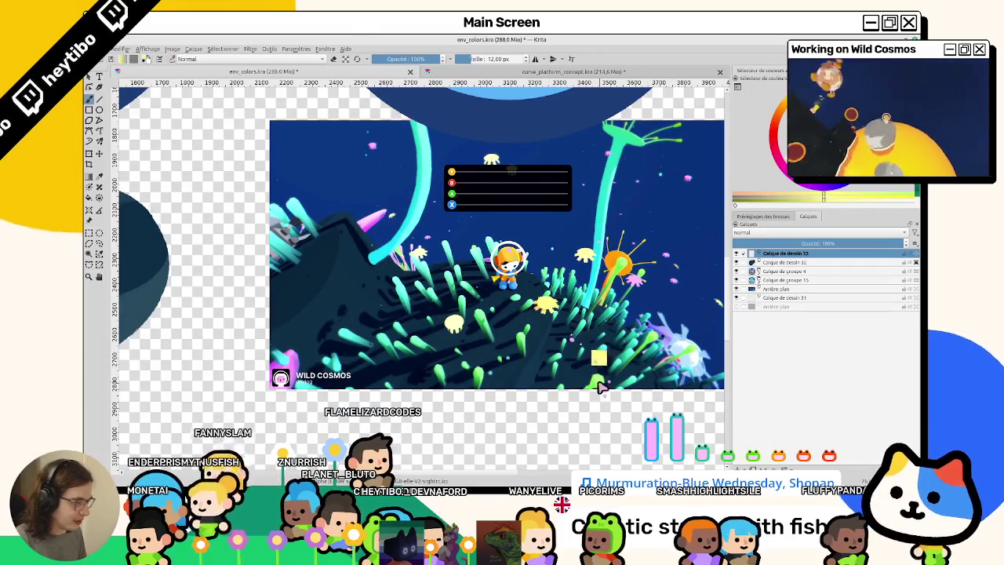
{"action": "scroll", "coordinate": [382, 268], "scroll_direction": "left", "scroll_amount": 5}
{"action": "scroll", "coordinate": [382, 268], "scroll_direction": "left", "scroll_amount": 5}
{"action": "scroll", "coordinate": [415, 199], "scroll_direction": "up", "scroll_amount": 2, "text": "ctrl"}
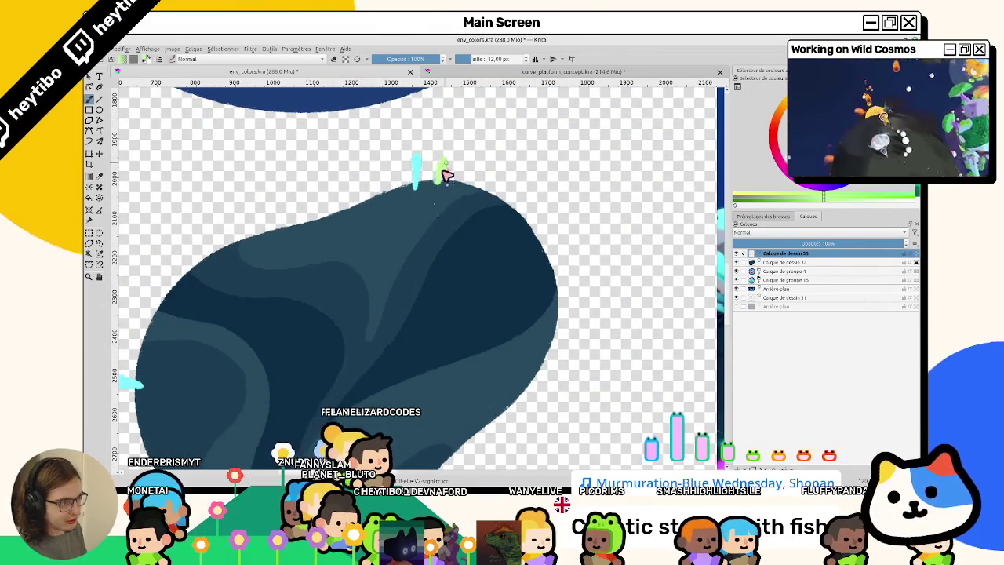
{"action": "scroll", "coordinate": [441, 177], "scroll_direction": "down", "scroll_amount": 4, "text": "ctrl"}
{"action": "scroll", "coordinate": [471, 262], "scroll_direction": "up", "scroll_amount": 3, "text": "ctrl"}
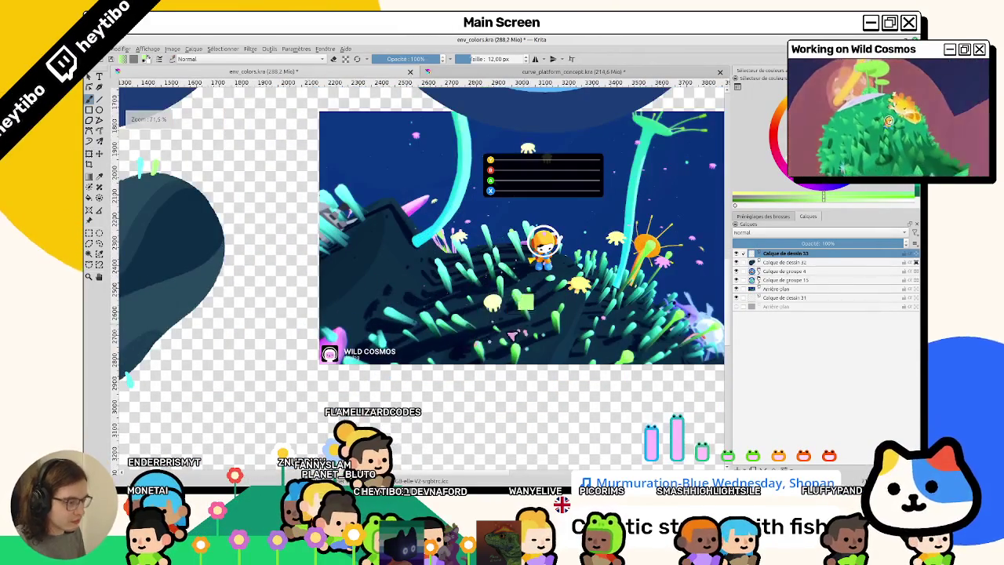
{"action": "scroll", "coordinate": [353, 274], "scroll_direction": "left", "scroll_amount": 2}
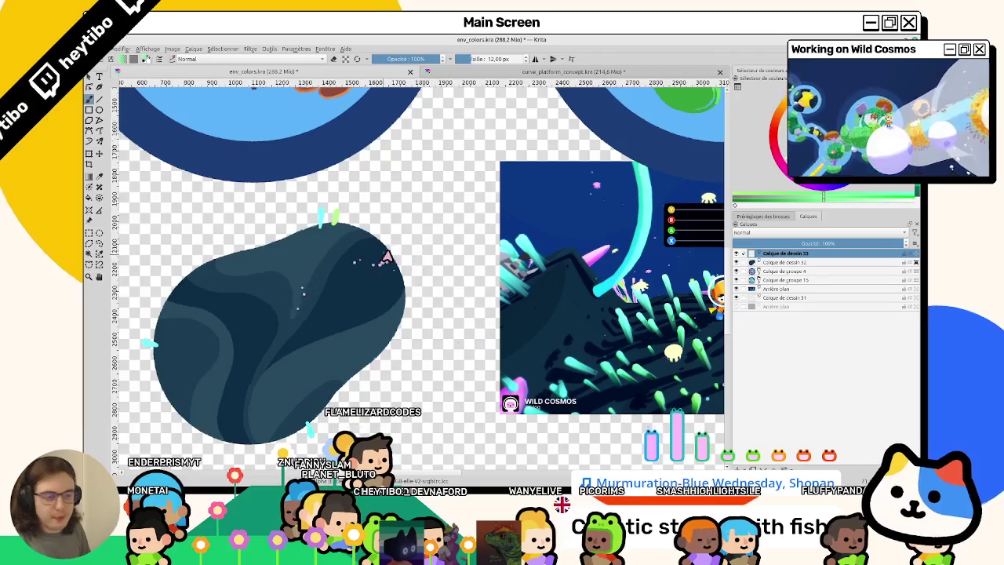
{"action": "scroll", "coordinate": [264, 230], "scroll_direction": "up", "scroll_amount": 3, "text": "ctrl"}
{"action": "scroll", "coordinate": [265, 230], "scroll_direction": "left", "scroll_amount": 2}
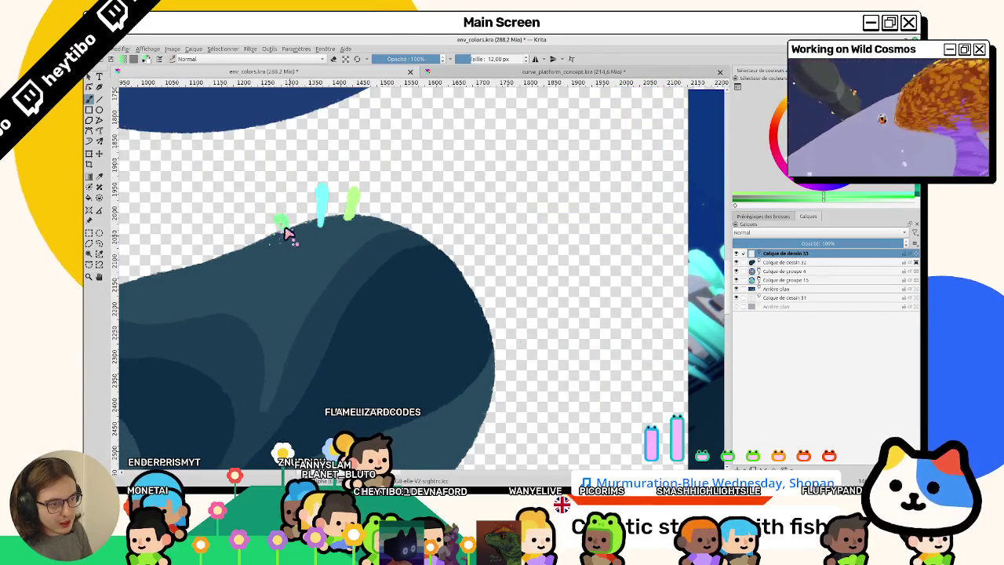
{"action": "scroll", "coordinate": [286, 229], "scroll_direction": "down", "scroll_amount": 3, "text": "ctrl"}
{"action": "scroll", "coordinate": [224, 331], "scroll_direction": "up", "scroll_amount": 3, "text": "ctrl"}
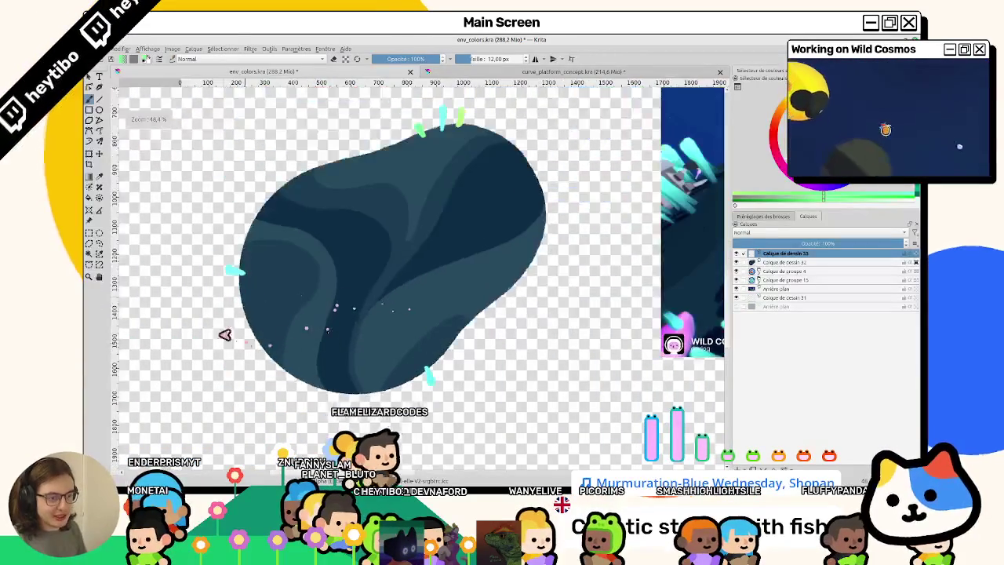
{"action": "scroll", "coordinate": [254, 280], "scroll_direction": "up", "scroll_amount": 2, "text": "ctrl"}
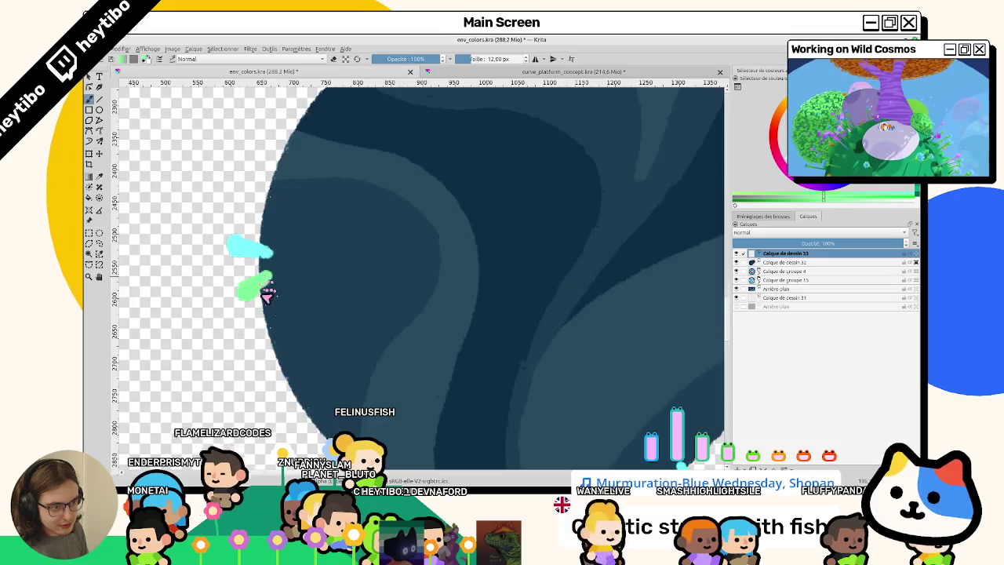
{"action": "scroll", "coordinate": [267, 290], "scroll_direction": "down", "scroll_amount": 2, "text": "ctrl"}
{"action": "scroll", "coordinate": [259, 259], "scroll_direction": "up", "scroll_amount": 3, "text": "ctrl"}
{"action": "scroll", "coordinate": [470, 196], "scroll_direction": "down", "scroll_amount": 2, "text": "ctrl"}
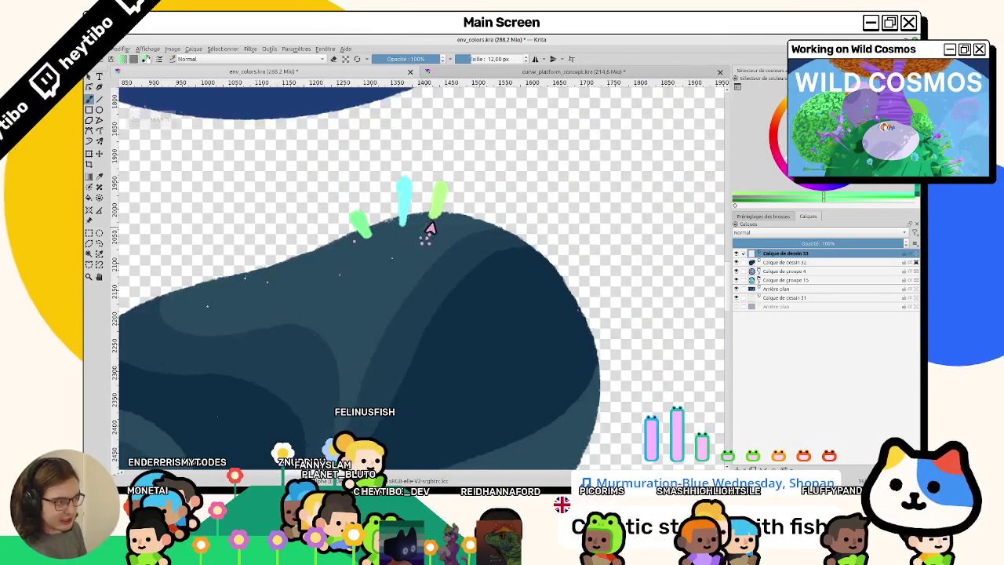
Add a green sprout on the top edge and a darker teal shade under the cyan tuft
{"action": "left_click_drag", "start_coordinate": [426, 251], "coordinate": [440, 229]}
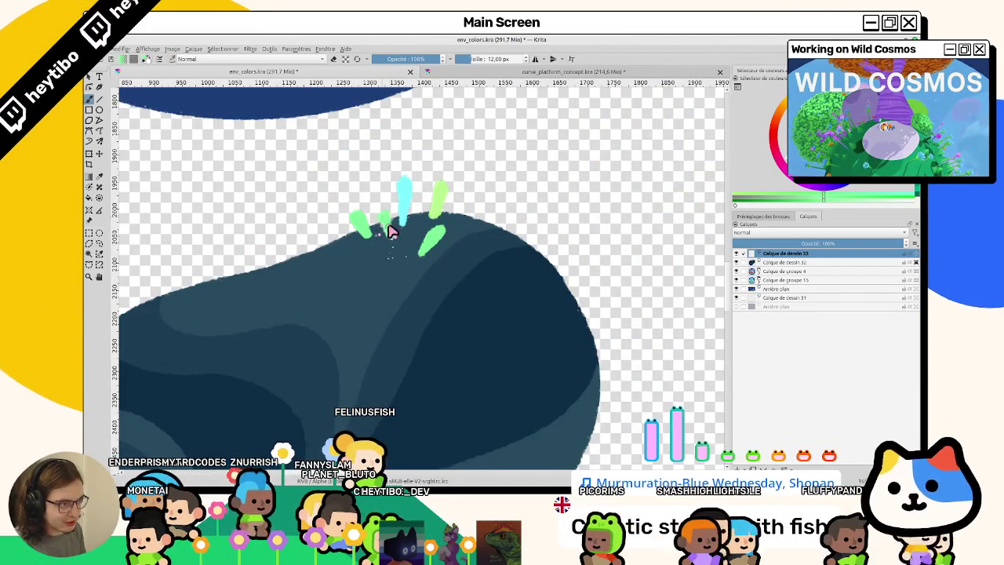
{"action": "scroll", "coordinate": [409, 295], "scroll_direction": "down", "scroll_amount": 5, "text": "ctrl"}
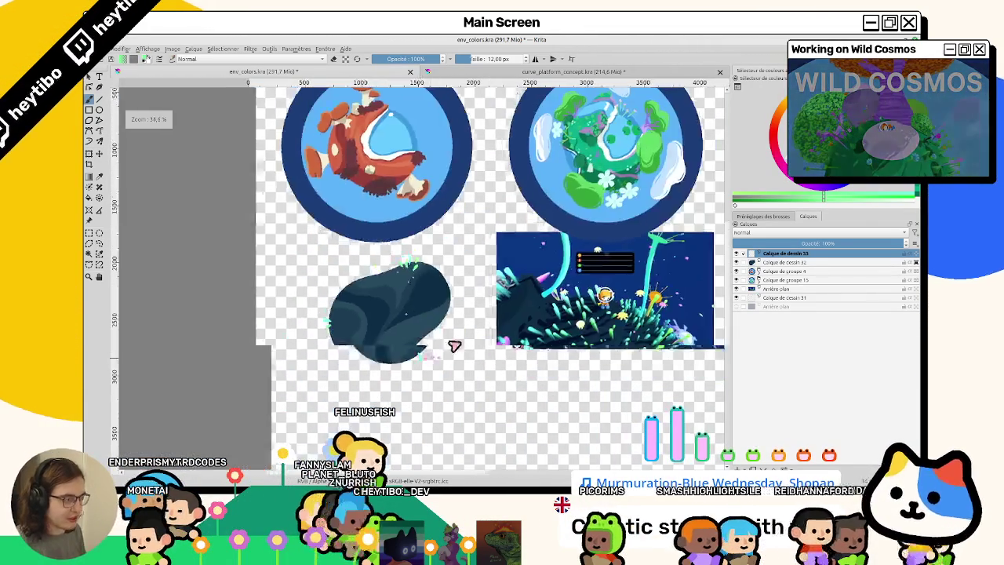
{"action": "scroll", "coordinate": [506, 282], "scroll_direction": "up", "scroll_amount": 5, "text": "ctrl"}
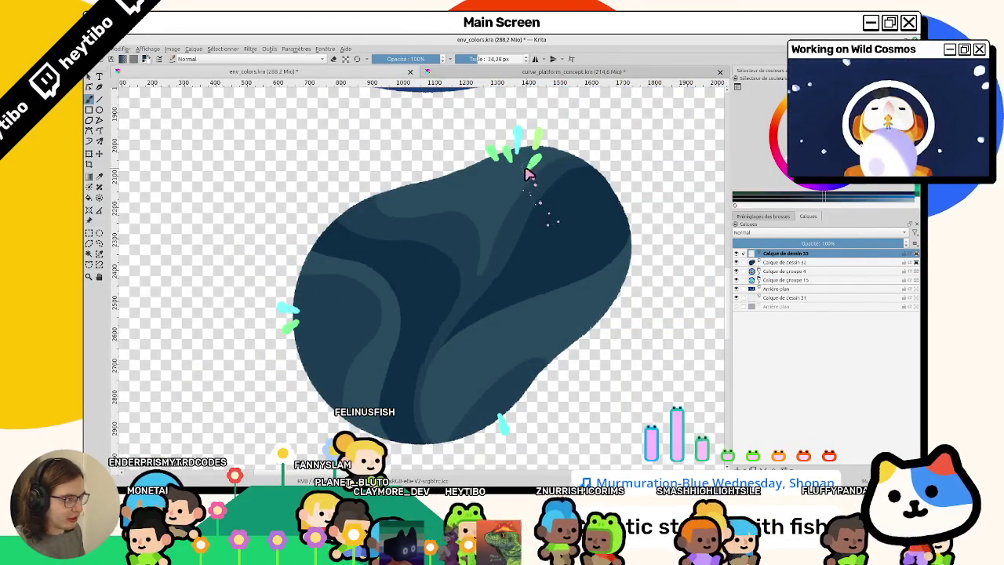
{"action": "scroll", "coordinate": [533, 168], "scroll_direction": "up", "scroll_amount": 3, "text": "ctrl"}
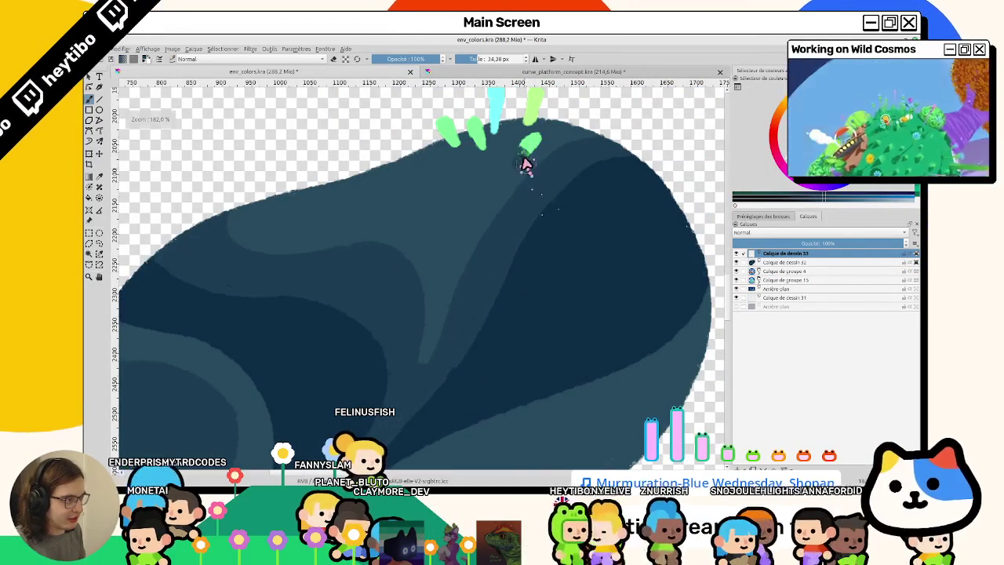
{"action": "mouse_move", "coordinate": [520, 160]}
{"action": "left_mouse_down"}
{"action": "mouse_move", "coordinate": [502, 219]}
{"action": "mouse_move", "coordinate": [510, 161]}
{"action": "left_mouse_up"}
{"action": "key", "text": "ctrl+z"}
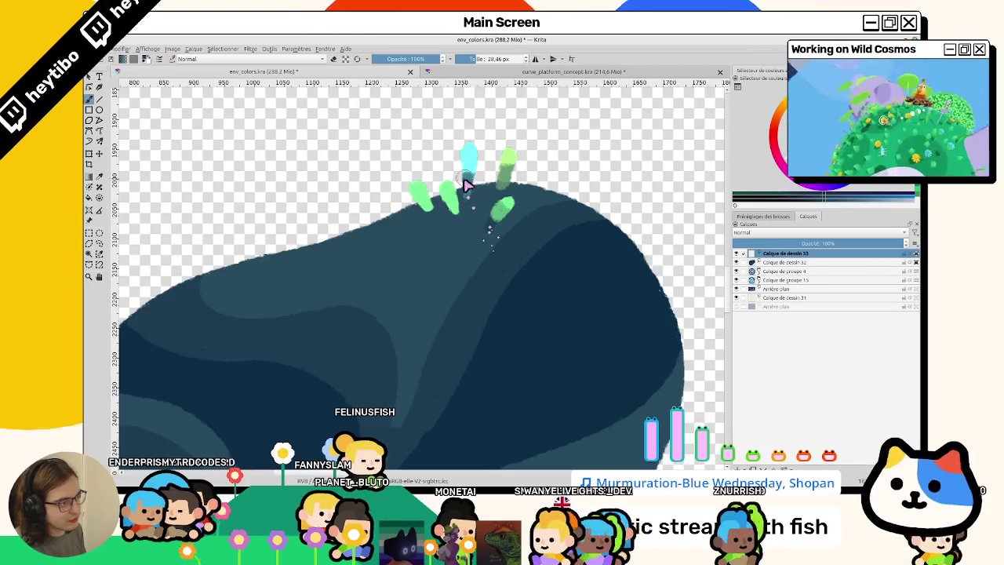
{"action": "left_click_drag", "start_coordinate": [468, 145], "coordinate": [470, 174]}
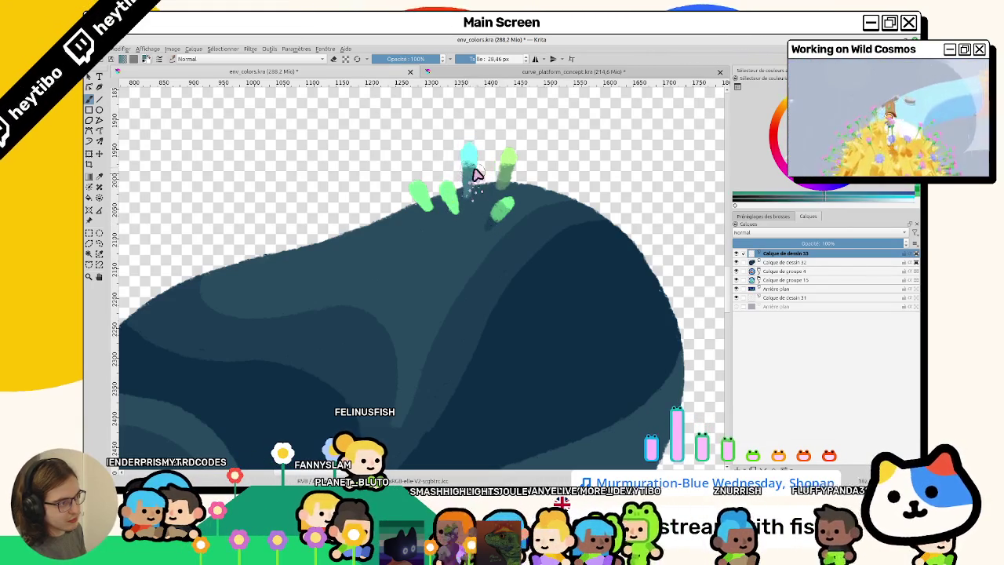
{"action": "key", "text": "ctrl+z"}
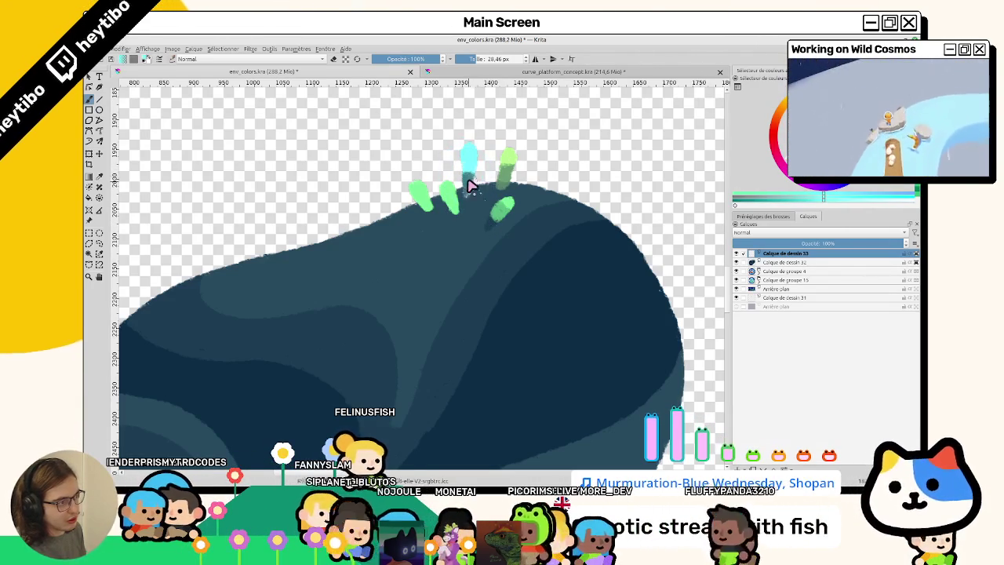
{"action": "left_click_drag", "start_coordinate": [475, 170], "coordinate": [473, 184]}
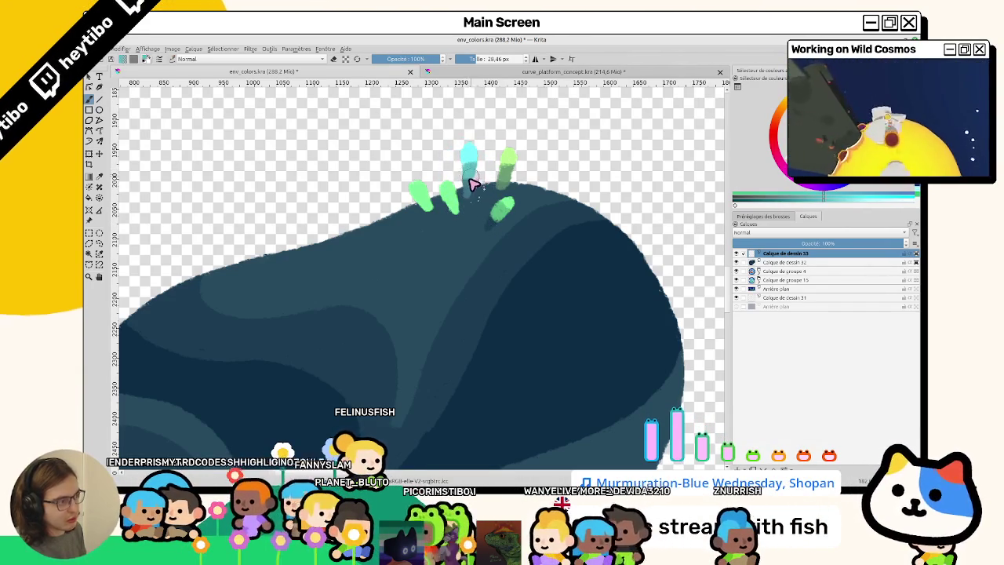
With the rock turned horizontal, paint new cyan tufts on top and over the green tuft
{"action": "key", "text": "ctrl+bracketleft"}
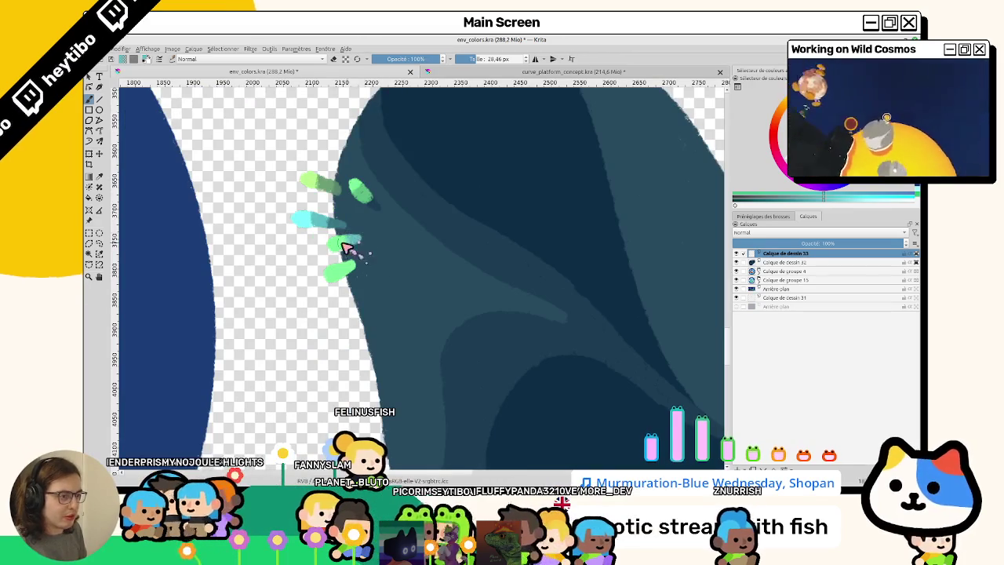
{"action": "scroll", "coordinate": [346, 248], "scroll_direction": "down", "scroll_amount": 5}
{"action": "scroll", "coordinate": [357, 235], "scroll_direction": "up", "scroll_amount": 4}
{"action": "scroll", "coordinate": [373, 193], "scroll_direction": "up", "scroll_amount": 3}
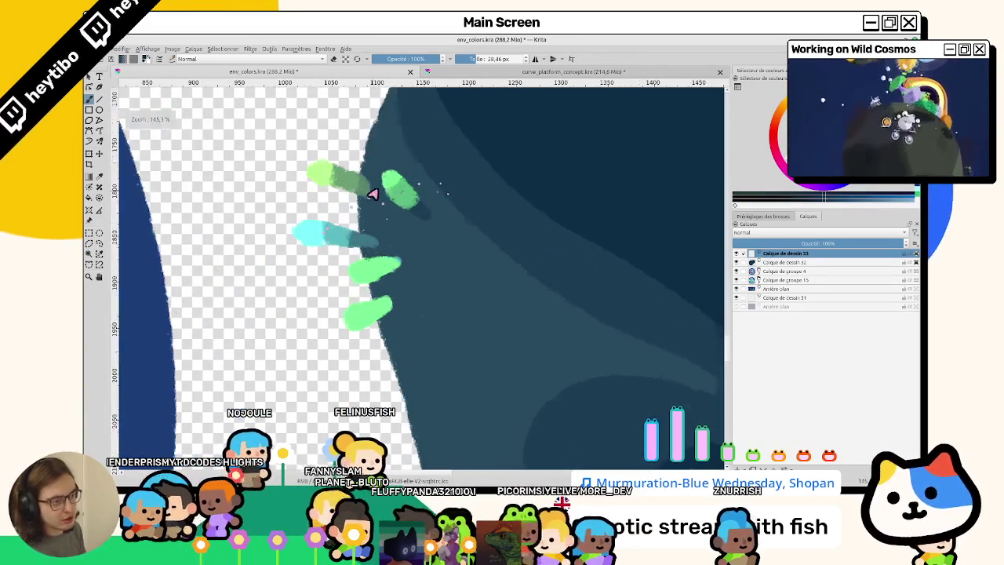
{"action": "scroll", "coordinate": [373, 193], "scroll_direction": "up", "scroll_amount": 3}
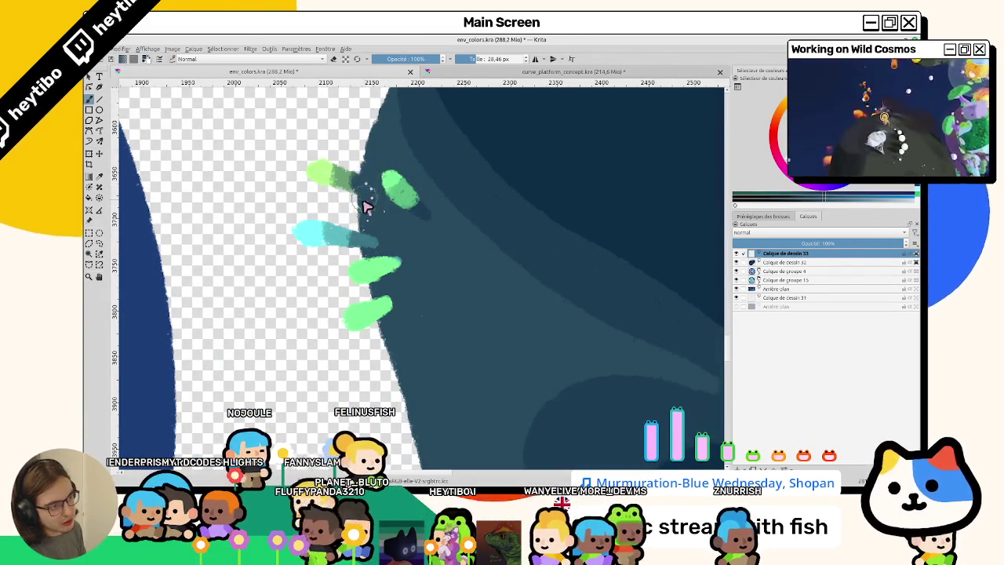
{"action": "scroll", "coordinate": [358, 216], "scroll_direction": "down", "scroll_amount": 5}
{"action": "key", "text": "5"}
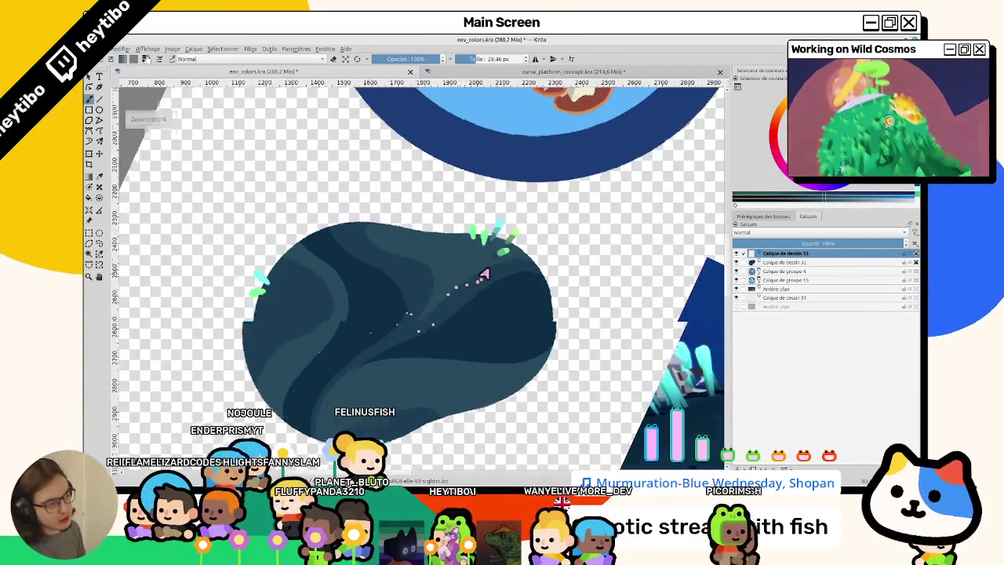
{"action": "scroll", "coordinate": [502, 240], "scroll_direction": "up", "scroll_amount": 4}
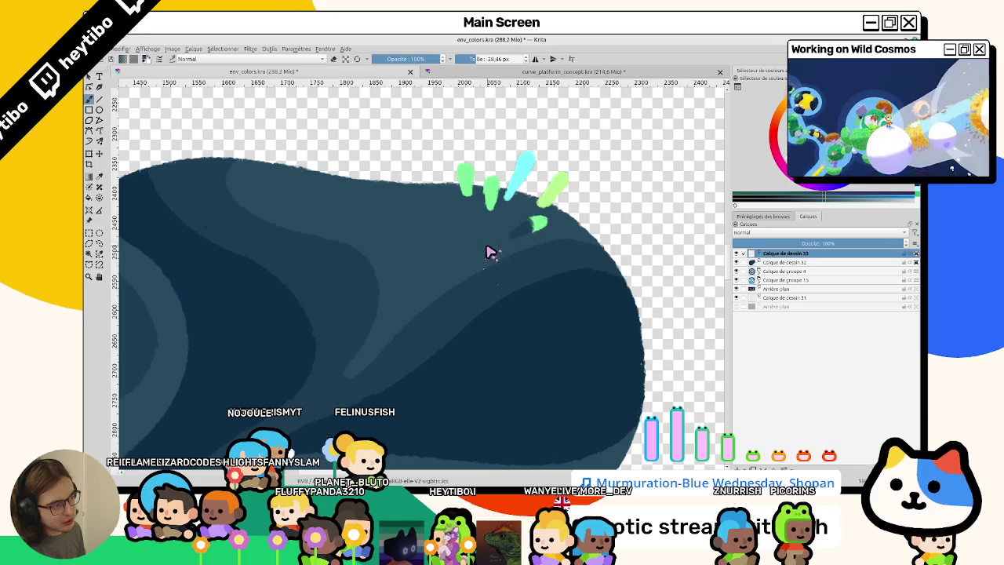
{"action": "scroll", "coordinate": [538, 230], "scroll_direction": "down", "scroll_amount": 5}
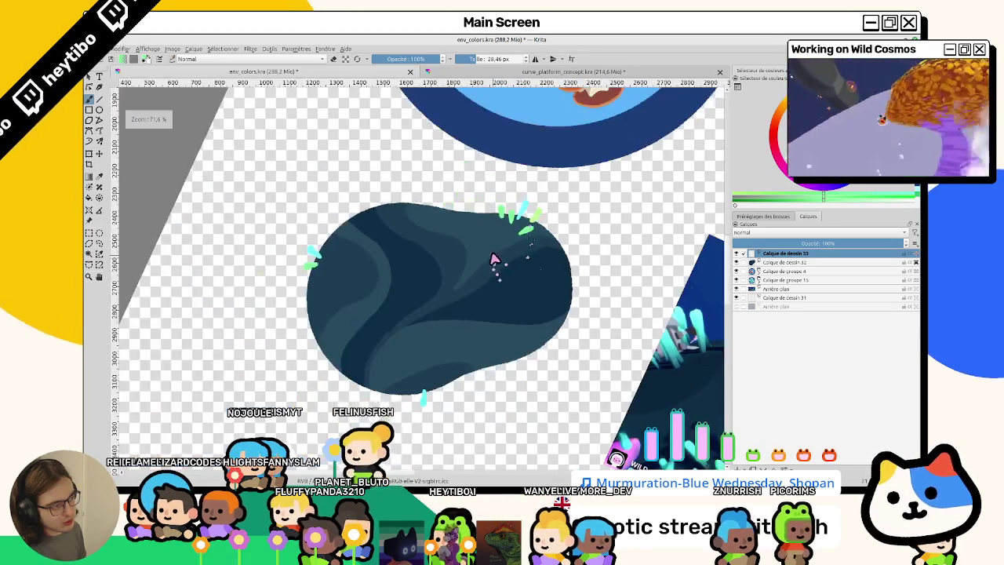
{"action": "scroll", "coordinate": [535, 224], "scroll_direction": "up", "scroll_amount": 2}
{"action": "scroll", "coordinate": [534, 220], "scroll_direction": "up", "scroll_amount": 2}
{"action": "left_click_drag", "start_coordinate": [533, 218], "coordinate": [511, 227]}
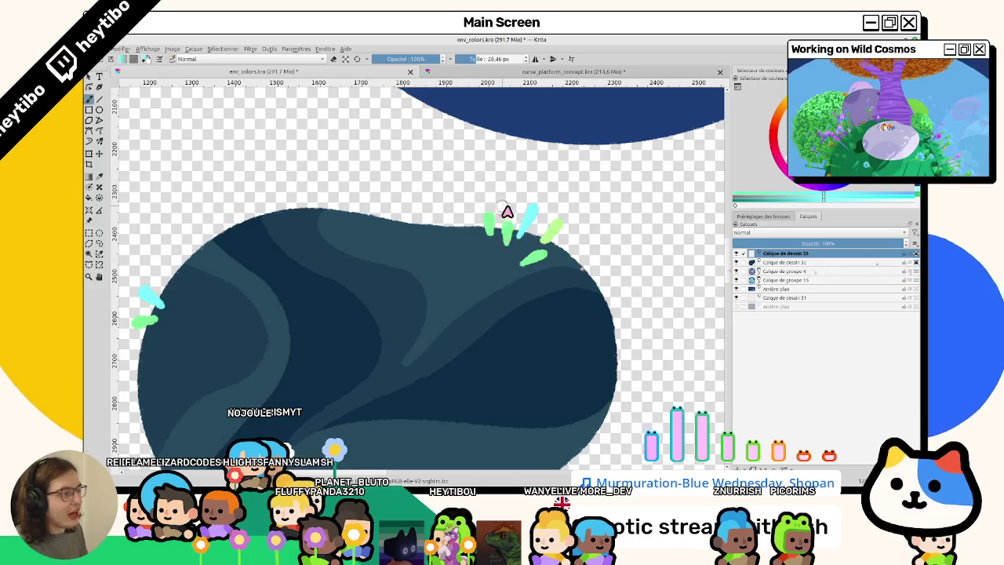
{"action": "left_click_drag", "start_coordinate": [520, 271], "coordinate": [547, 248]}
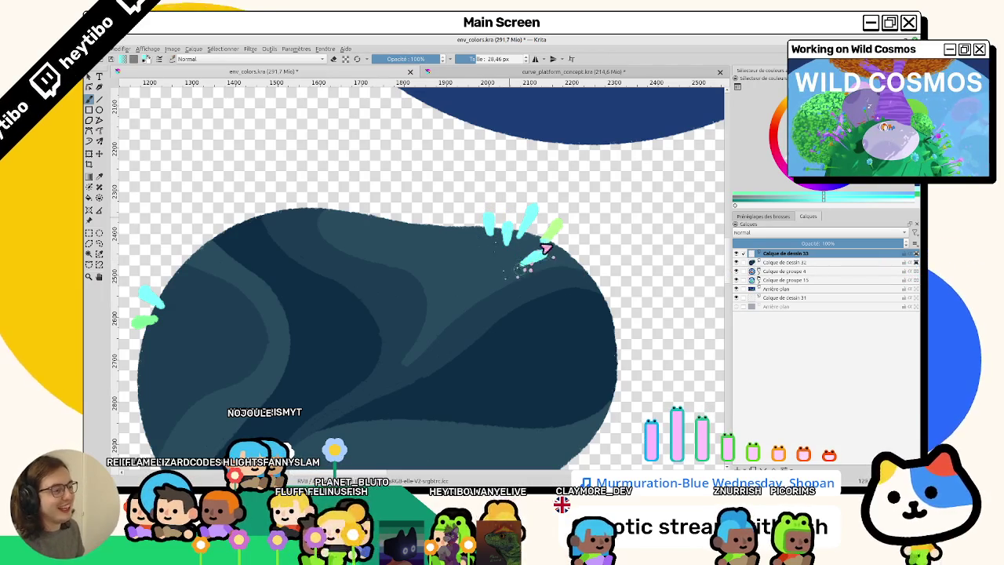
Make the small left-edge tuft more cyan and shrink the brush to 12 px
{"action": "scroll", "coordinate": [524, 267], "scroll_direction": "down", "scroll_amount": 2}
{"action": "key", "text": "6"}
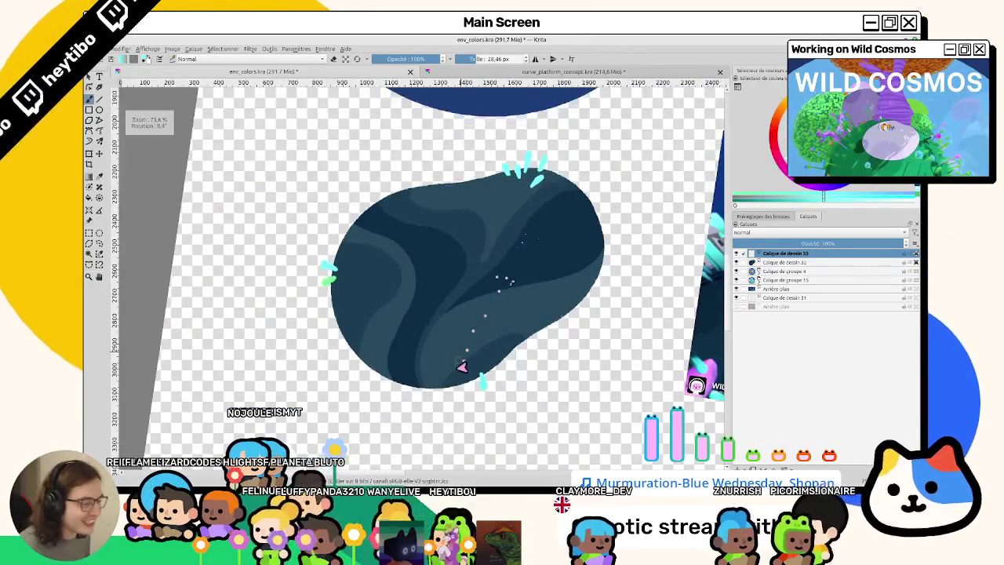
{"action": "left_click_drag", "start_coordinate": [326, 269], "coordinate": [330, 288]}
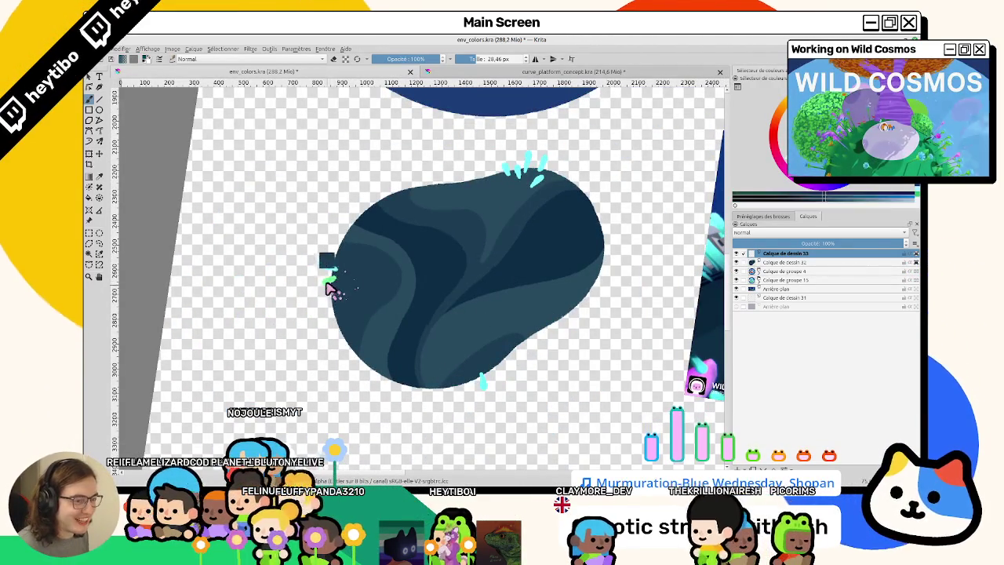
{"action": "key", "text": "ctrl+z"}
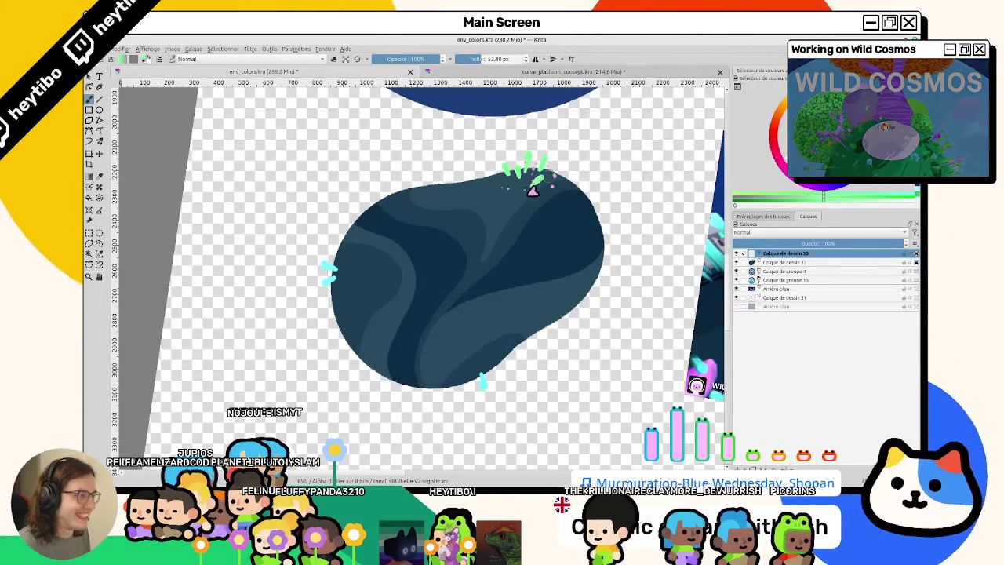
{"action": "key", "text": "bracketleft"}
{"action": "key", "text": "bracketleft"}
{"action": "key", "text": "bracketleft"}
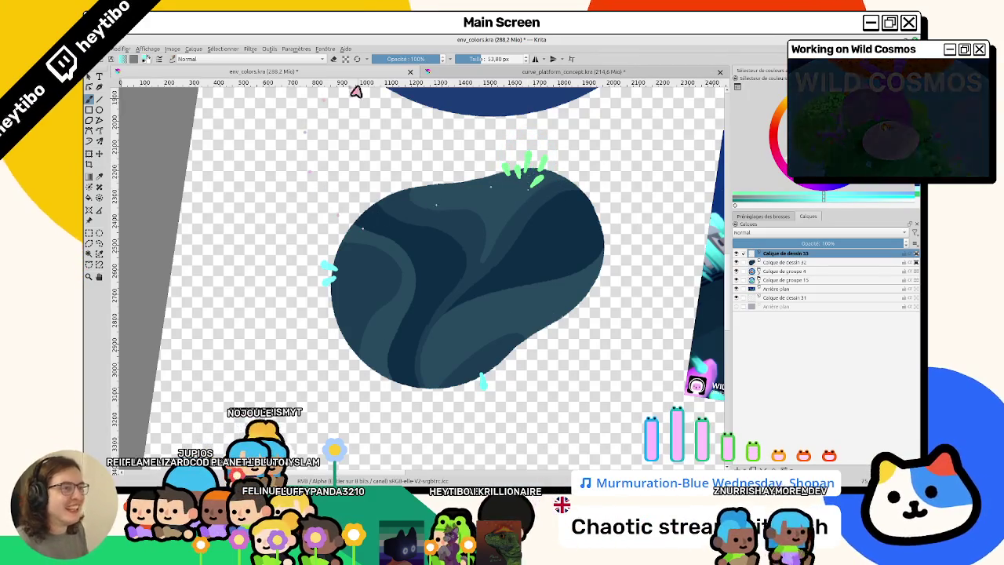
{"action": "mouse_move", "coordinate": [325, 295]}
{"action": "left_mouse_down"}
{"action": "mouse_move", "coordinate": [403, 328]}
{"action": "mouse_move", "coordinate": [636, 307]}
{"action": "left_mouse_up"}
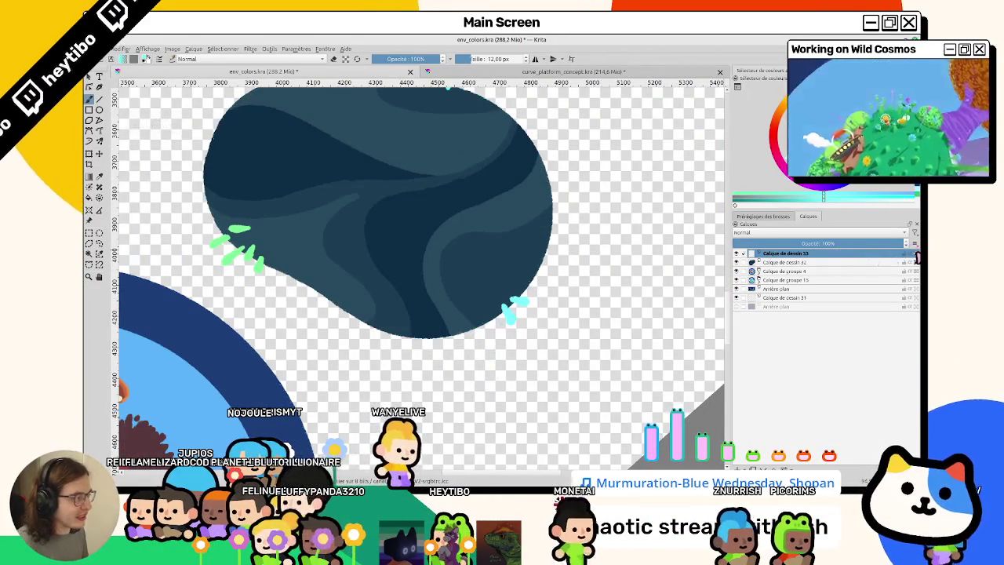
Paint short cyan tufts on the rock's edges, thickening one into a petal shape
{"action": "scroll", "coordinate": [636, 307], "scroll_direction": "up", "scroll_amount": 3}
{"action": "mouse_move", "coordinate": [414, 286]}
{"action": "left_mouse_down"}
{"action": "mouse_move", "coordinate": [406, 323]}
{"action": "mouse_move", "coordinate": [417, 327]}
{"action": "left_mouse_up"}
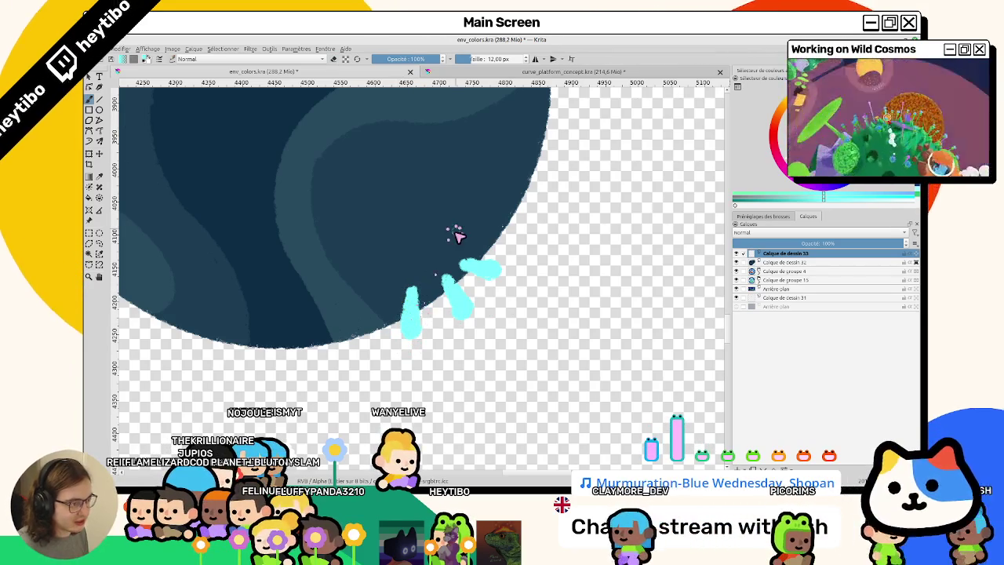
{"action": "mouse_move", "coordinate": [455, 231]}
{"action": "left_mouse_down"}
{"action": "mouse_move", "coordinate": [452, 380]}
{"action": "mouse_move", "coordinate": [330, 330]}
{"action": "left_mouse_up"}
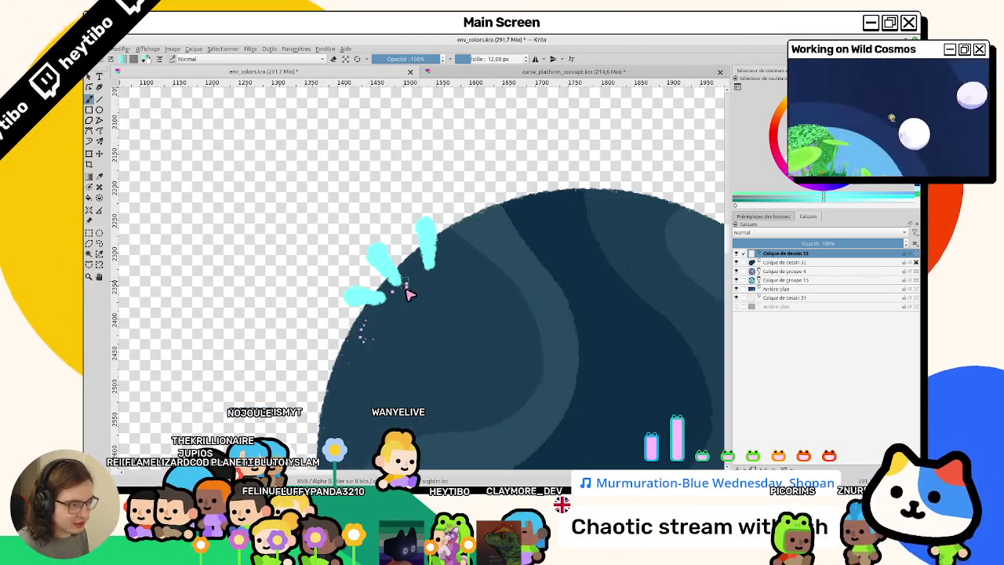
{"action": "mouse_move", "coordinate": [419, 318]}
{"action": "left_mouse_down"}
{"action": "mouse_move", "coordinate": [414, 286]}
{"action": "mouse_move", "coordinate": [420, 309]}
{"action": "mouse_move", "coordinate": [455, 259]}
{"action": "mouse_move", "coordinate": [462, 271]}
{"action": "left_mouse_up"}
{"action": "mouse_move", "coordinate": [392, 314]}
{"action": "left_mouse_down"}
{"action": "mouse_move", "coordinate": [382, 328]}
{"action": "mouse_move", "coordinate": [389, 318]}
{"action": "left_mouse_up"}
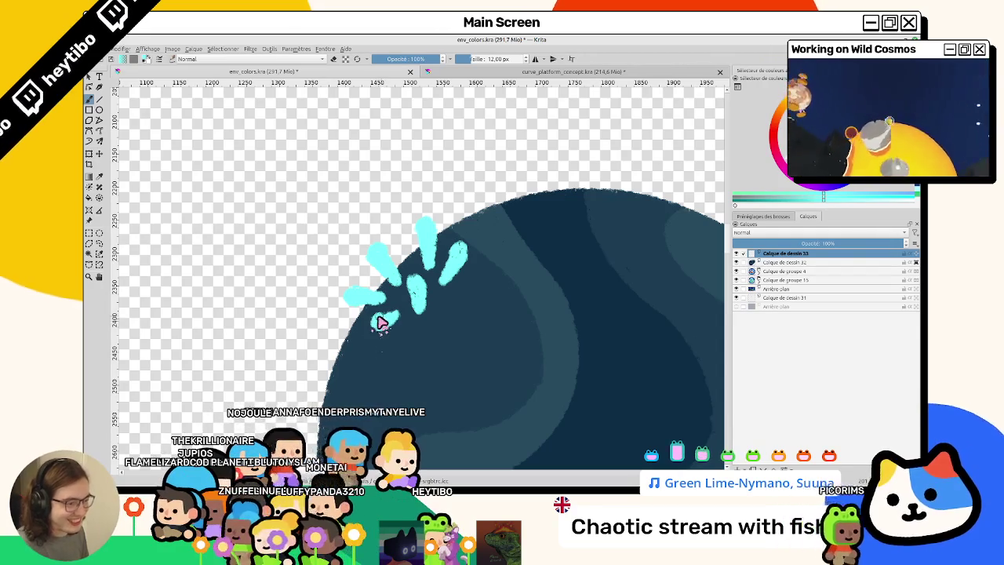
{"action": "scroll", "coordinate": [556, 318], "scroll_direction": "down", "scroll_amount": 5}
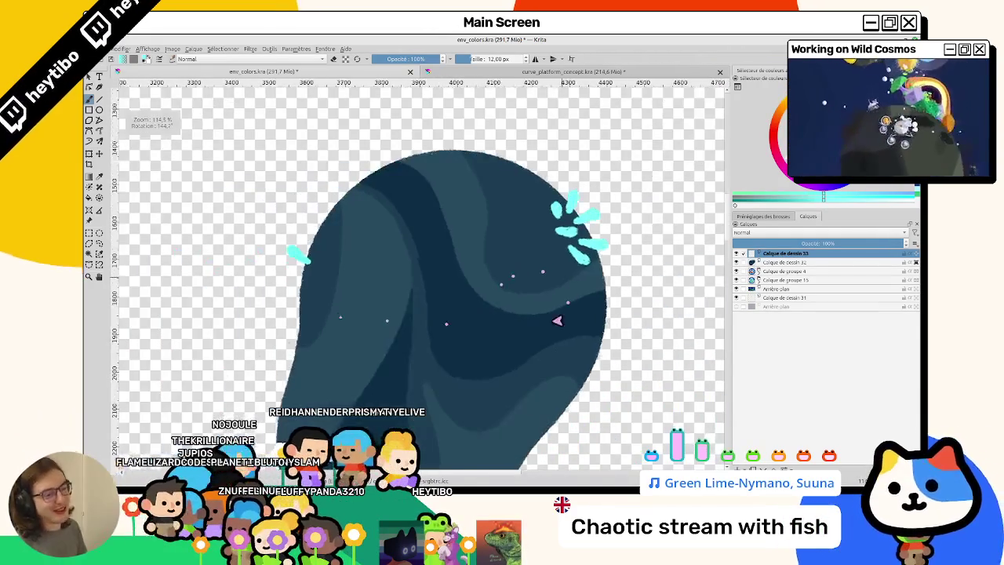
{"action": "scroll", "coordinate": [541, 300], "scroll_direction": "down", "scroll_amount": 3}
{"action": "scroll", "coordinate": [549, 298], "scroll_direction": "up", "scroll_amount": 3}
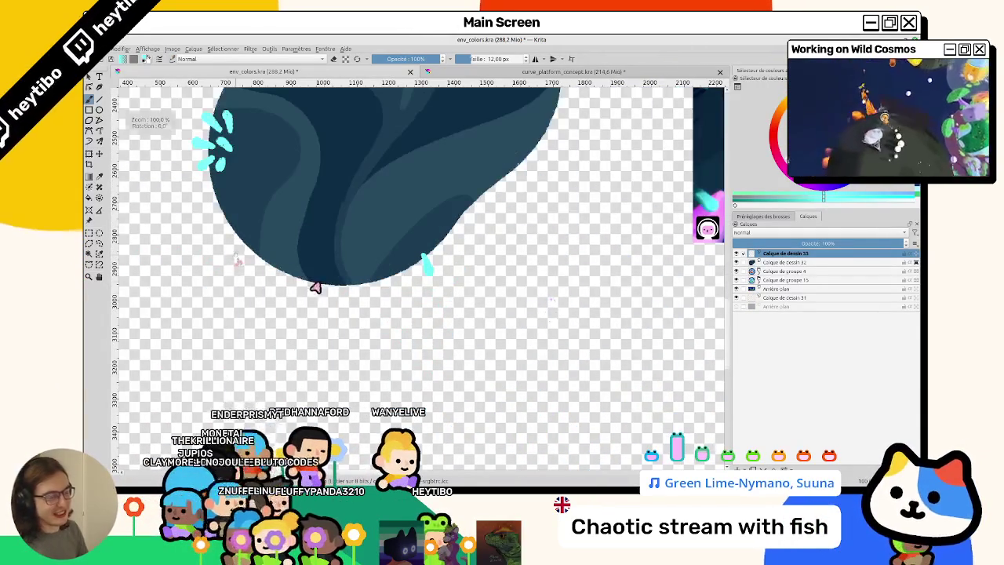
{"action": "left_click_drag", "start_coordinate": [314, 287], "coordinate": [321, 378]}
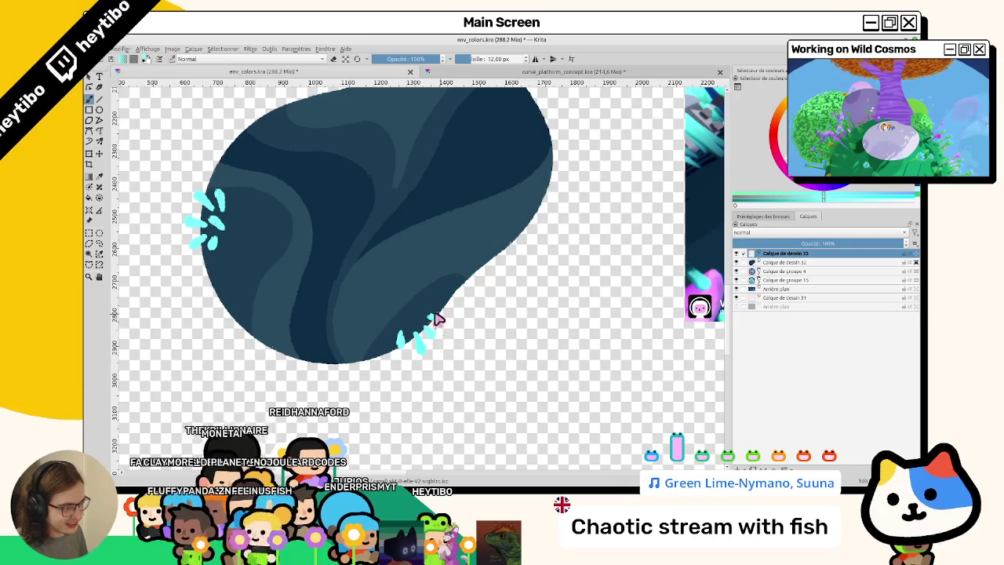
{"action": "scroll", "coordinate": [437, 321], "scroll_direction": "up", "scroll_amount": 2}
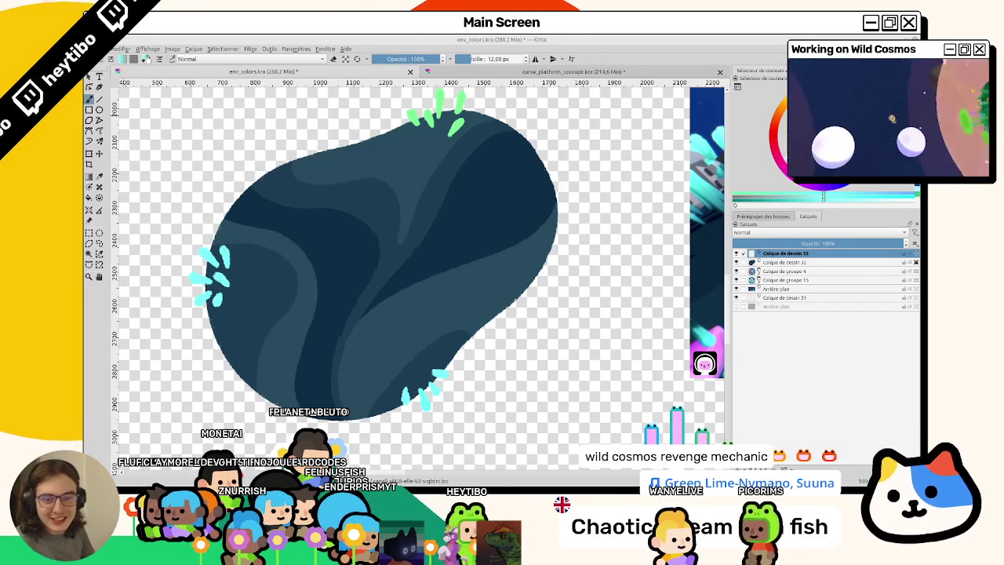
Zoom in on the green grass cluster at the top of the rock
{"action": "scroll", "coordinate": [370, 358], "scroll_direction": "up", "scroll_amount": 3}
{"action": "scroll", "coordinate": [369, 359], "scroll_direction": "up", "scroll_amount": 3}
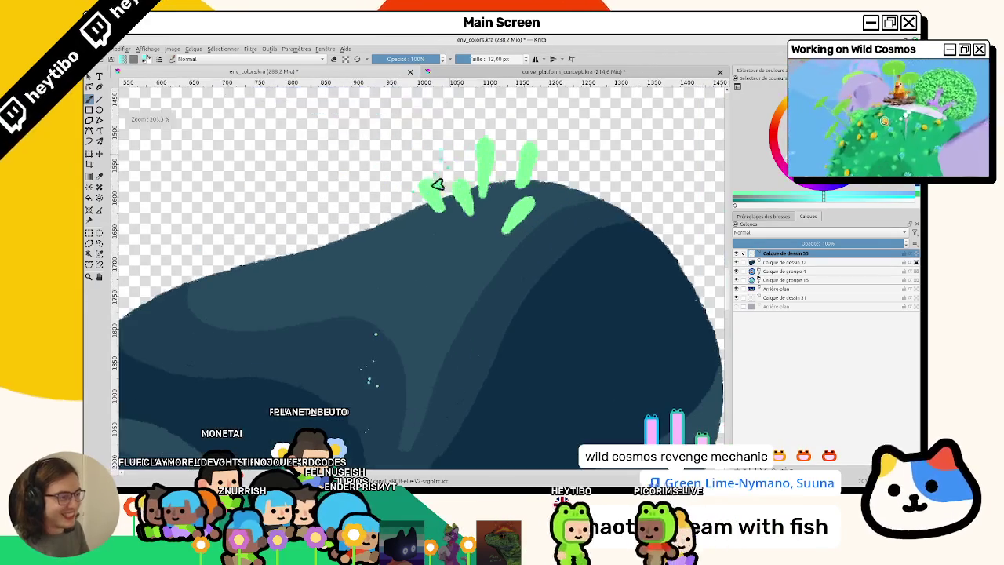
{"action": "scroll", "coordinate": [463, 189], "scroll_direction": "down", "scroll_amount": 4}
{"action": "scroll", "coordinate": [495, 166], "scroll_direction": "up", "scroll_amount": 5}
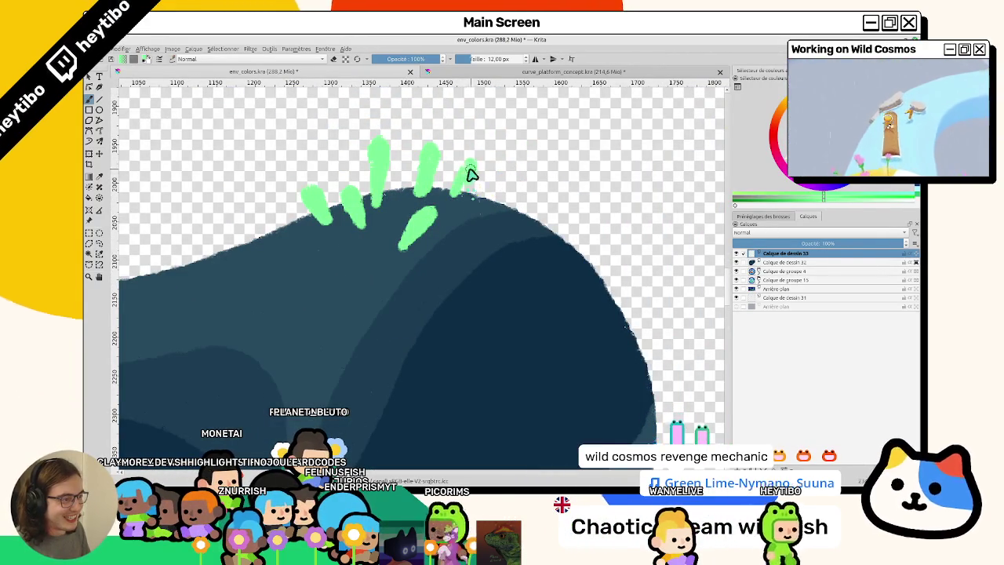
{"action": "scroll", "coordinate": [439, 254], "scroll_direction": "down", "scroll_amount": 5}
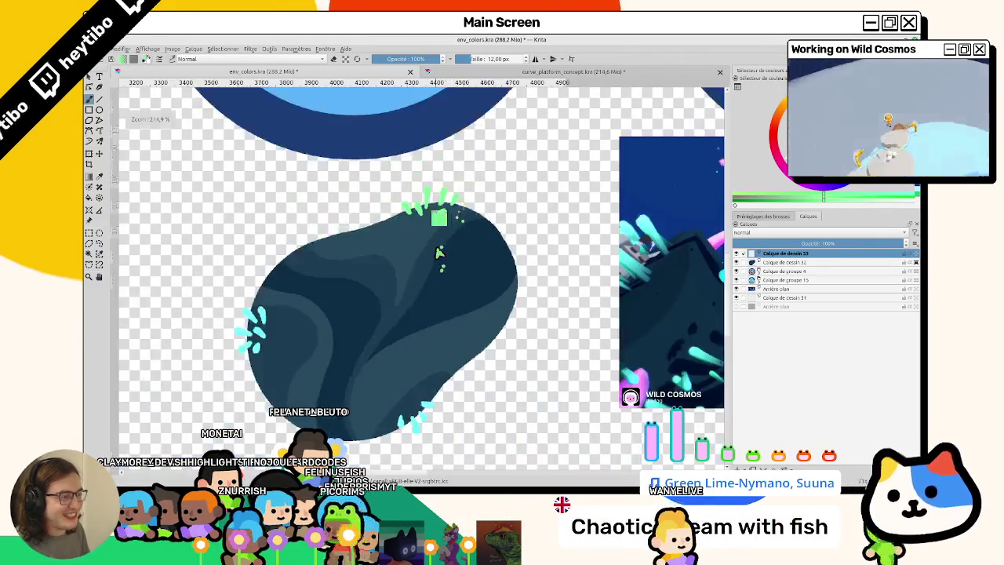
{"action": "scroll", "coordinate": [433, 244], "scroll_direction": "up", "scroll_amount": 2}
{"action": "scroll", "coordinate": [439, 259], "scroll_direction": "down", "scroll_amount": 4}
{"action": "scroll", "coordinate": [471, 290], "scroll_direction": "up", "scroll_amount": 4}
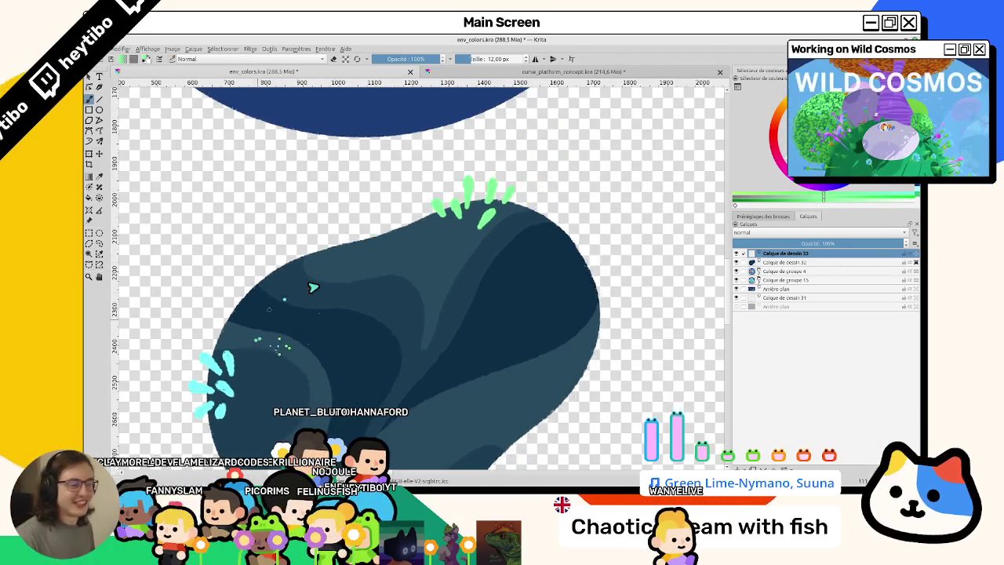
{"action": "scroll", "coordinate": [477, 209], "scroll_direction": "up", "scroll_amount": 3}
{"action": "scroll", "coordinate": [491, 194], "scroll_direction": "up", "scroll_amount": 2}
{"action": "scroll", "coordinate": [494, 197], "scroll_direction": "up", "scroll_amount": 1}
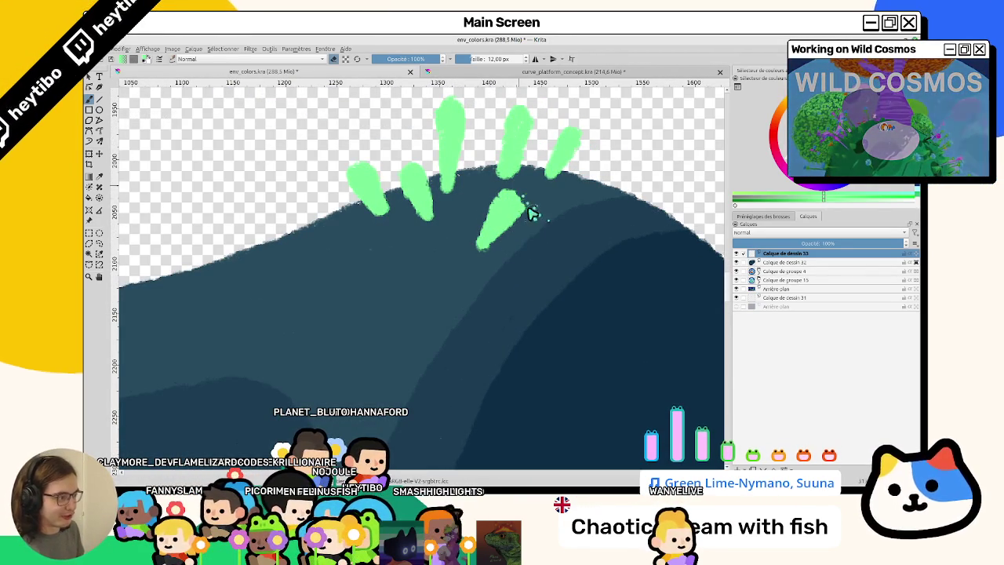
{"action": "scroll", "coordinate": [502, 235], "scroll_direction": "down", "scroll_amount": 5}
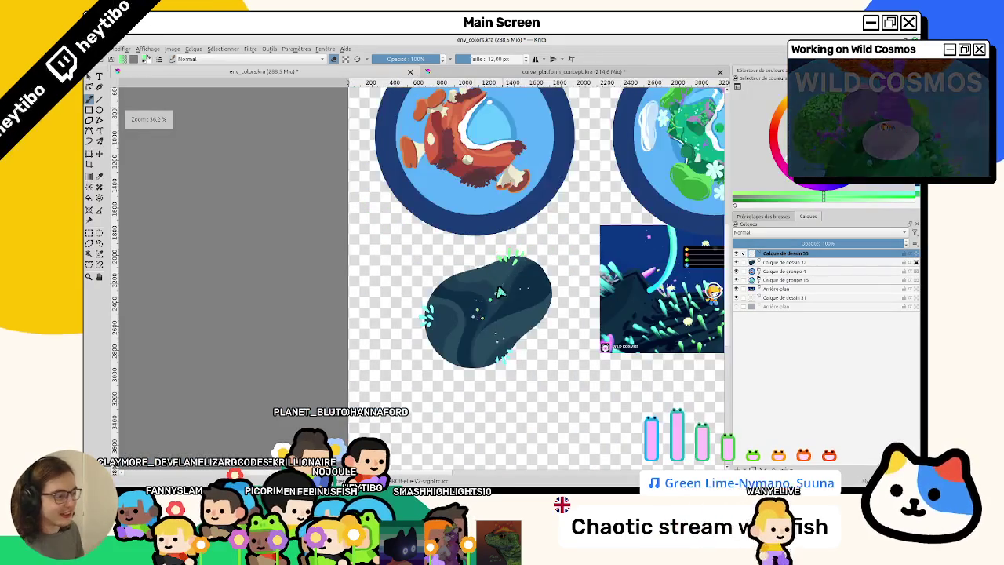
{"action": "scroll", "coordinate": [478, 251], "scroll_direction": "up", "scroll_amount": 1}
{"action": "scroll", "coordinate": [527, 224], "scroll_direction": "up", "scroll_amount": 1}
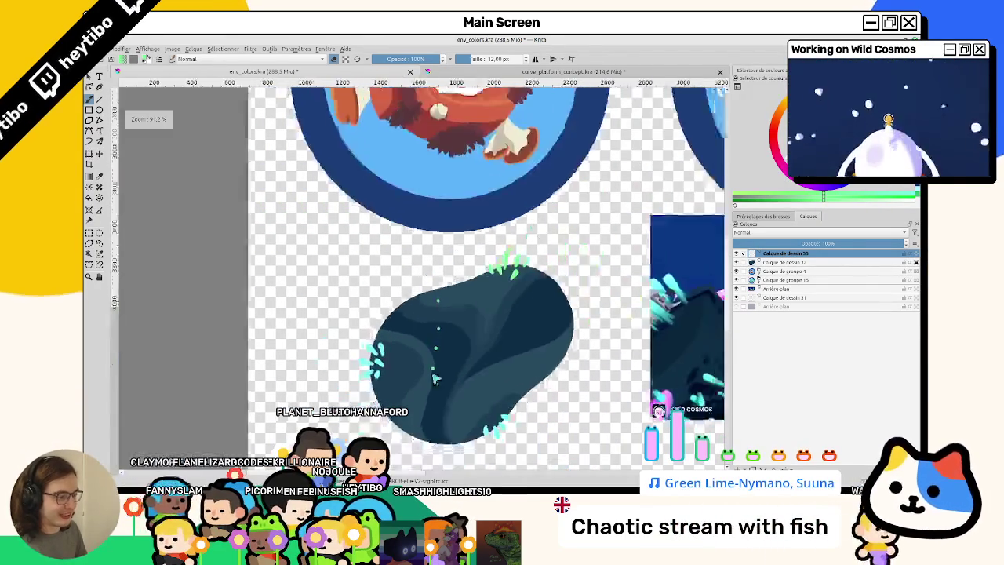
{"action": "scroll", "coordinate": [202, 278], "scroll_direction": "up", "scroll_amount": 1}
{"action": "scroll", "coordinate": [247, 315], "scroll_direction": "right", "scroll_amount": 3}
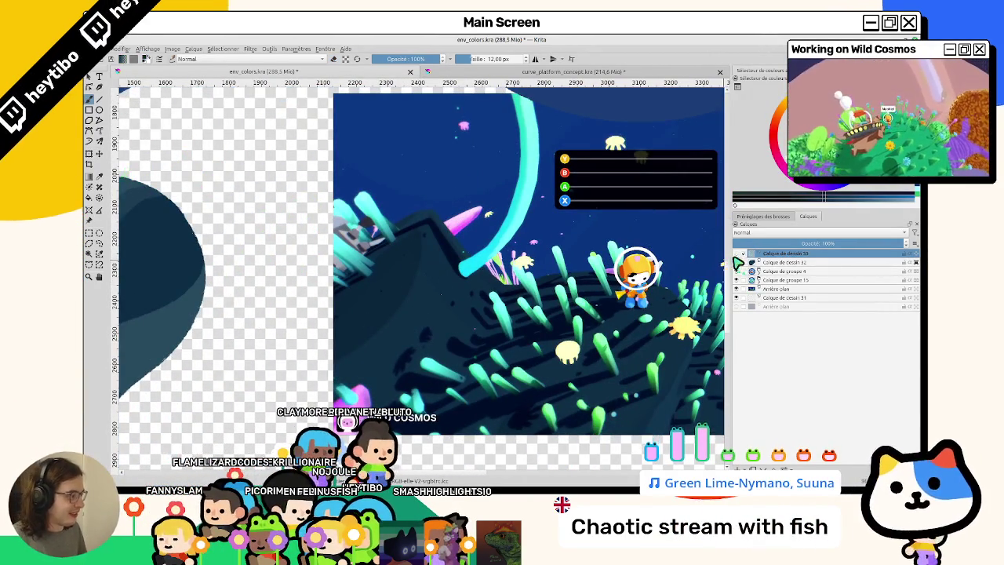
Select layer Calque de dessin 32 and undo the accidental dark fill on the rock
{"action": "left_click", "coordinate": [742, 262]}
{"action": "scroll", "coordinate": [339, 286], "scroll_direction": "left", "scroll_amount": 4}
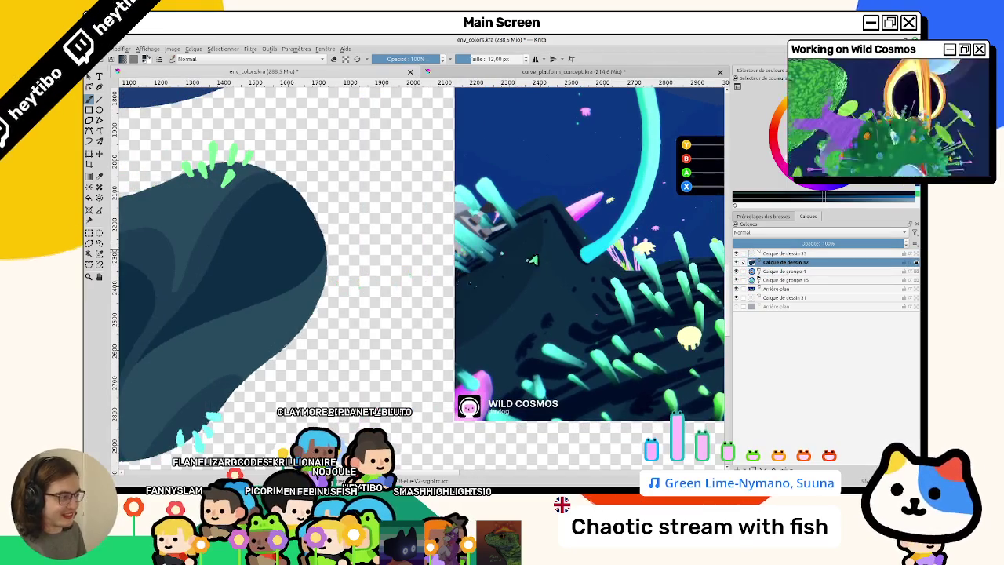
{"action": "scroll", "coordinate": [471, 274], "scroll_direction": "left", "scroll_amount": 7}
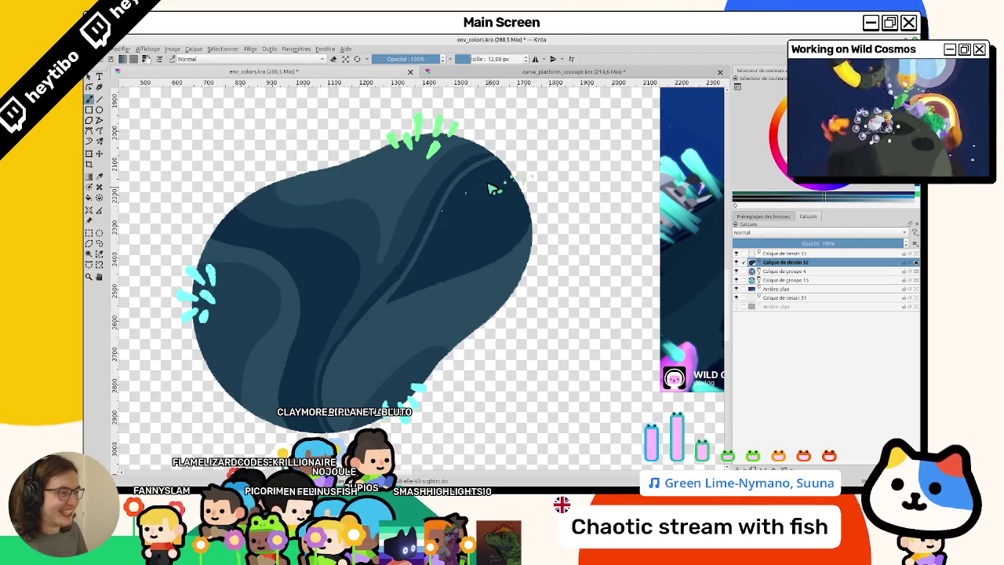
{"action": "key", "text": "ctrl+z"}
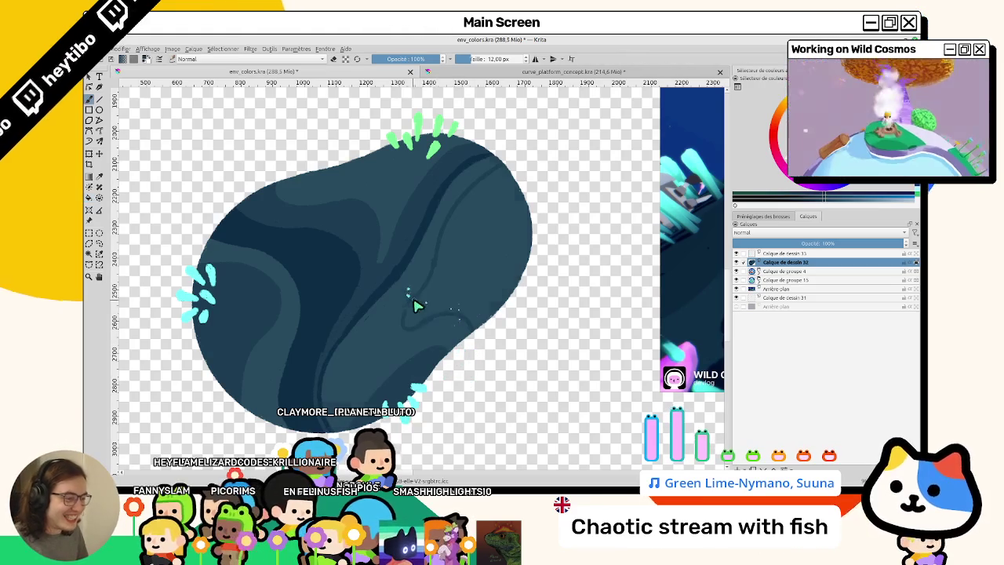
Brush thin dark stripes across the rock while rotating the canvas, undoing the last strokes
{"action": "left_click_drag", "start_coordinate": [425, 316], "coordinate": [418, 298]}
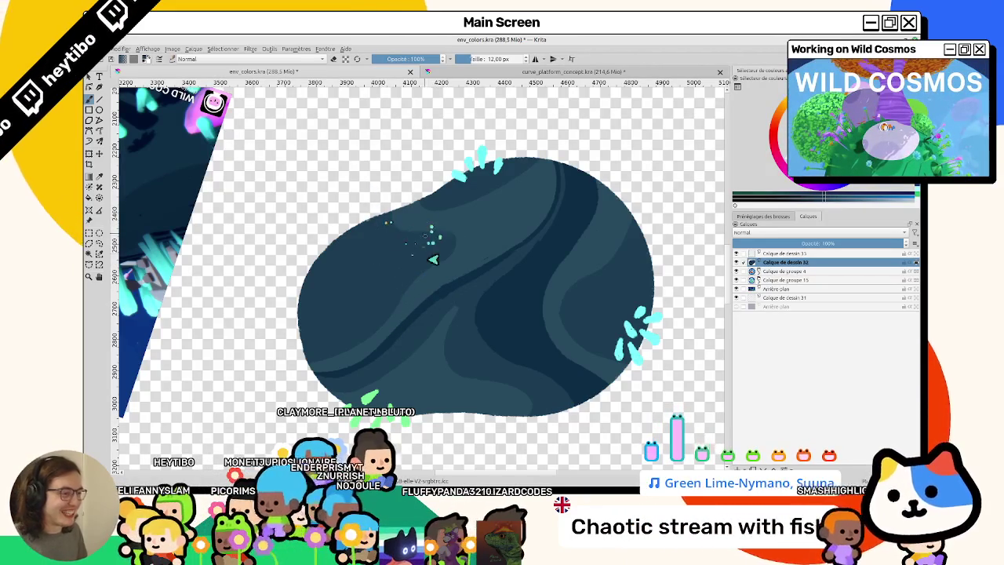
{"action": "left_click_drag", "start_coordinate": [391, 227], "coordinate": [371, 265]}
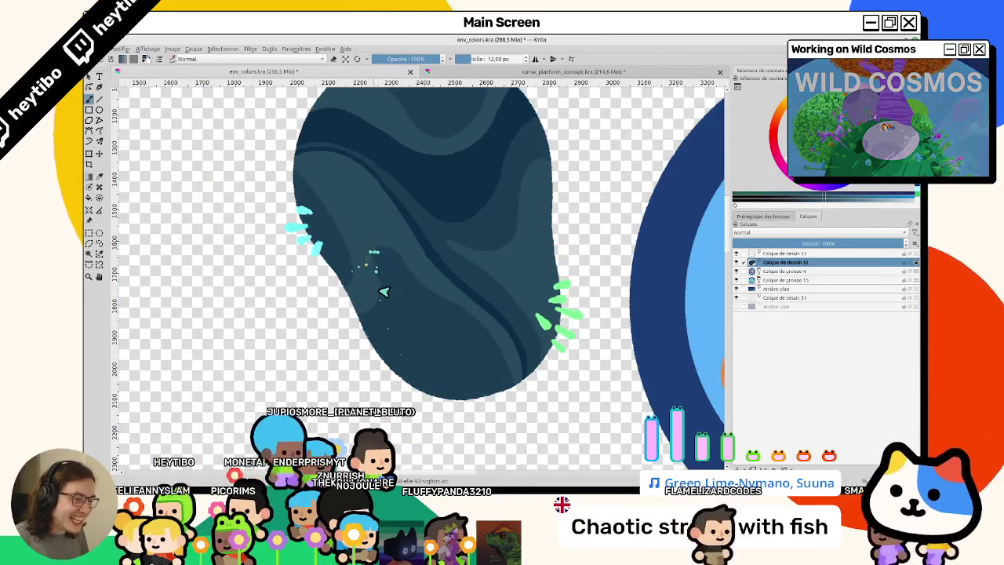
{"action": "left_click_drag", "start_coordinate": [366, 343], "coordinate": [436, 308]}
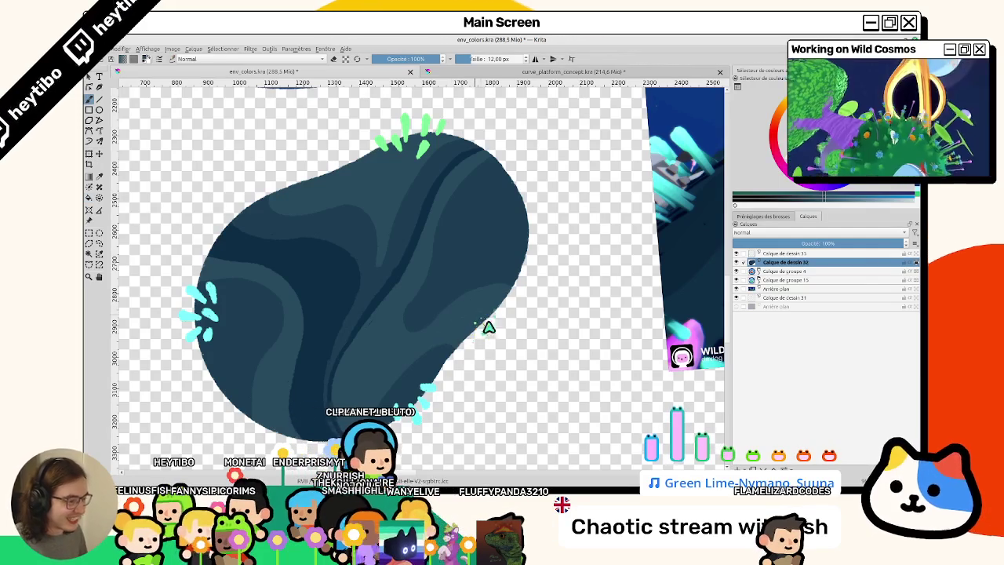
{"action": "left_click_drag", "start_coordinate": [488, 326], "coordinate": [463, 356]}
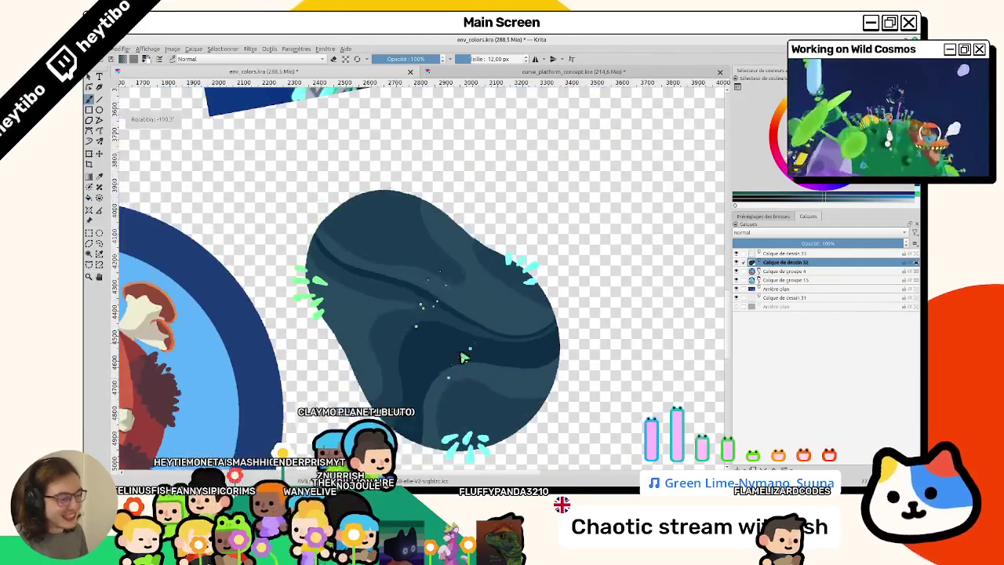
{"action": "scroll", "coordinate": [404, 435], "scroll_direction": "up", "scroll_amount": 2}
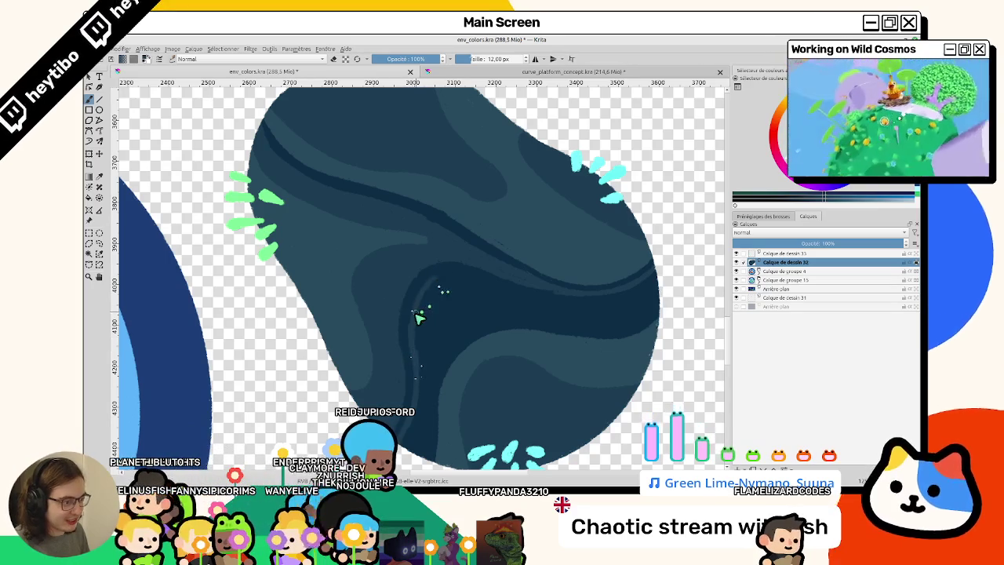
{"action": "mouse_move", "coordinate": [523, 325]}
{"action": "left_mouse_down"}
{"action": "mouse_move", "coordinate": [467, 247]}
{"action": "mouse_move", "coordinate": [447, 166]}
{"action": "left_mouse_up"}
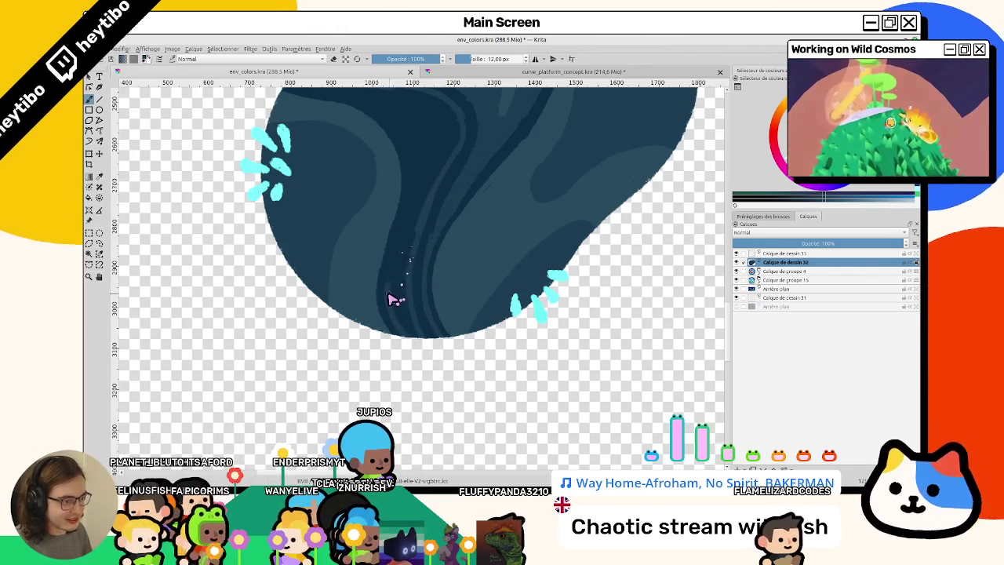
{"action": "mouse_move", "coordinate": [413, 174]}
{"action": "left_mouse_down"}
{"action": "mouse_move", "coordinate": [365, 363]}
{"action": "mouse_move", "coordinate": [466, 370]}
{"action": "mouse_move", "coordinate": [451, 254]}
{"action": "left_mouse_up"}
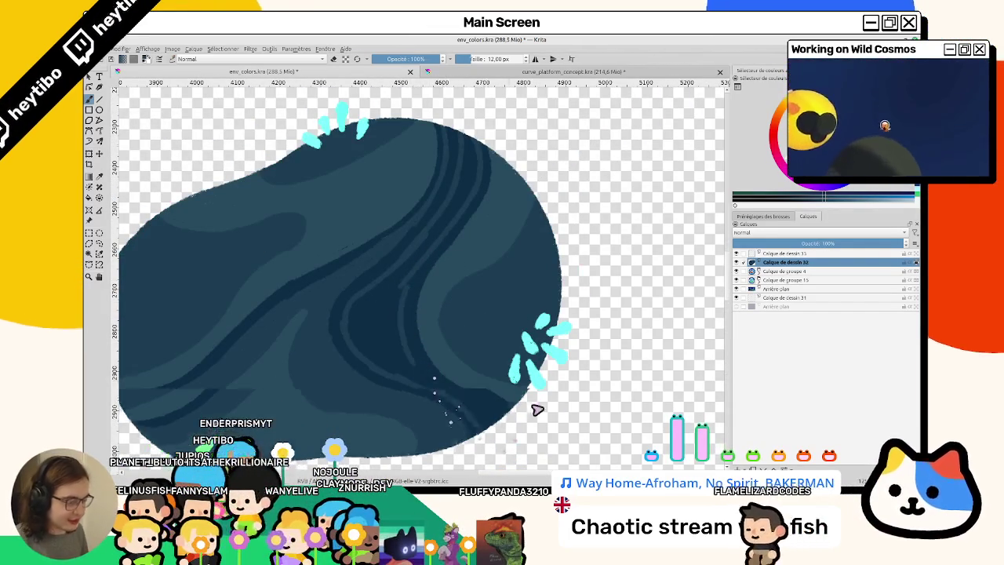
{"action": "scroll", "coordinate": [531, 408], "scroll_direction": "up", "scroll_amount": 5}
{"action": "scroll", "coordinate": [460, 284], "scroll_direction": "left", "scroll_amount": 5}
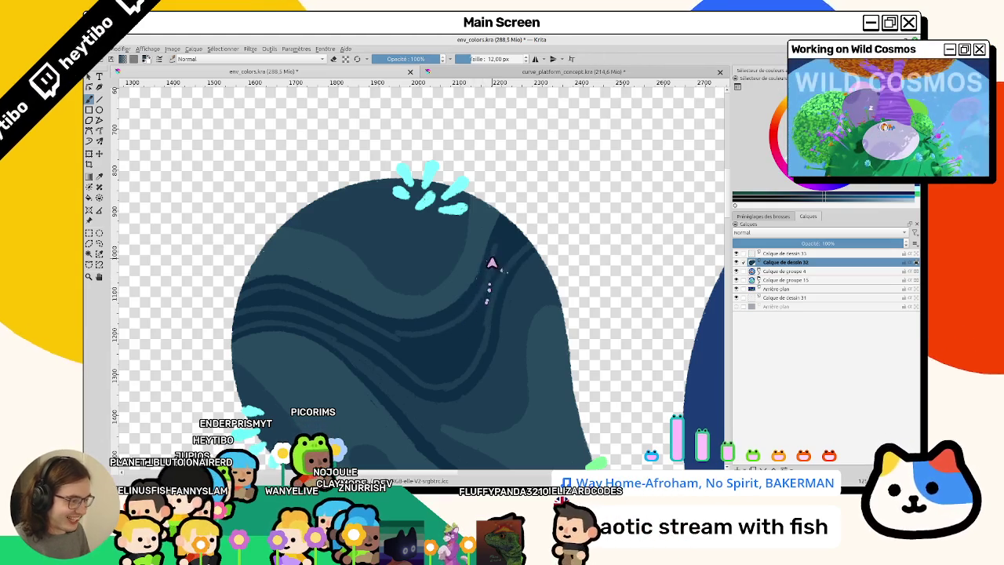
{"action": "key", "text": "ctrl+z"}
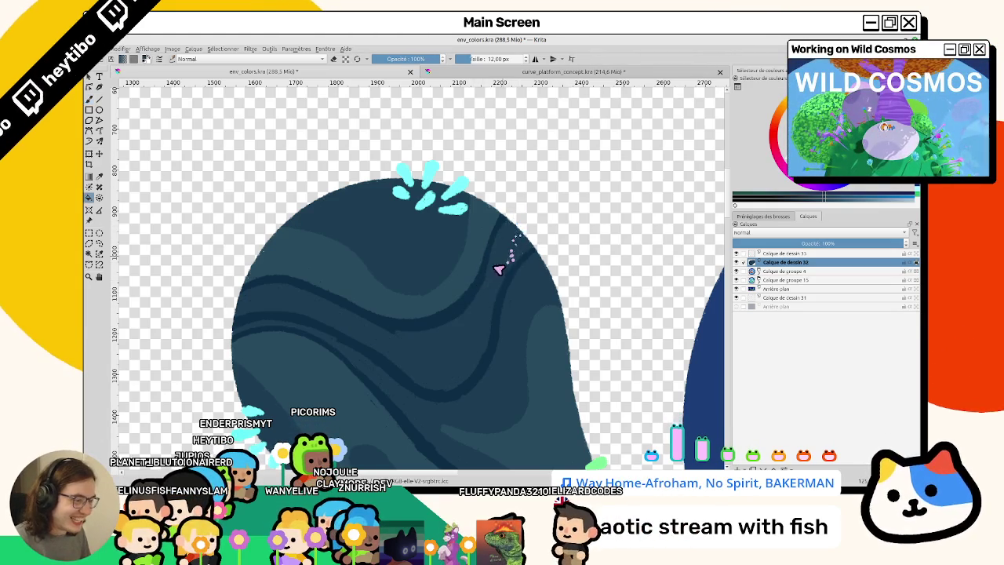
{"action": "mouse_move", "coordinate": [438, 368]}
{"action": "left_mouse_down"}
{"action": "mouse_move", "coordinate": [471, 295]}
{"action": "mouse_move", "coordinate": [406, 347]}
{"action": "mouse_move", "coordinate": [401, 293]}
{"action": "left_mouse_up"}
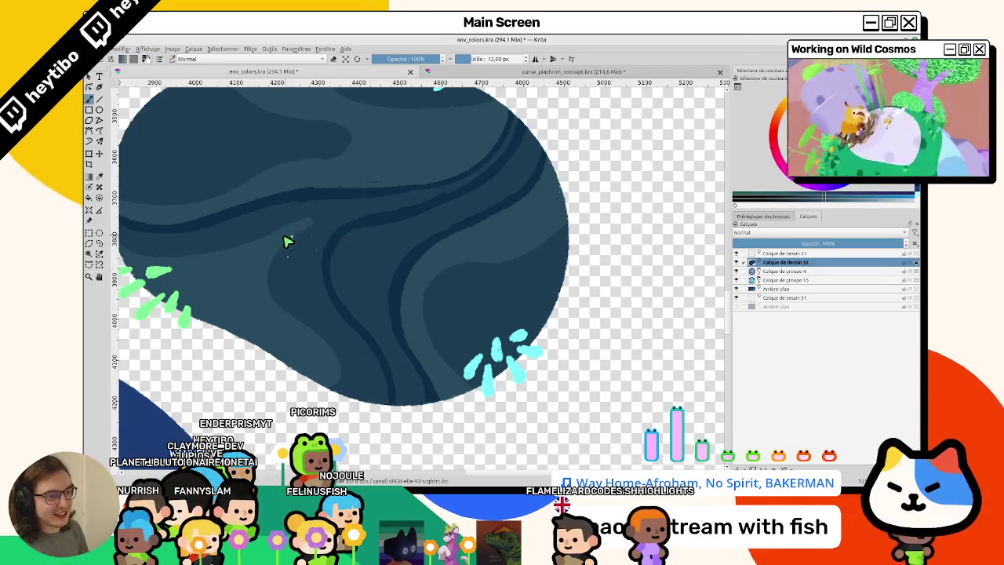
Center the rock and sketch a dark outline arc off its upper-left edge
{"action": "scroll", "coordinate": [350, 315], "scroll_direction": "down", "scroll_amount": 5}
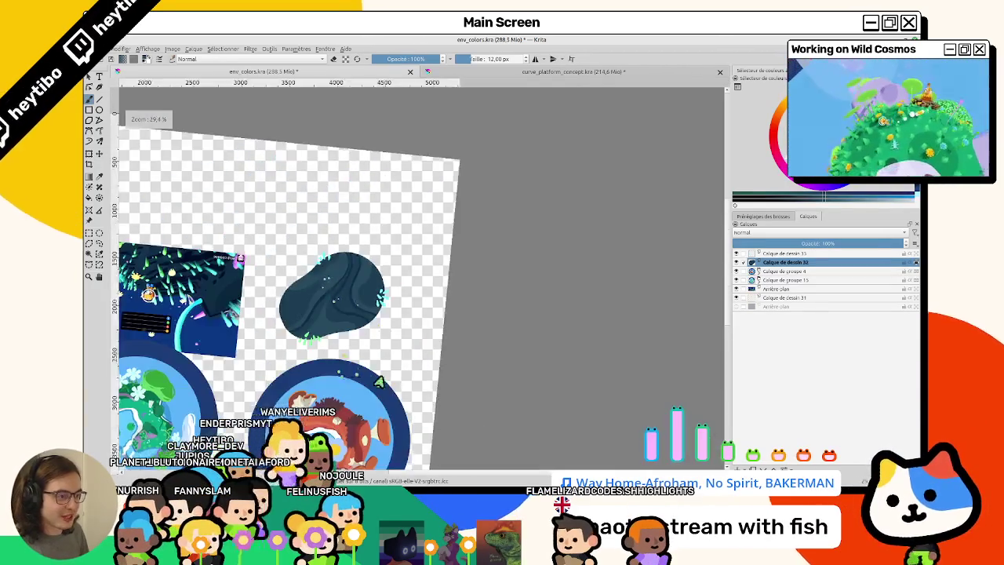
{"action": "scroll", "coordinate": [426, 262], "scroll_direction": "up", "scroll_amount": 5}
{"action": "scroll", "coordinate": [426, 262], "scroll_direction": "down", "scroll_amount": 2}
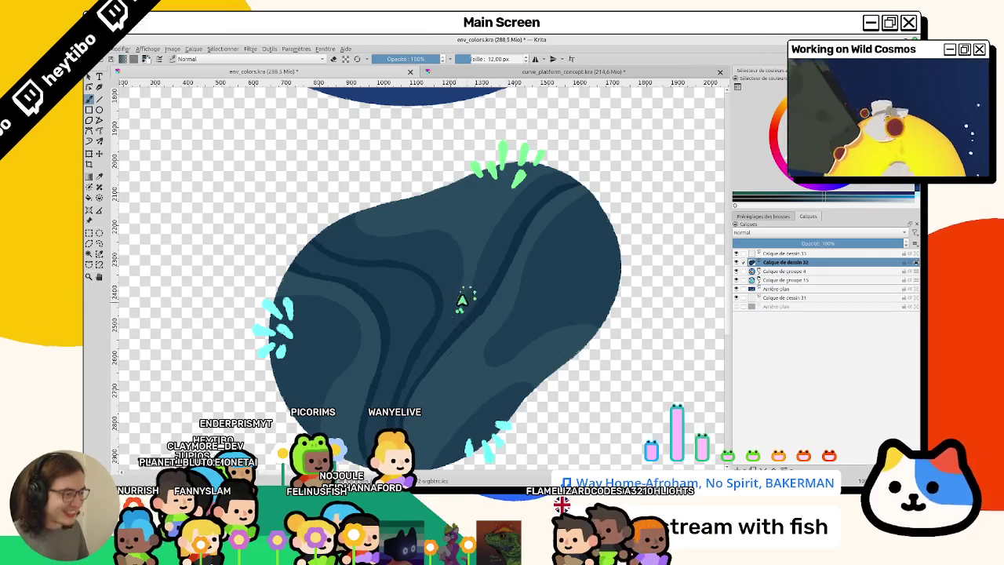
{"action": "left_click_drag", "start_coordinate": [461, 308], "coordinate": [429, 299]}
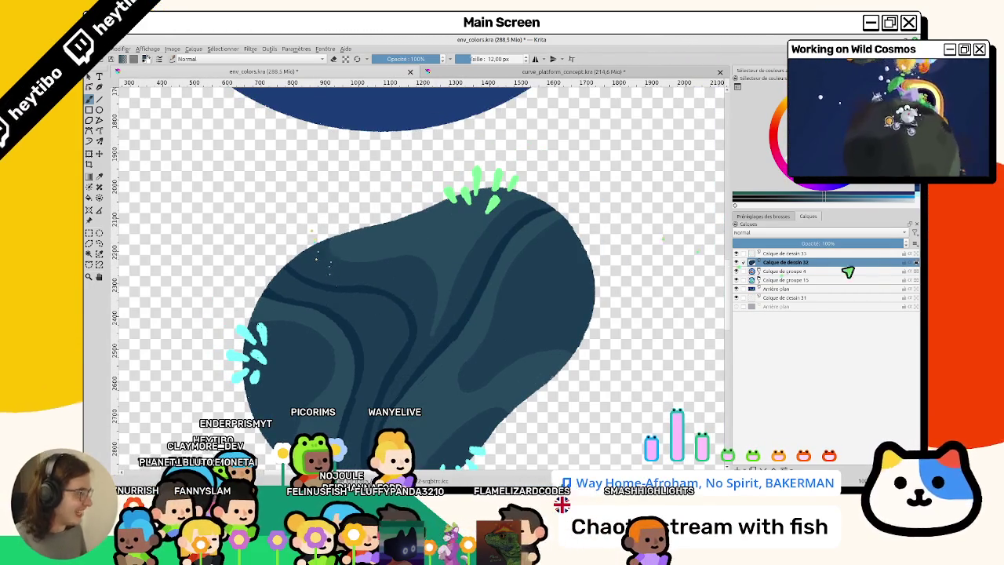
{"action": "scroll", "coordinate": [369, 298], "scroll_direction": "down", "scroll_amount": 1}
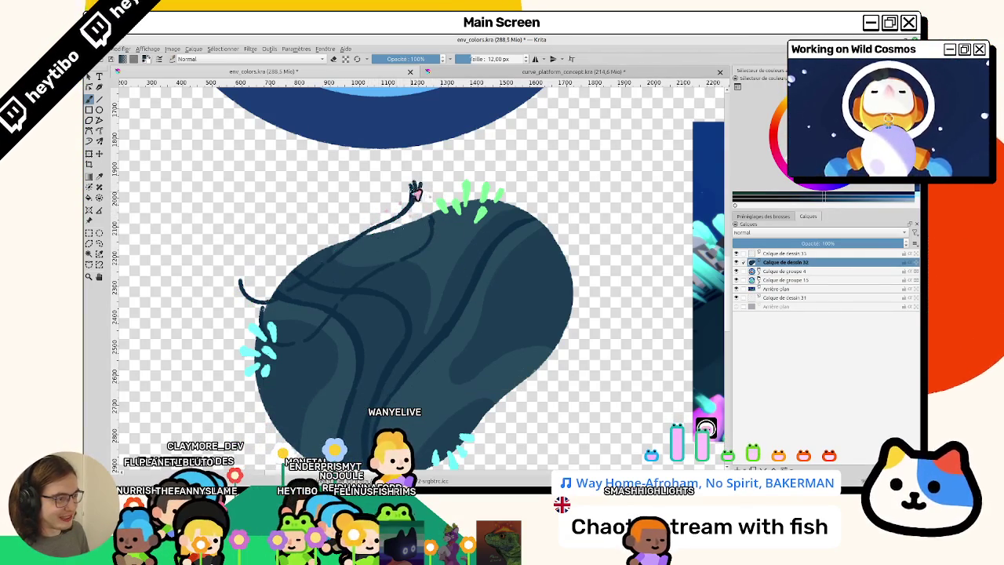
Extend the sketched loop line from the blob's left side up to its top
{"action": "mouse_move", "coordinate": [427, 205]}
{"action": "left_mouse_down"}
{"action": "mouse_move", "coordinate": [330, 250]}
{"action": "mouse_move", "coordinate": [310, 297]}
{"action": "mouse_move", "coordinate": [311, 365]}
{"action": "left_mouse_up"}
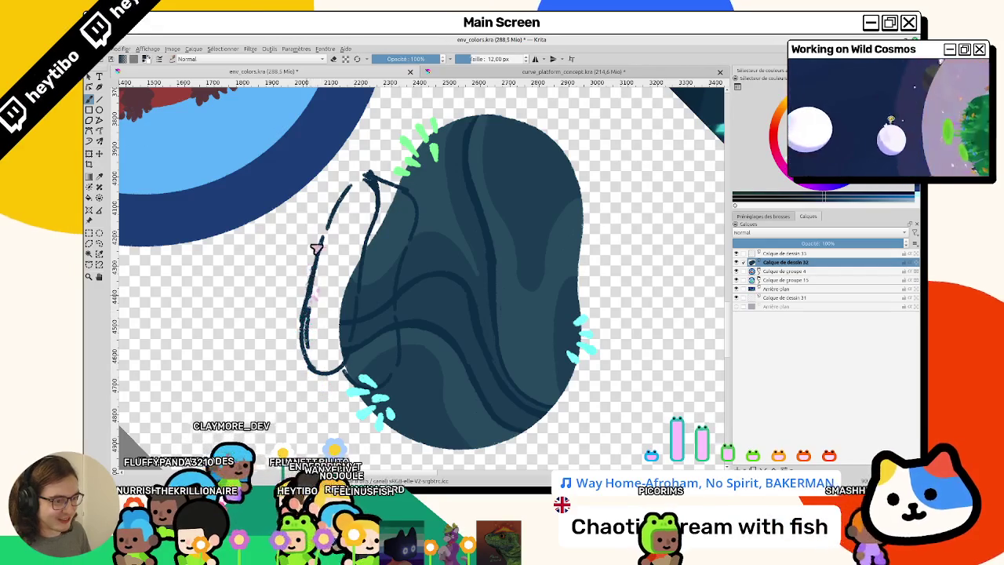
{"action": "mouse_move", "coordinate": [316, 249]}
{"action": "left_mouse_down"}
{"action": "mouse_move", "coordinate": [336, 201]}
{"action": "mouse_move", "coordinate": [370, 181]}
{"action": "left_mouse_up"}
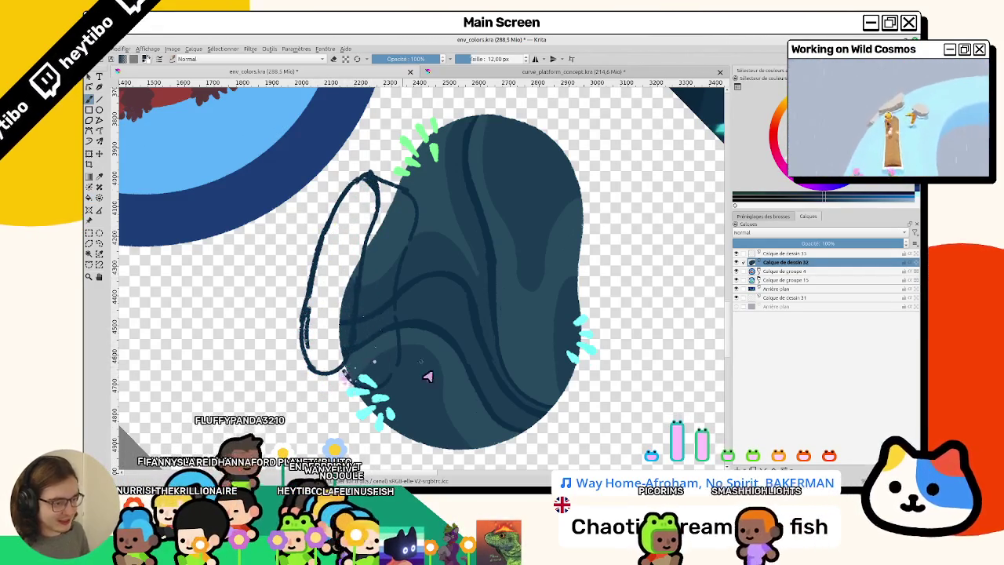
{"action": "key", "text": "6"}
{"action": "key", "text": "6"}
{"action": "key", "text": "6"}
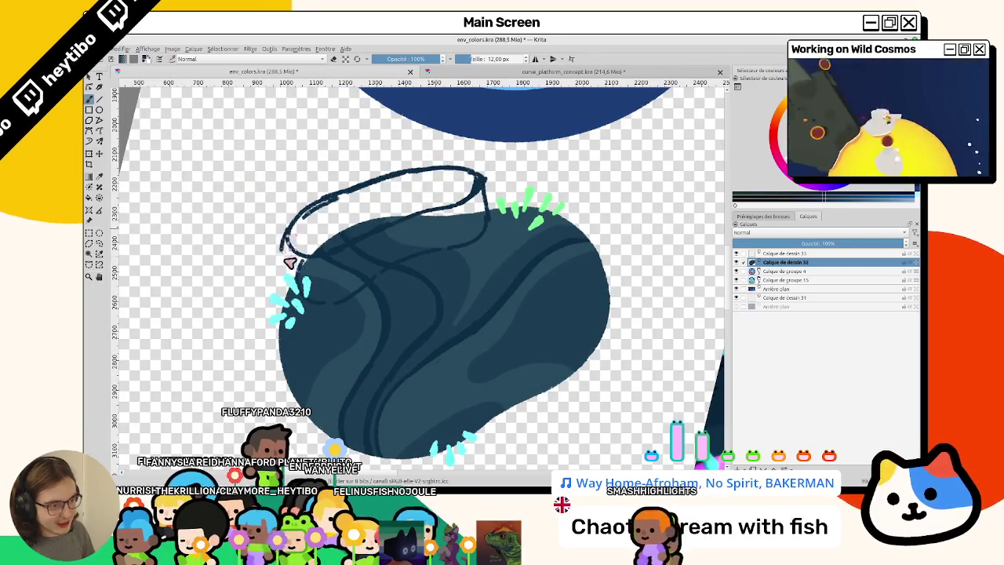
{"action": "key", "text": "4"}
{"action": "key", "text": "4"}
{"action": "key", "text": "4"}
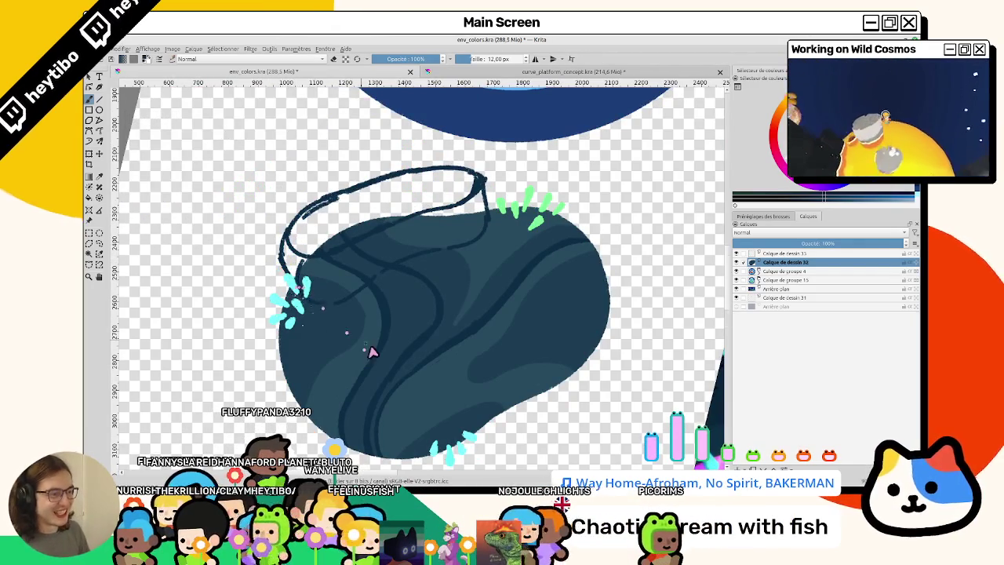
{"action": "key", "text": "4"}
{"action": "key", "text": "4"}
{"action": "key", "text": "4"}
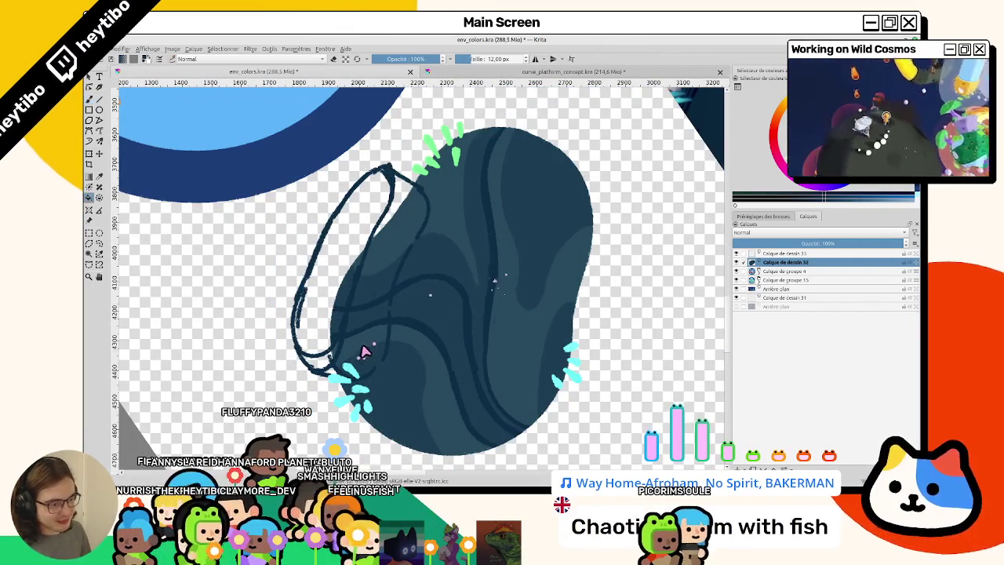
Fill the blob's upper-left section darker blue, undoing two trial fills
{"action": "left_click", "coordinate": [363, 351]}
{"action": "key", "text": "ctrl+z"}
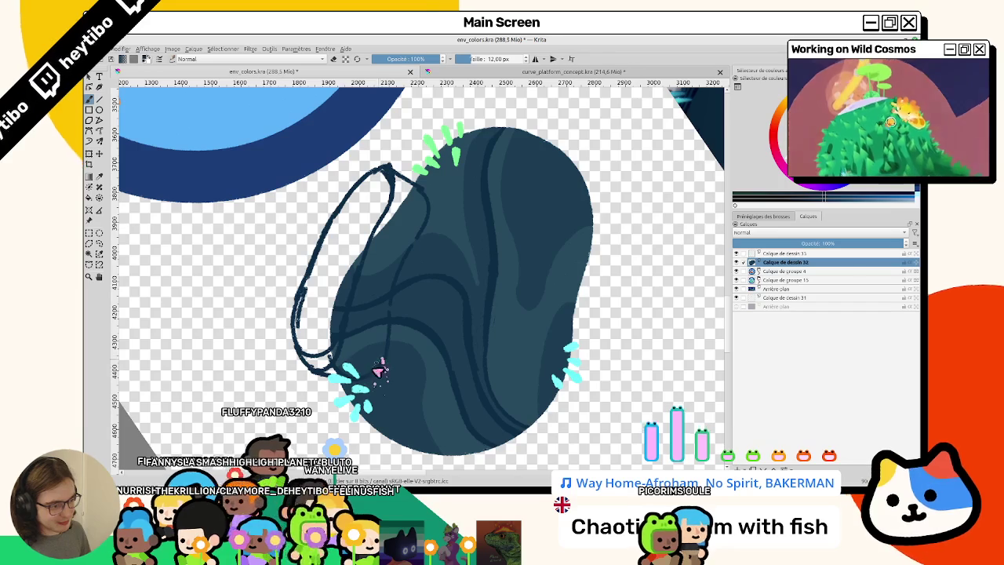
{"action": "left_click", "coordinate": [373, 323]}
{"action": "key", "text": "ctrl+z"}
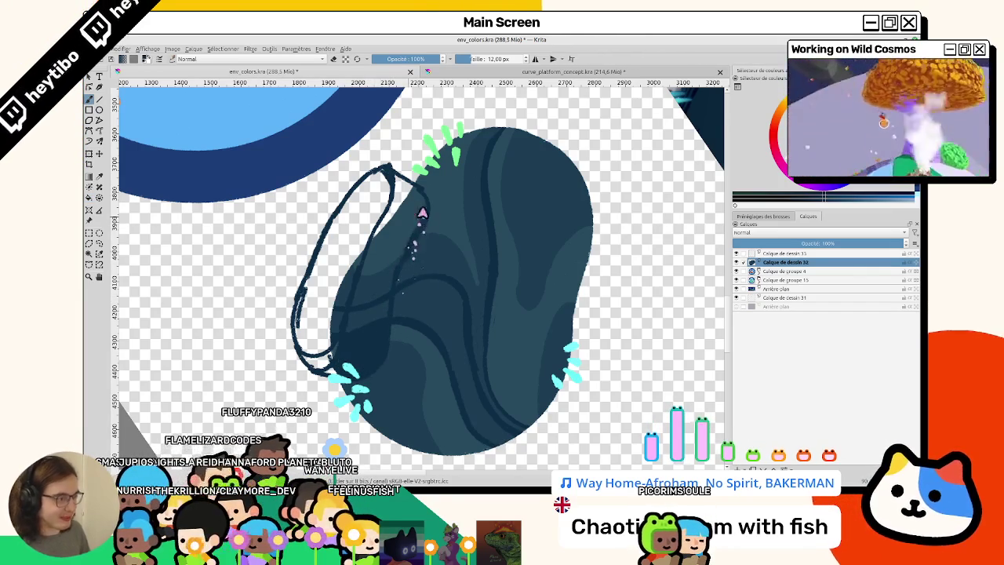
{"action": "left_click", "coordinate": [392, 244]}
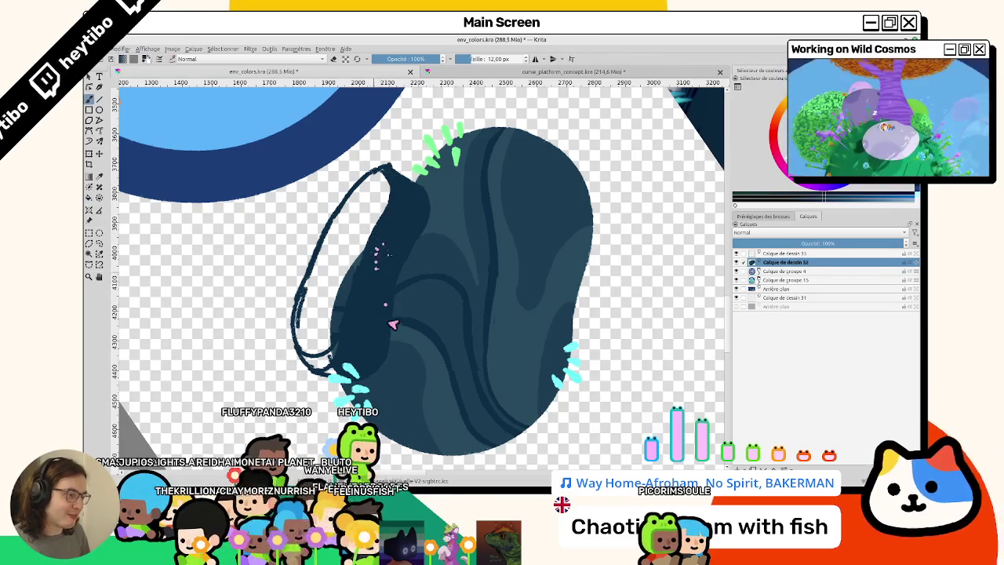
{"action": "mouse_move", "coordinate": [392, 324]}
{"action": "left_mouse_down"}
{"action": "mouse_move", "coordinate": [497, 332]}
{"action": "mouse_move", "coordinate": [385, 322]}
{"action": "left_mouse_up"}
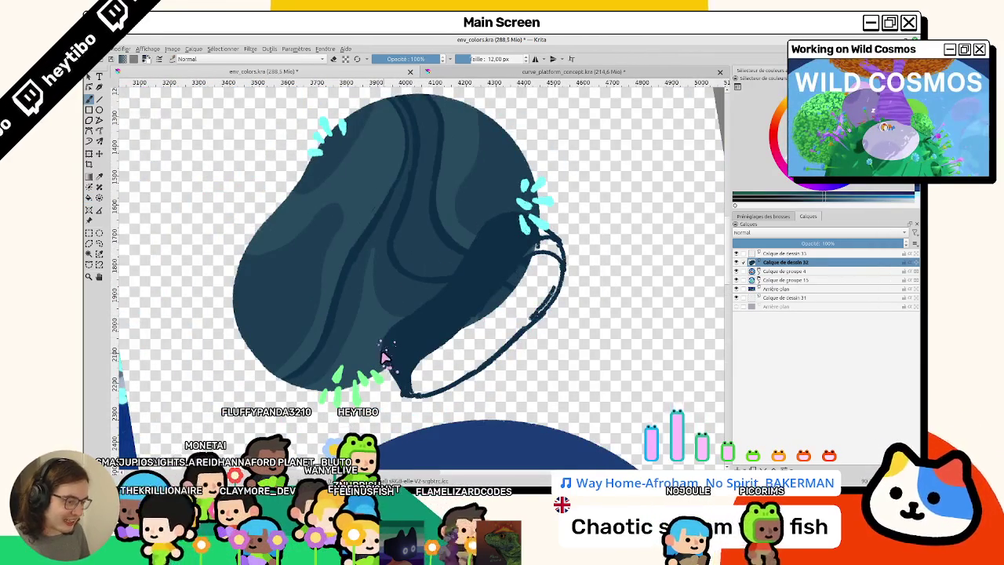
{"action": "left_click_drag", "start_coordinate": [419, 421], "coordinate": [341, 183]}
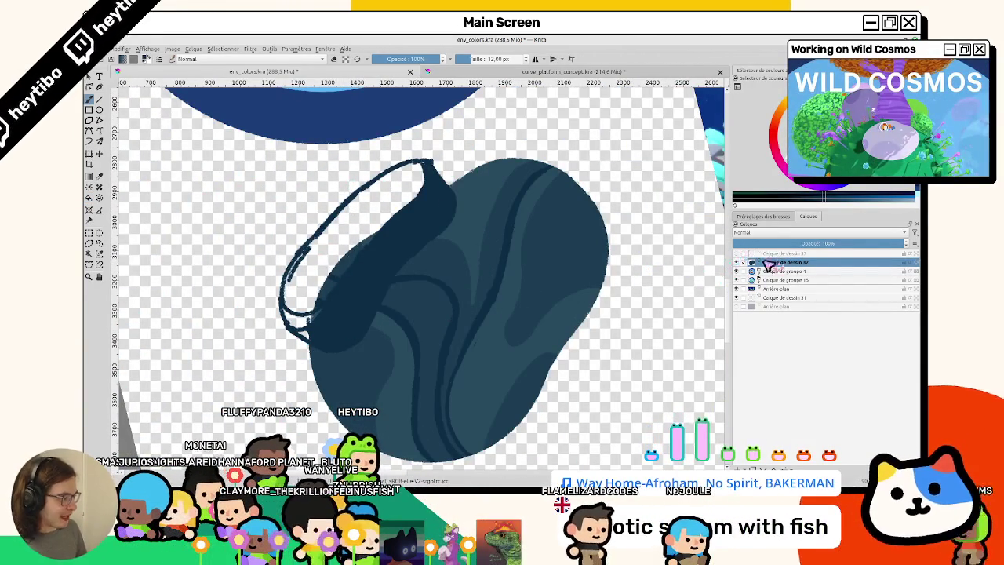
Hide the grass tufts layer and paint the sketched loop solid dark blue as a ledge
{"action": "left_click", "coordinate": [735, 253]}
{"action": "left_click_drag", "start_coordinate": [461, 366], "coordinate": [311, 261]}
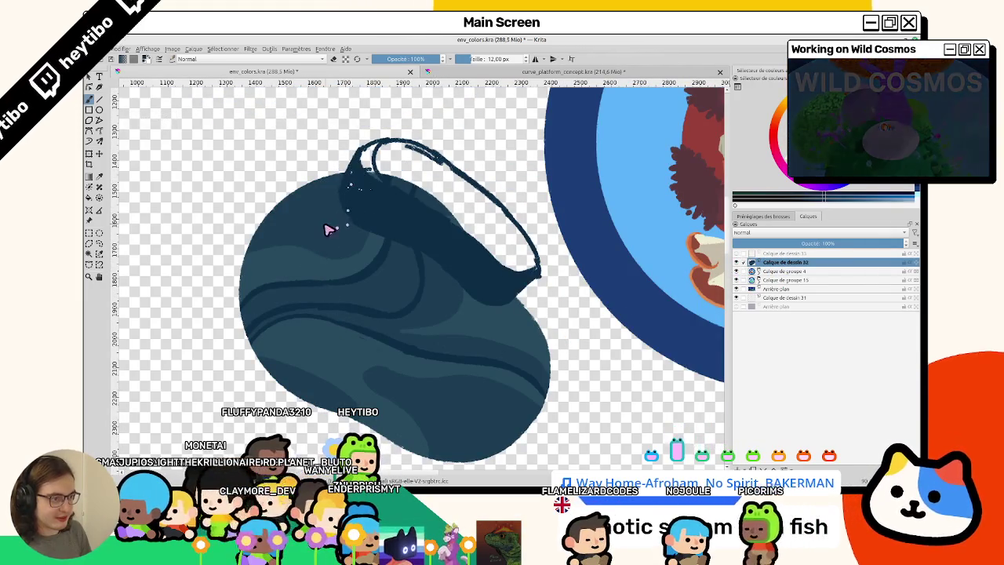
{"action": "mouse_move", "coordinate": [330, 229]}
{"action": "left_mouse_down"}
{"action": "mouse_move", "coordinate": [343, 262]}
{"action": "mouse_move", "coordinate": [305, 330]}
{"action": "left_mouse_up"}
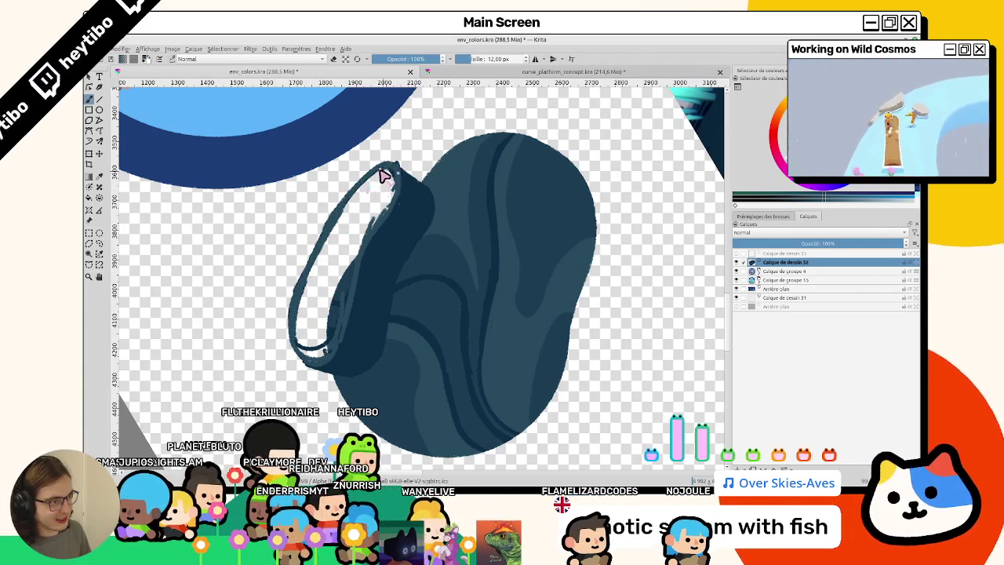
{"action": "left_click_drag", "start_coordinate": [393, 176], "coordinate": [372, 195]}
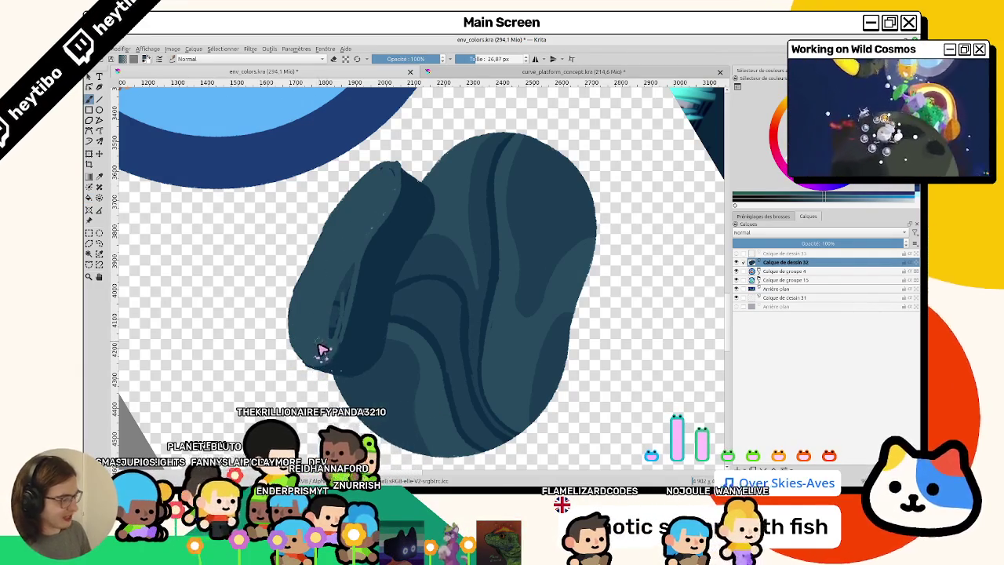
Try a roughly 27 px brush, flip the view upside down, then reset the brush to 12 px
{"action": "left_click_drag", "start_coordinate": [330, 352], "coordinate": [389, 192]}
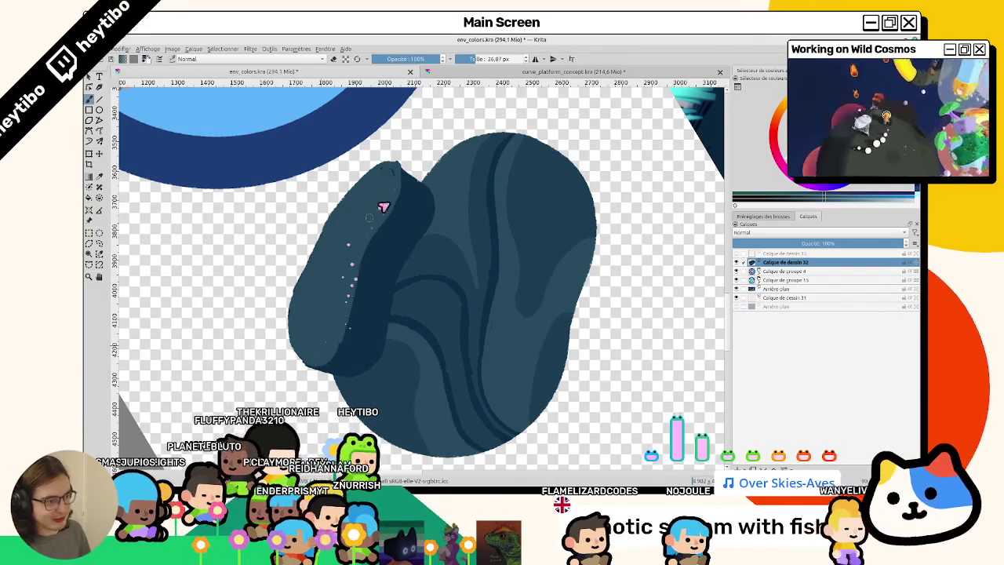
{"action": "left_click_drag", "start_coordinate": [385, 175], "coordinate": [400, 345]}
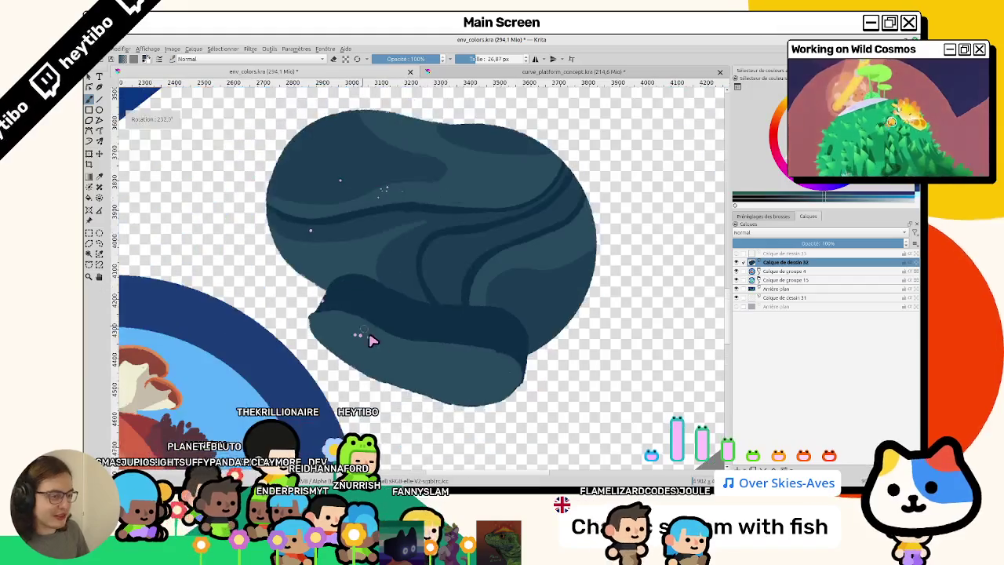
{"action": "key", "text": "/"}
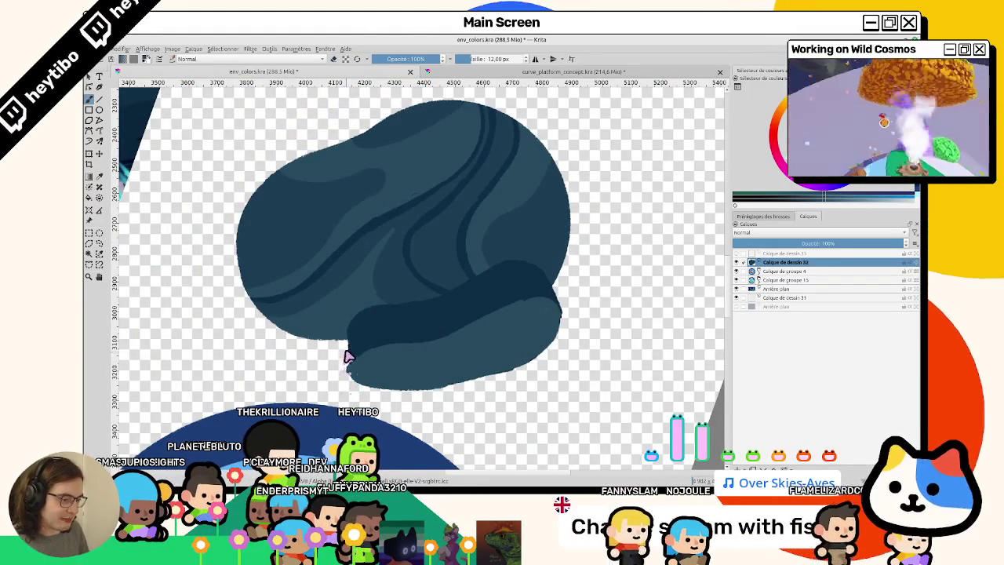
Rotate the canvas view 45° and to other angles to inspect the ledge edges
{"action": "key", "text": "4"}
{"action": "key", "text": "4"}
{"action": "key", "text": "4"}
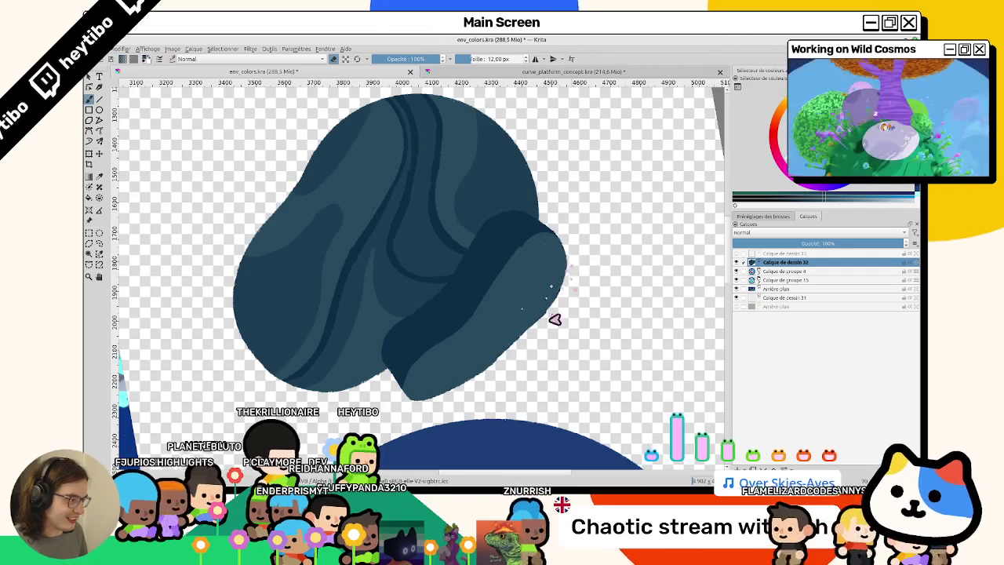
{"action": "mouse_move", "coordinate": [553, 303]}
{"action": "left_mouse_down"}
{"action": "mouse_move", "coordinate": [350, 246]}
{"action": "mouse_move", "coordinate": [306, 253]}
{"action": "left_mouse_up"}
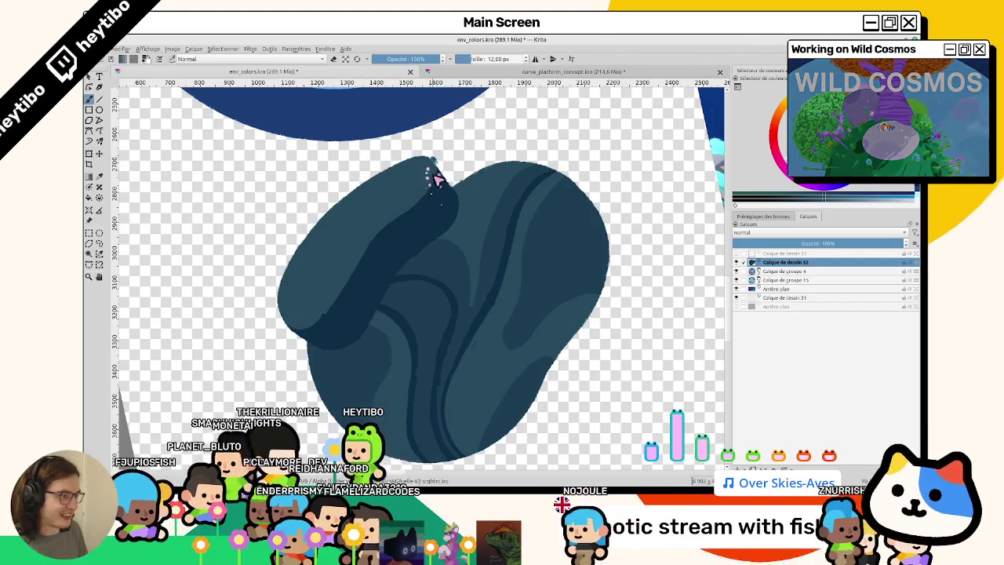
{"action": "left_click_drag", "start_coordinate": [430, 166], "coordinate": [497, 340]}
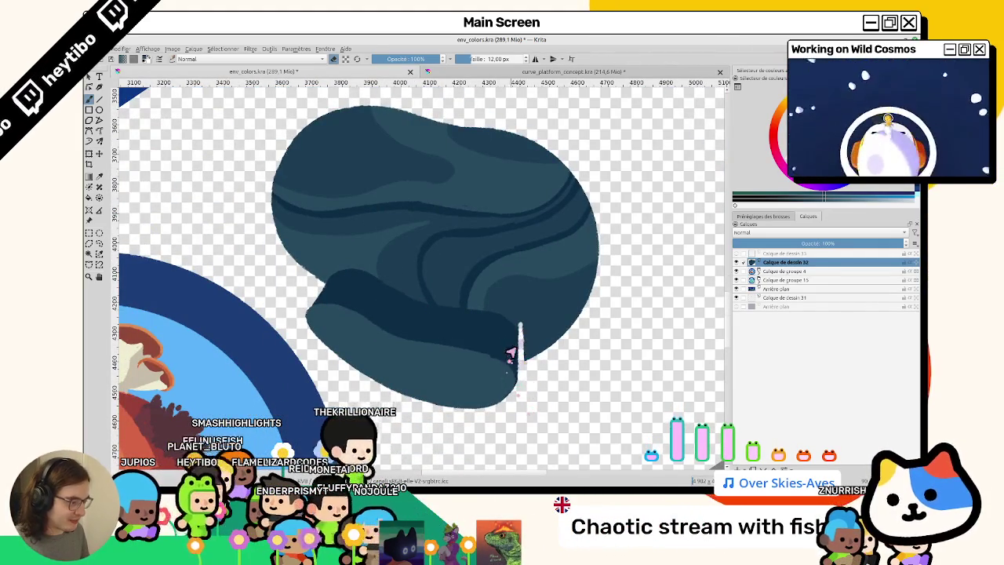
{"action": "left_click_drag", "start_coordinate": [517, 348], "coordinate": [327, 196]}
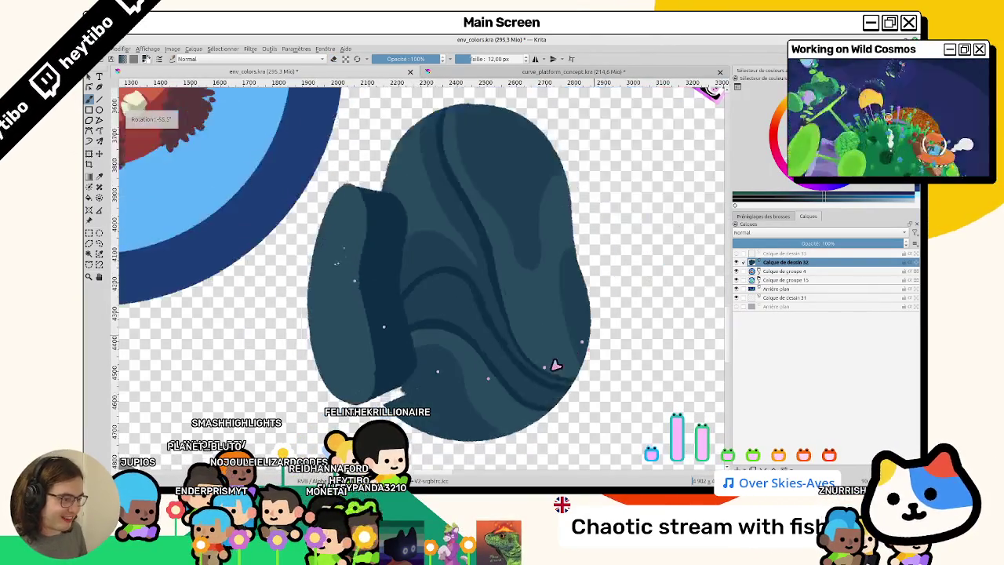
Zoom and rotate further around the ledge, then reset the canvas rotation to zero
{"action": "scroll", "coordinate": [339, 259], "scroll_direction": "up", "scroll_amount": 5}
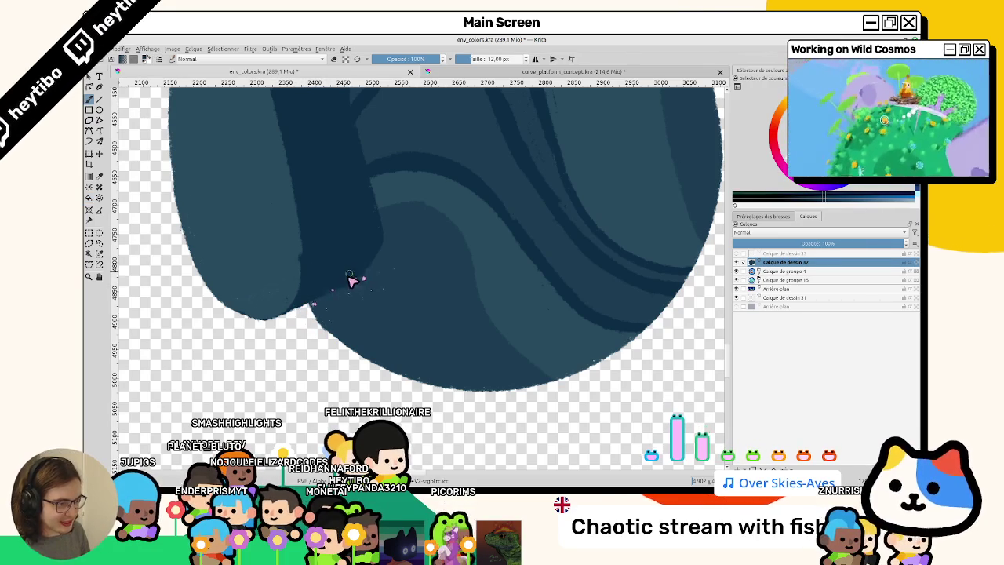
{"action": "scroll", "coordinate": [378, 296], "scroll_direction": "down", "scroll_amount": 3}
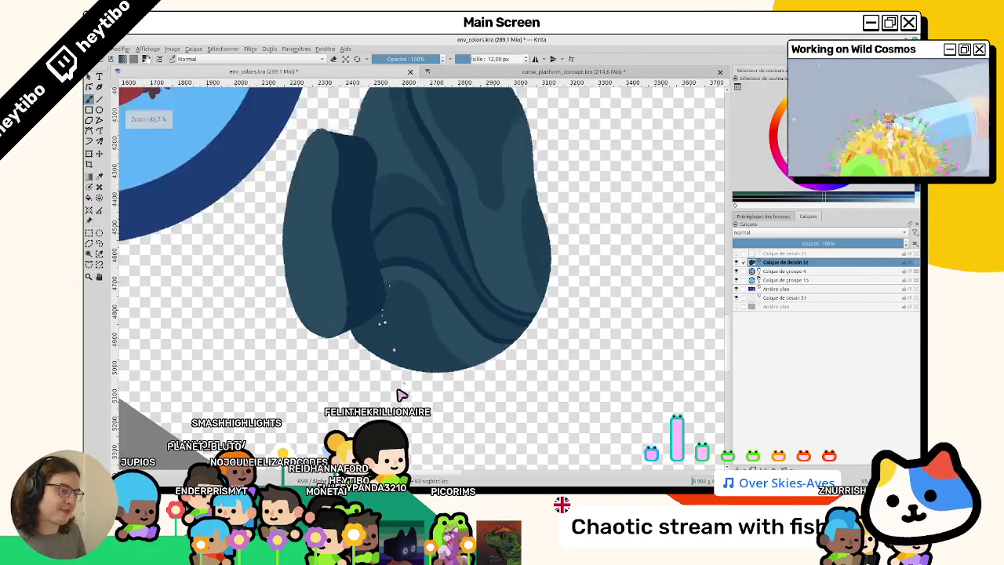
{"action": "left_click_drag", "start_coordinate": [403, 396], "coordinate": [504, 204]}
{"action": "scroll", "coordinate": [508, 265], "scroll_direction": "up", "scroll_amount": 3}
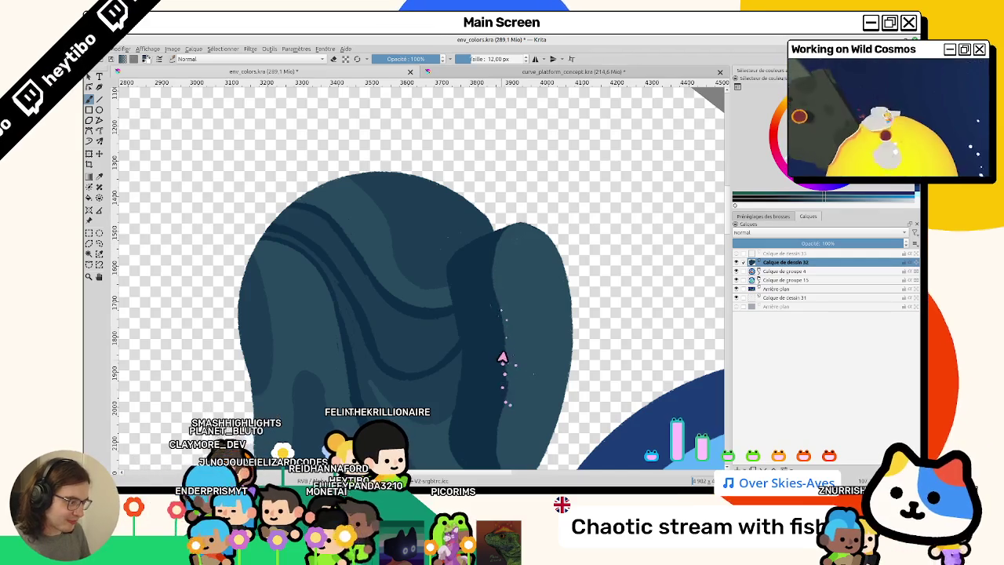
{"action": "left_click_drag", "start_coordinate": [500, 406], "coordinate": [492, 231]}
{"action": "key", "text": "5"}
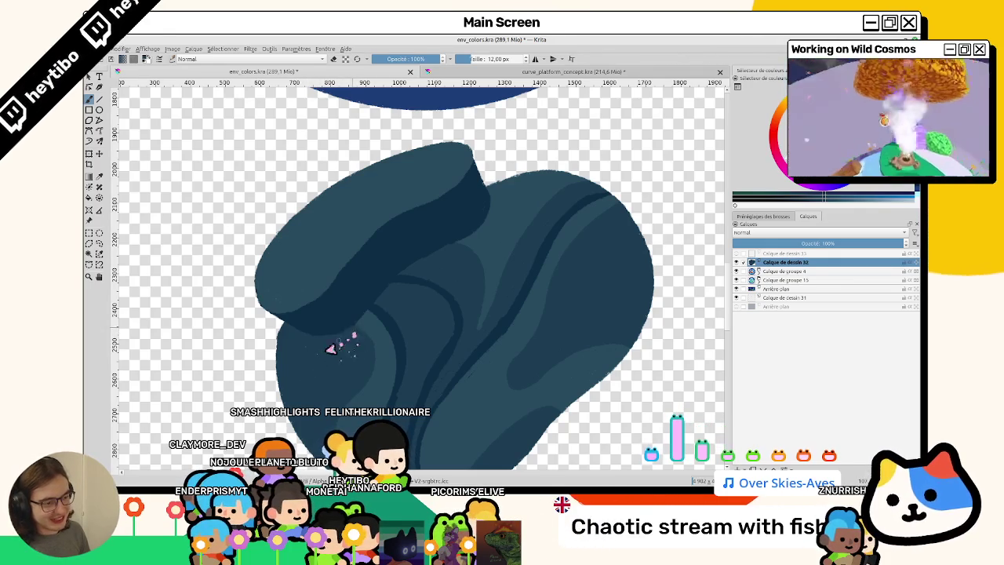
Shift the artwork up and to the right with the Move tool, then adjust the zoom
{"action": "left_click_drag", "start_coordinate": [316, 353], "coordinate": [342, 287]}
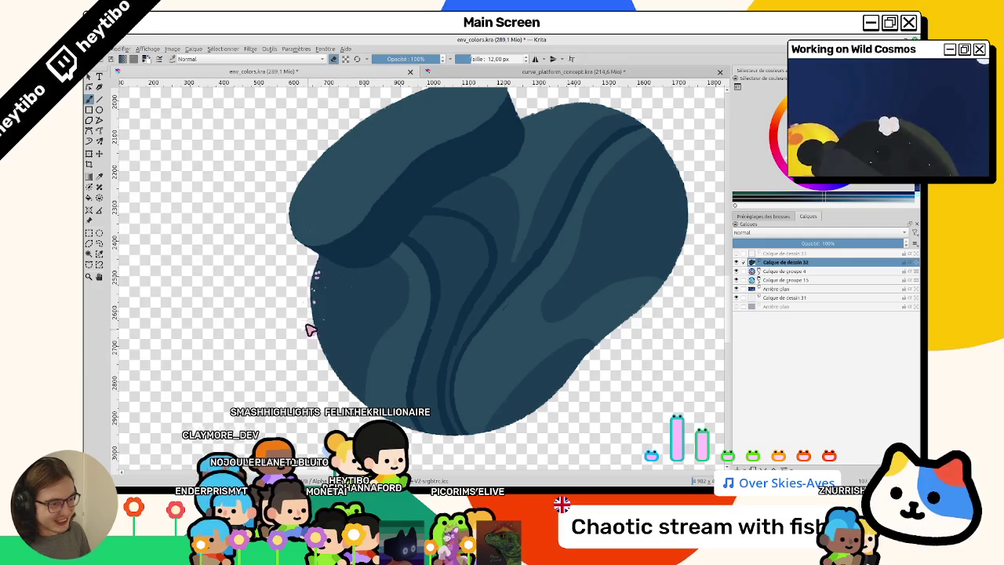
{"action": "scroll", "coordinate": [314, 283], "scroll_direction": "down", "scroll_amount": 5}
{"action": "scroll", "coordinate": [321, 313], "scroll_direction": "up", "scroll_amount": 3}
{"action": "scroll", "coordinate": [338, 261], "scroll_direction": "up", "scroll_amount": 2}
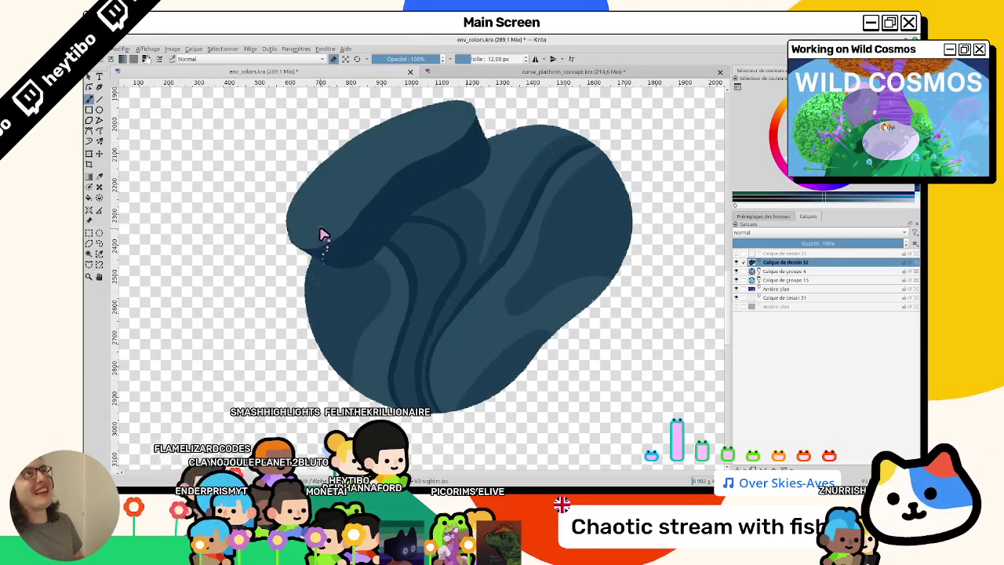
{"action": "scroll", "coordinate": [326, 232], "scroll_direction": "up", "scroll_amount": 2}
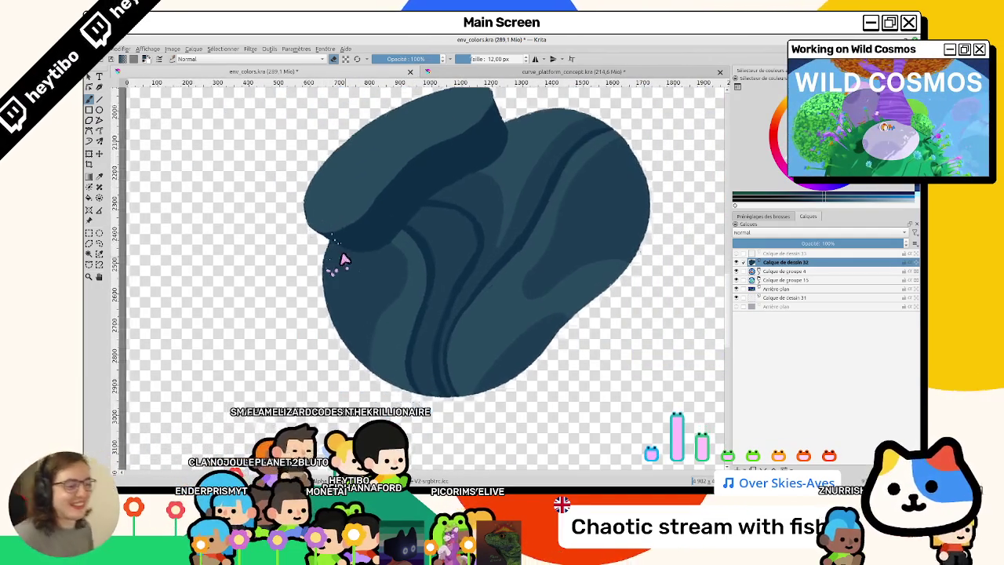